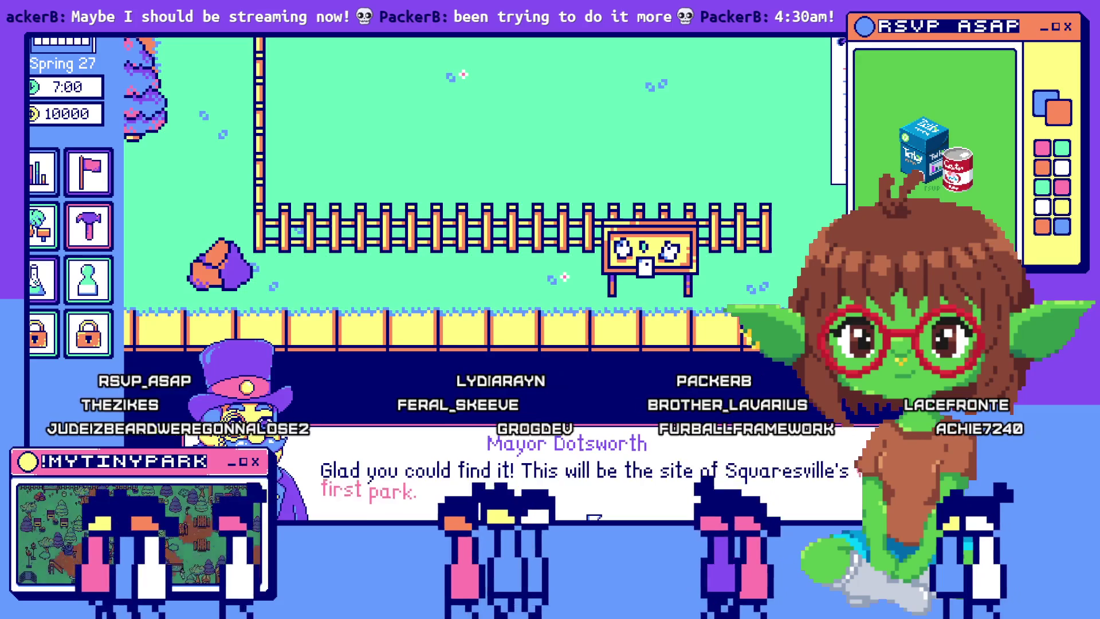
Step: Dismiss the Mayor's dialogue to reach the Scientists hiring panel with its two applicants
{"action": "left_click", "coordinate": [464, 323]}
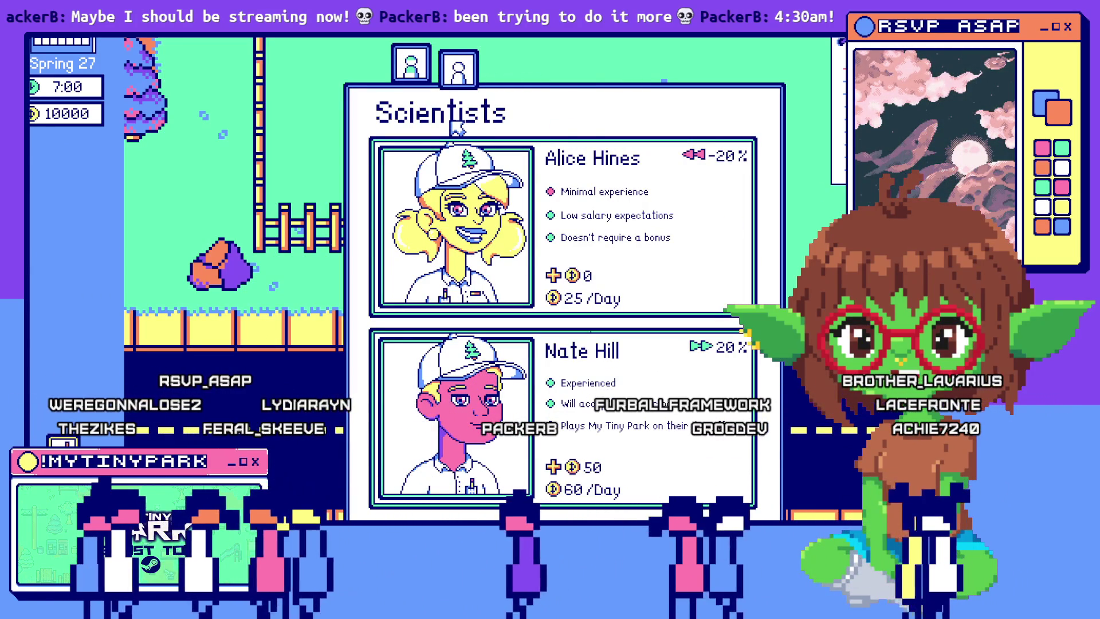
Step: Flip from the Janitors list back to Scientists, then switch to the JANITOR header sprite in Aseprite
{"action": "left_click", "coordinate": [420, 70]}
{"action": "left_click", "coordinate": [458, 69]}
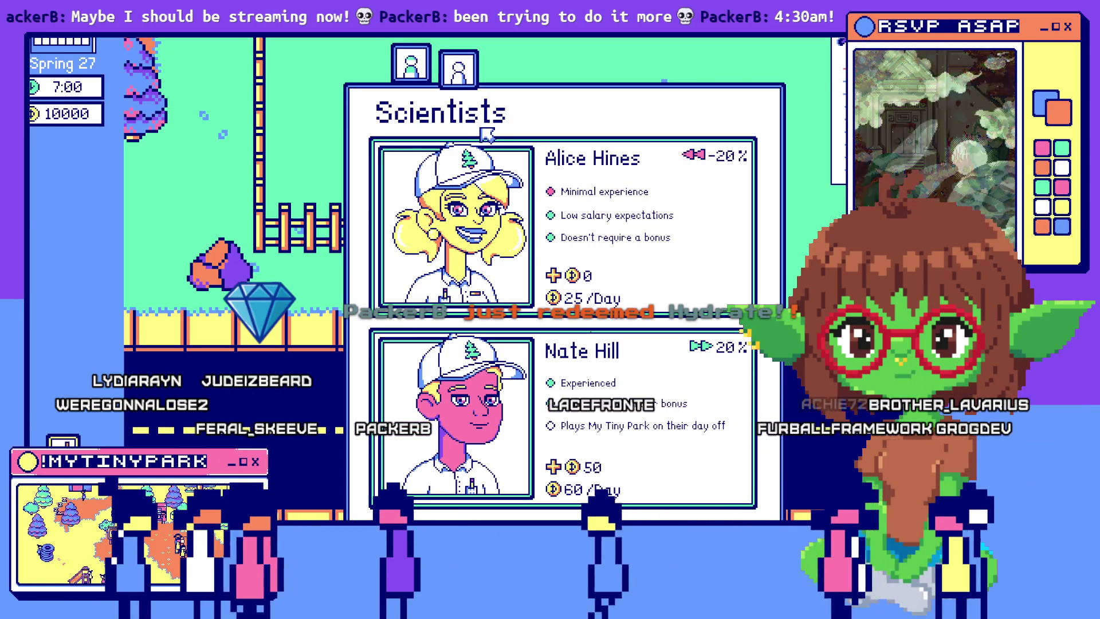
{"action": "key", "text": "alt+Tab"}
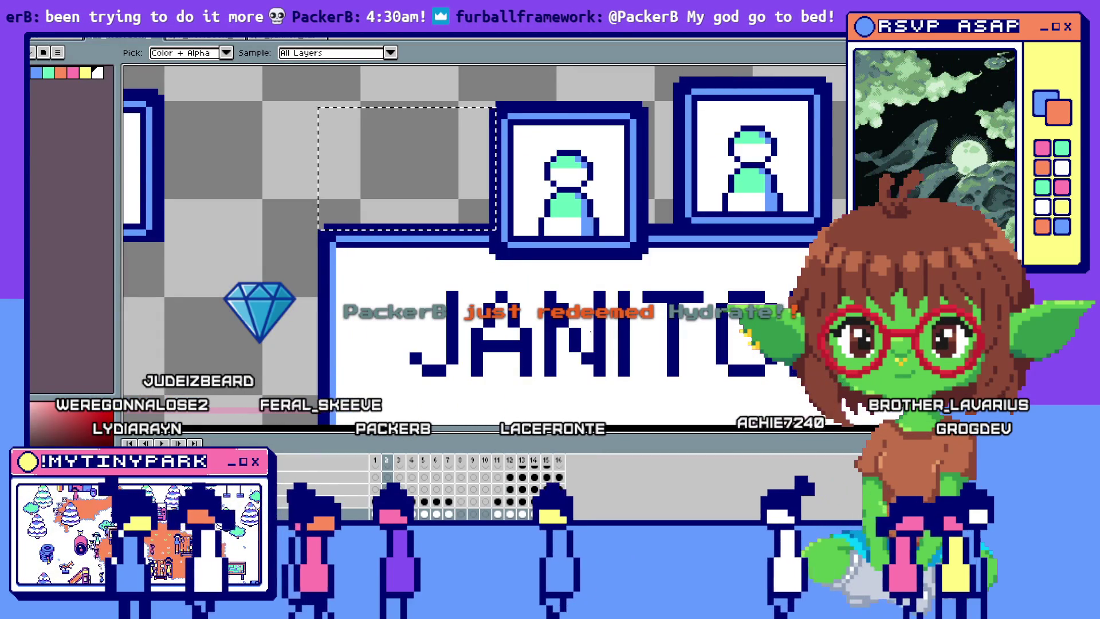
Step: Switch from the JANITOR header sprite back to the GameMaker project
{"action": "key", "text": "alt+Tab"}
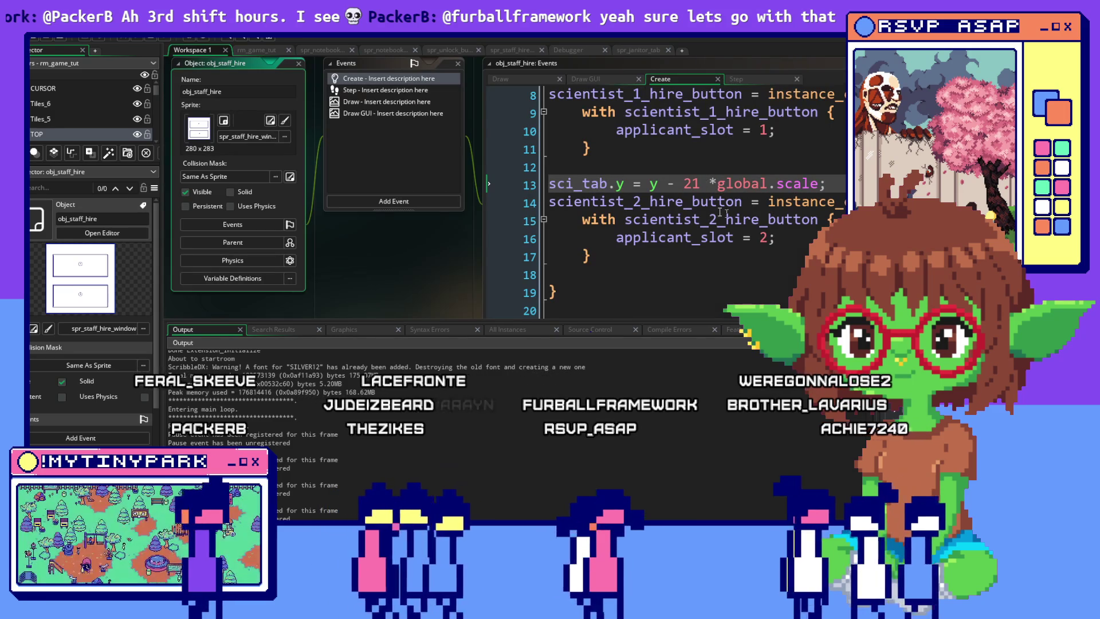
Step: Move the sci_tab.y offset line up under the hire_scientist menu check
{"action": "scroll", "coordinate": [641, 197], "scroll_direction": "up", "scroll_amount": 3}
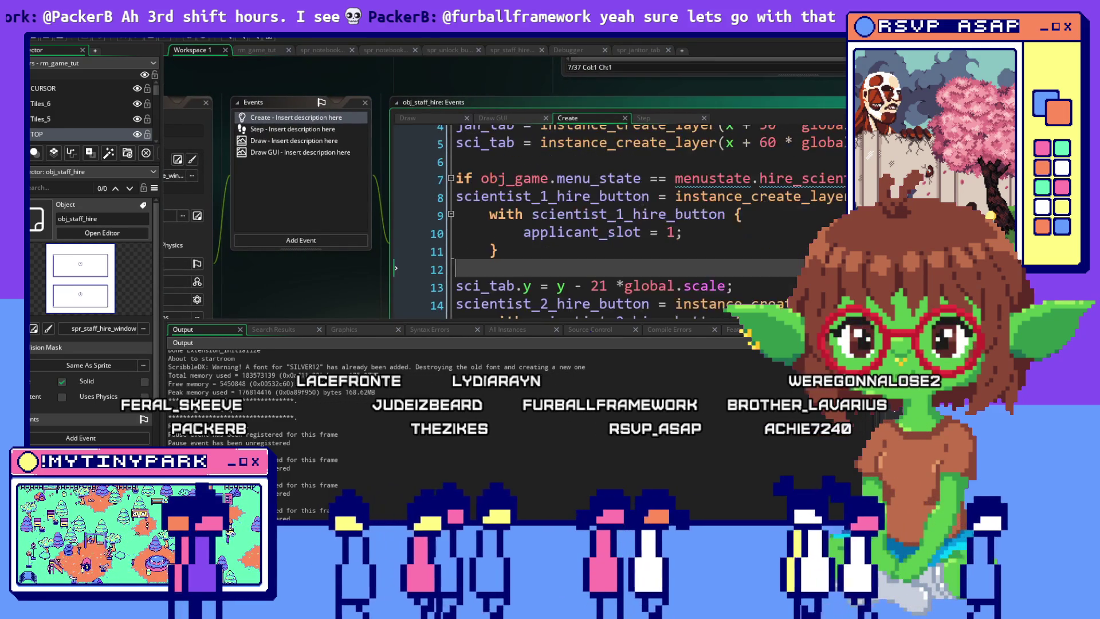
{"action": "scroll", "coordinate": [729, 231], "scroll_direction": "down", "scroll_amount": 1}
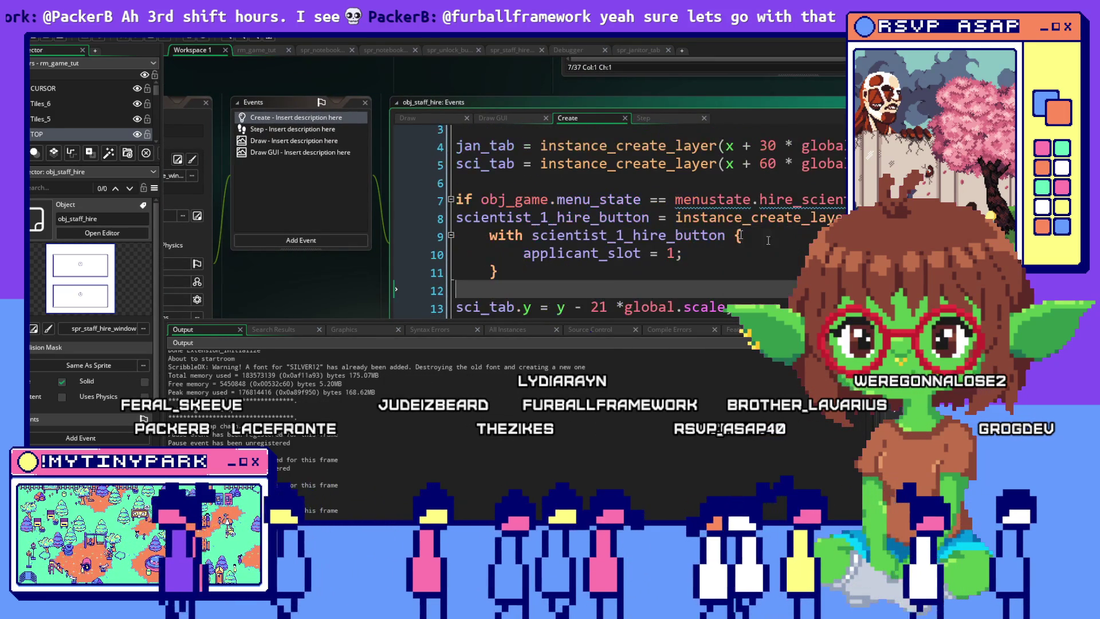
{"action": "scroll", "coordinate": [746, 237], "scroll_direction": "down", "scroll_amount": 2}
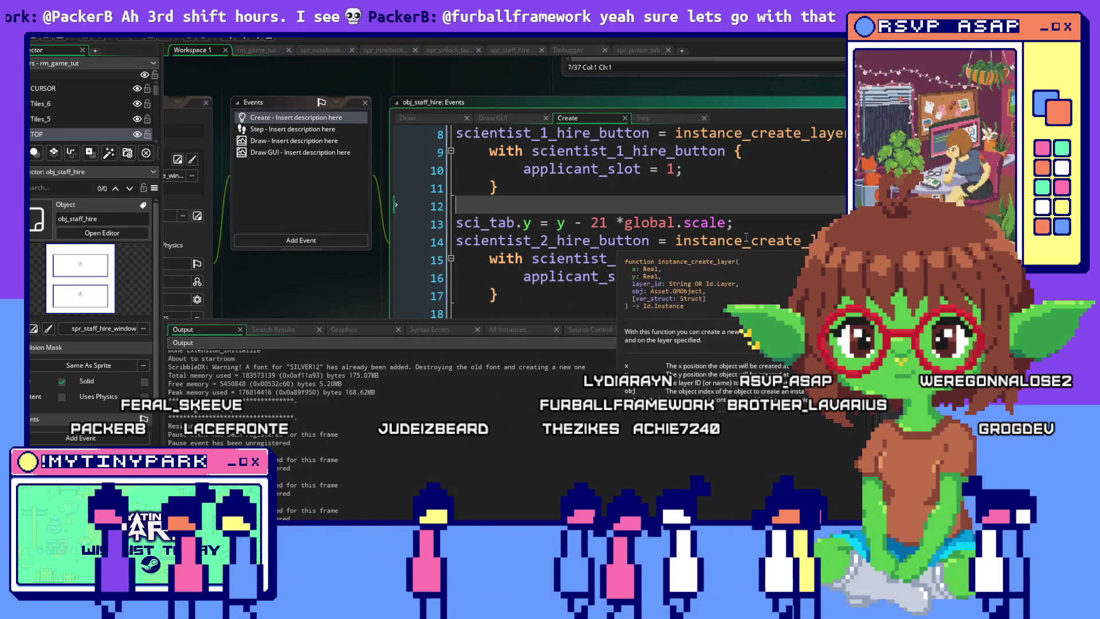
{"action": "key", "text": "Down"}
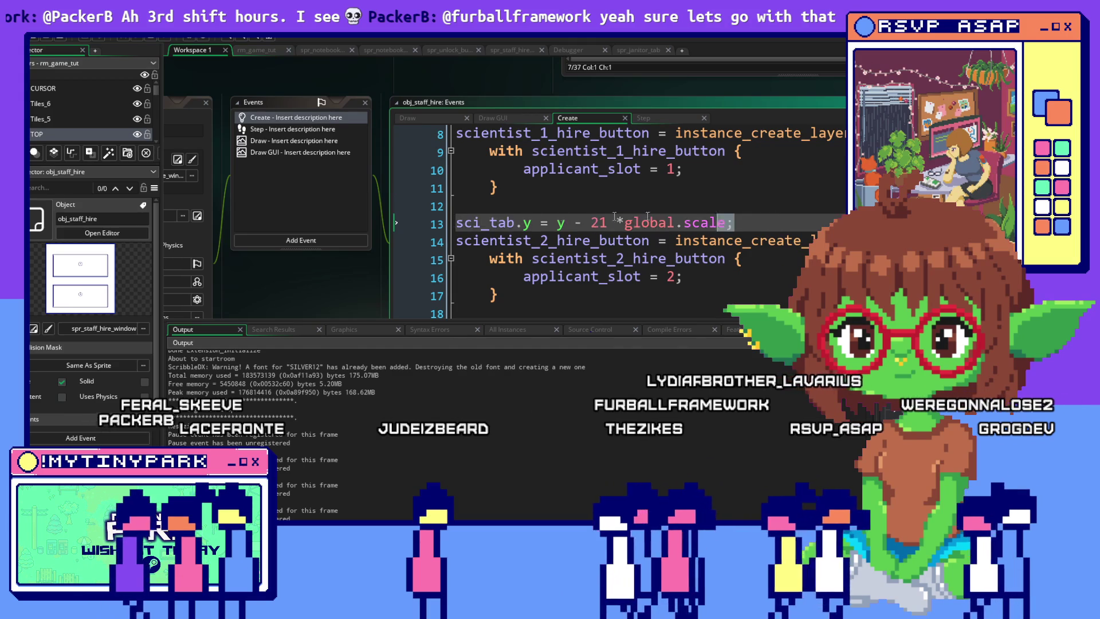
{"action": "key", "text": "shift+End"}
{"action": "key", "text": "ctrl+c"}
{"action": "key", "text": "Delete"}
{"action": "scroll", "coordinate": [319, 218], "scroll_direction": "up", "scroll_amount": 2}
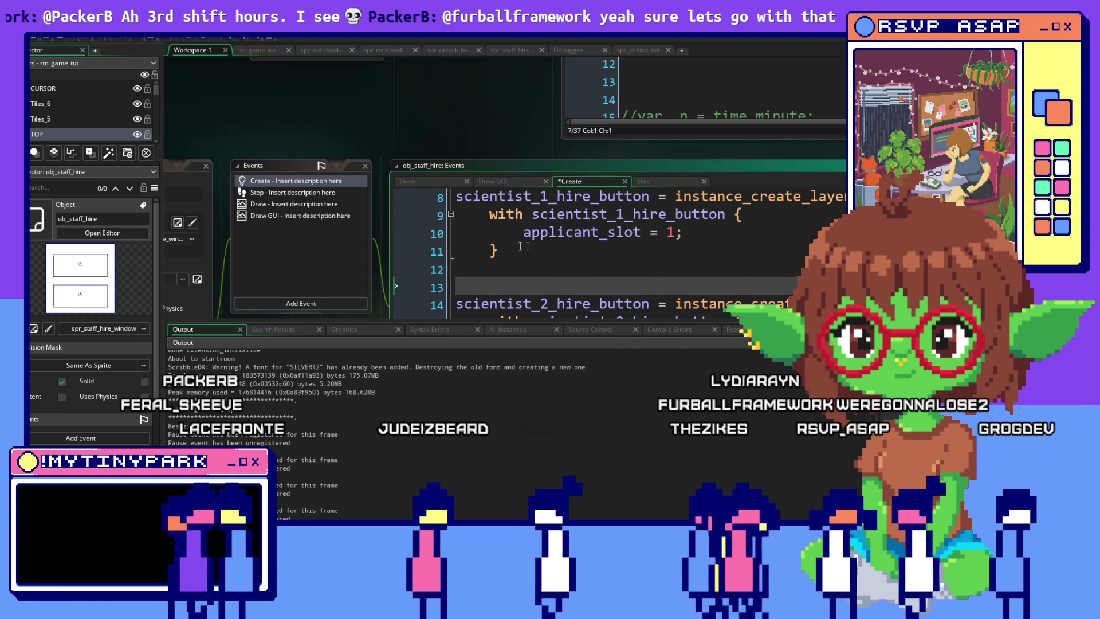
{"action": "scroll", "coordinate": [593, 244], "scroll_direction": "up", "scroll_amount": 2}
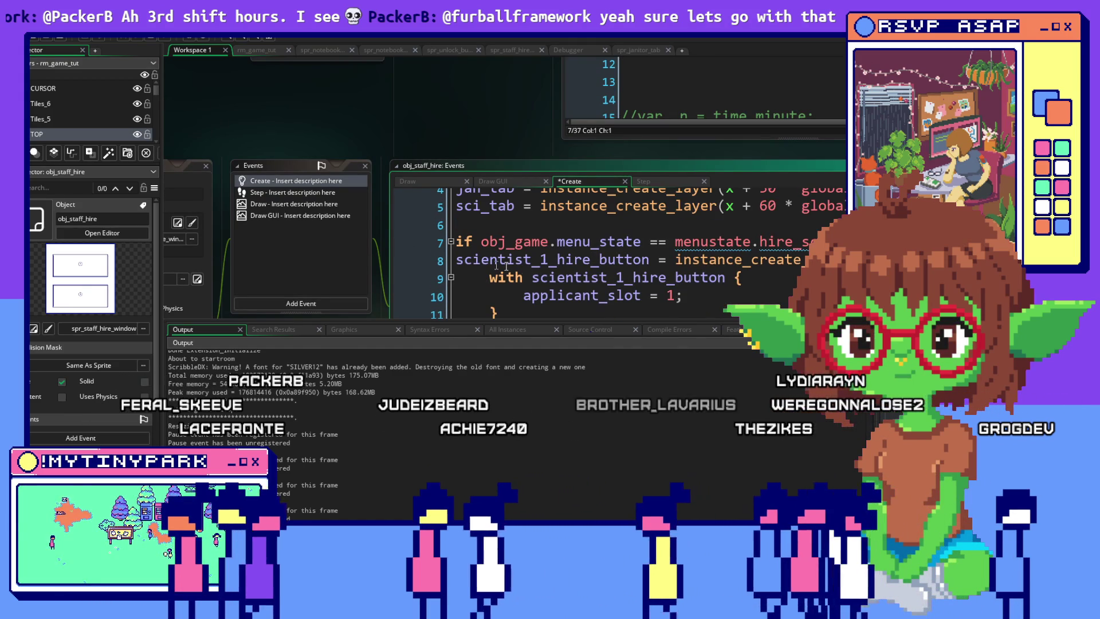
{"action": "left_click", "coordinate": [458, 261]}
{"action": "key", "text": "Return"}
{"action": "key", "text": "Return"}
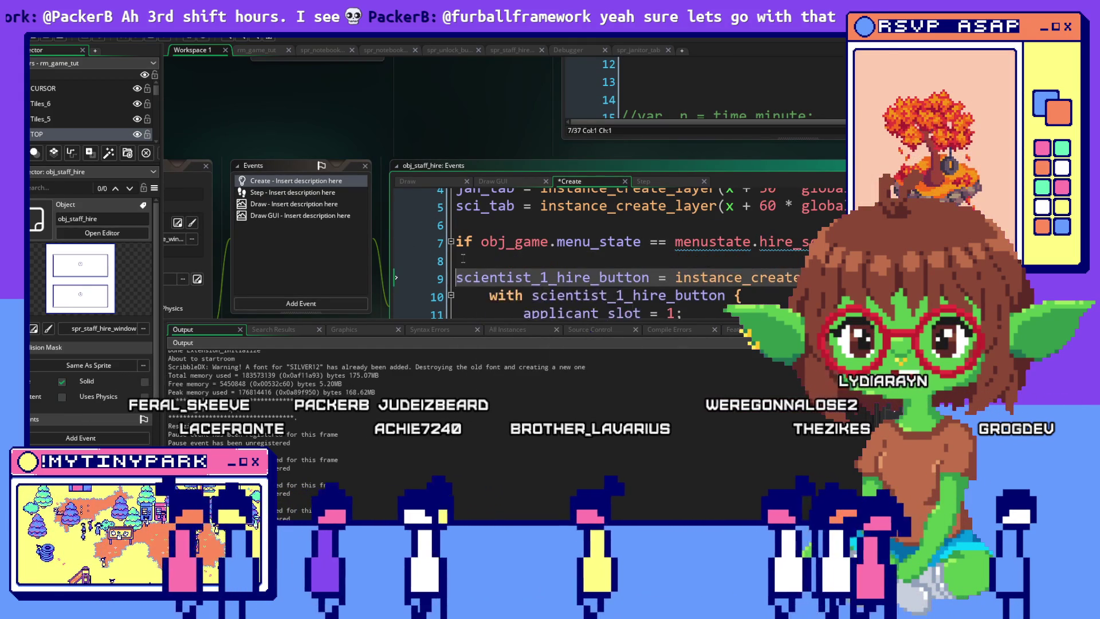
{"action": "left_click", "coordinate": [462, 260]}
{"action": "key", "text": "ctrl+v"}
{"action": "left_click", "coordinate": [637, 279]}
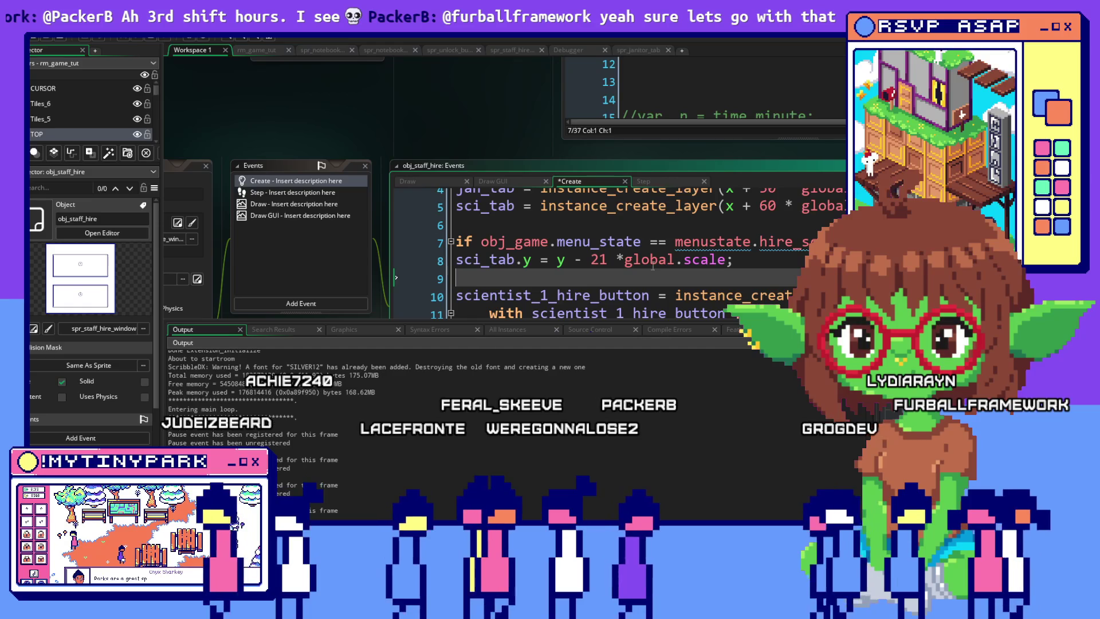
Step: Change the sci_tab.y offset value from 21 to 19
{"action": "left_click", "coordinate": [599, 260]}
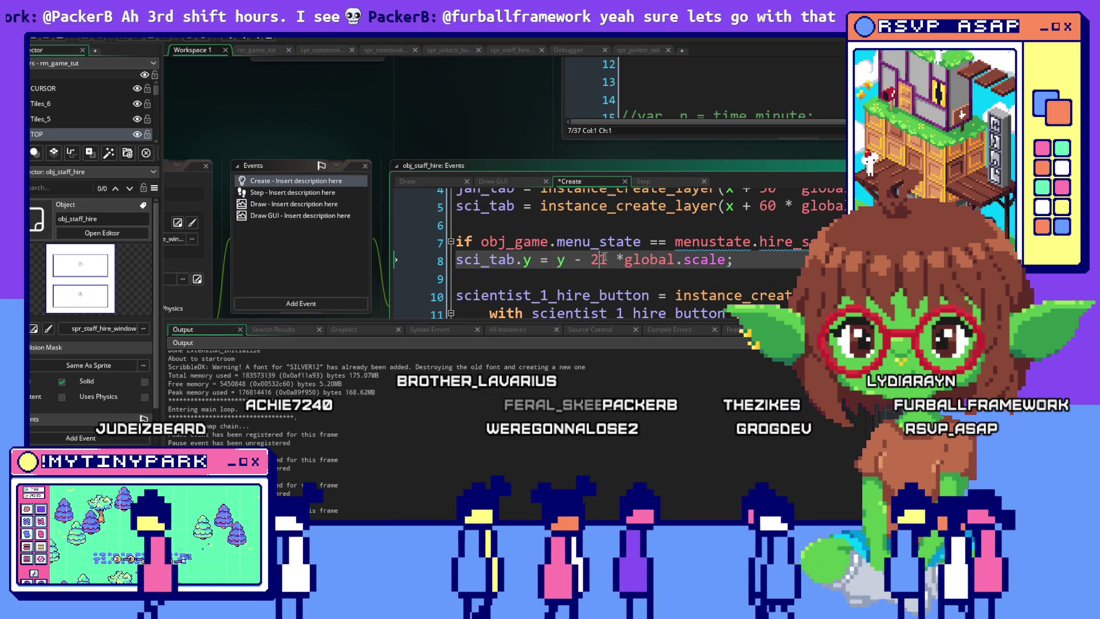
{"action": "double_click", "coordinate": [599, 259]}
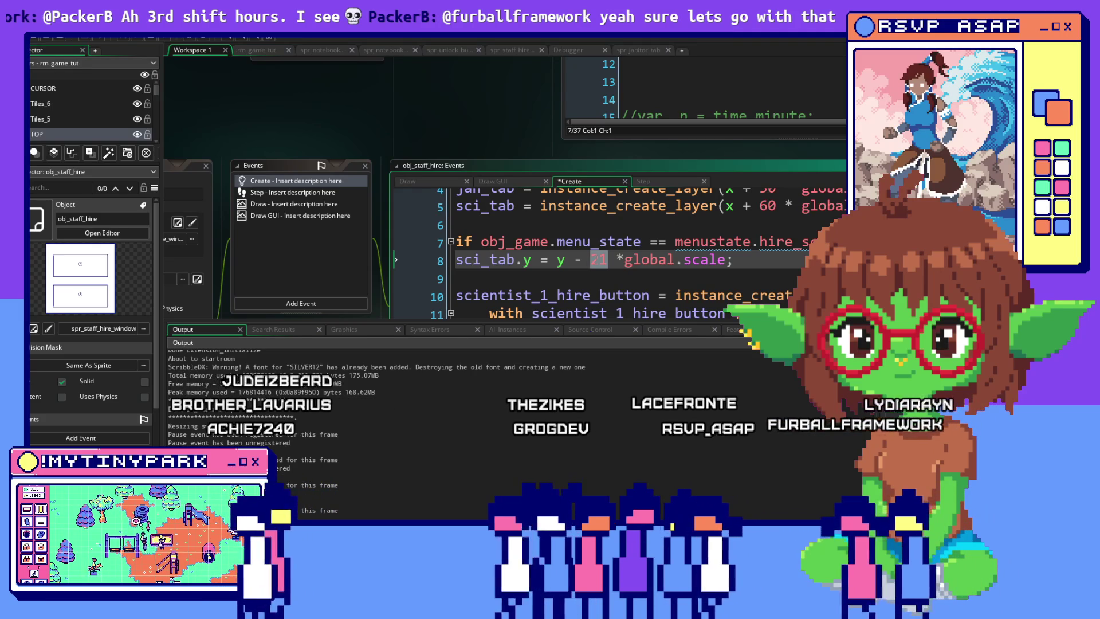
{"action": "type", "text": "20"}
{"action": "left_click", "coordinate": [697, 276]}
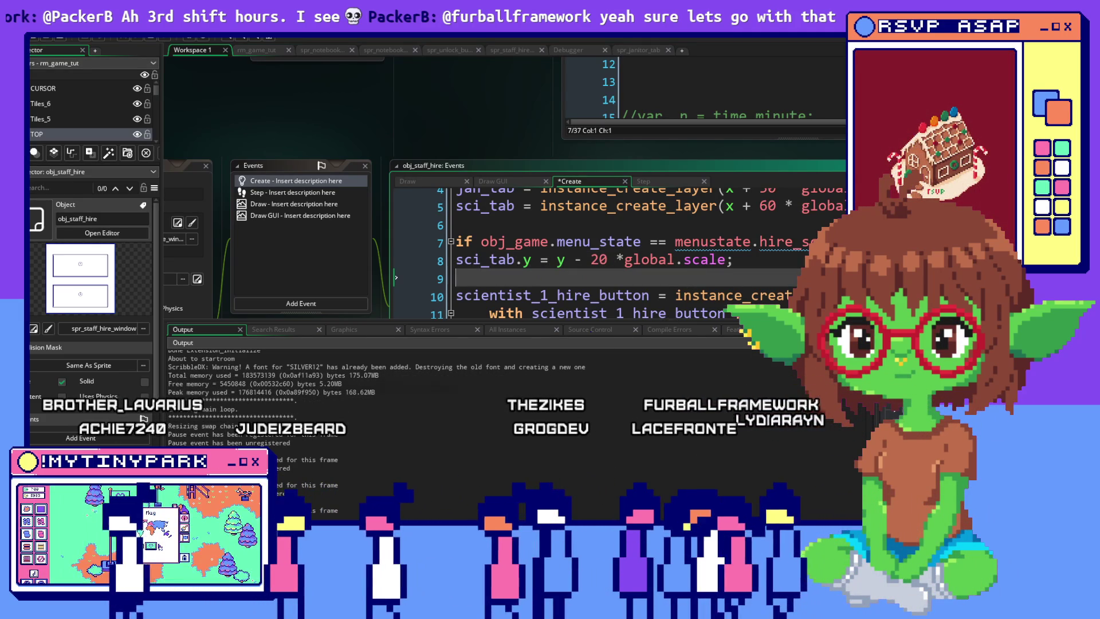
{"action": "double_click", "coordinate": [599, 260]}
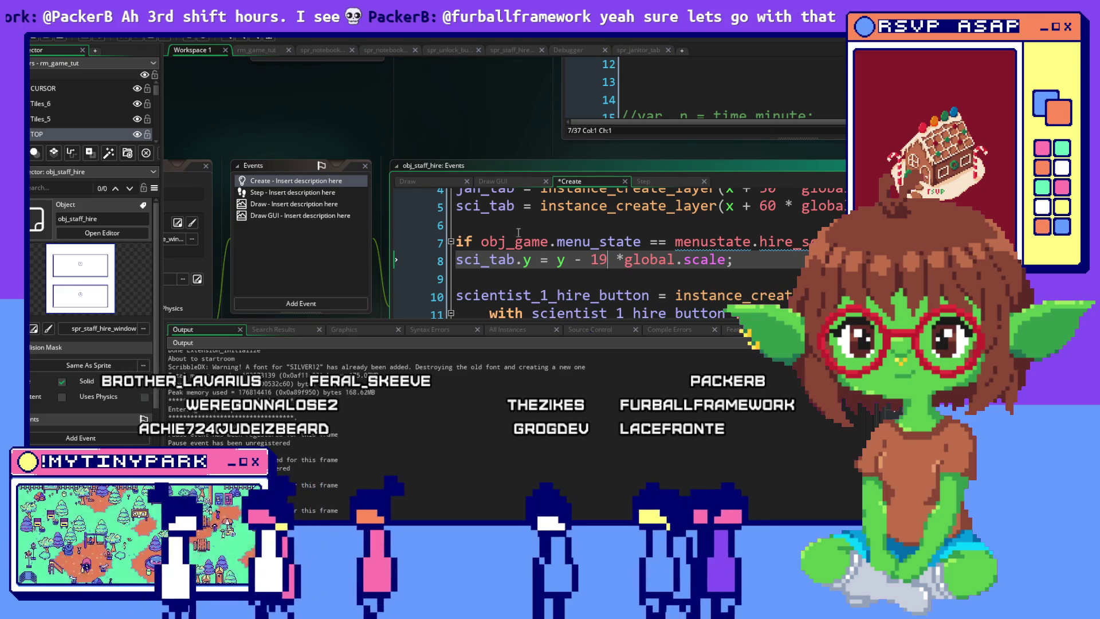
{"action": "key", "text": "Up"}
{"action": "key", "text": "Up"}
Step: Rebuild and run the game with the new tab offset, then switch to Aseprite
{"action": "left_click", "coordinate": [153, 40]}
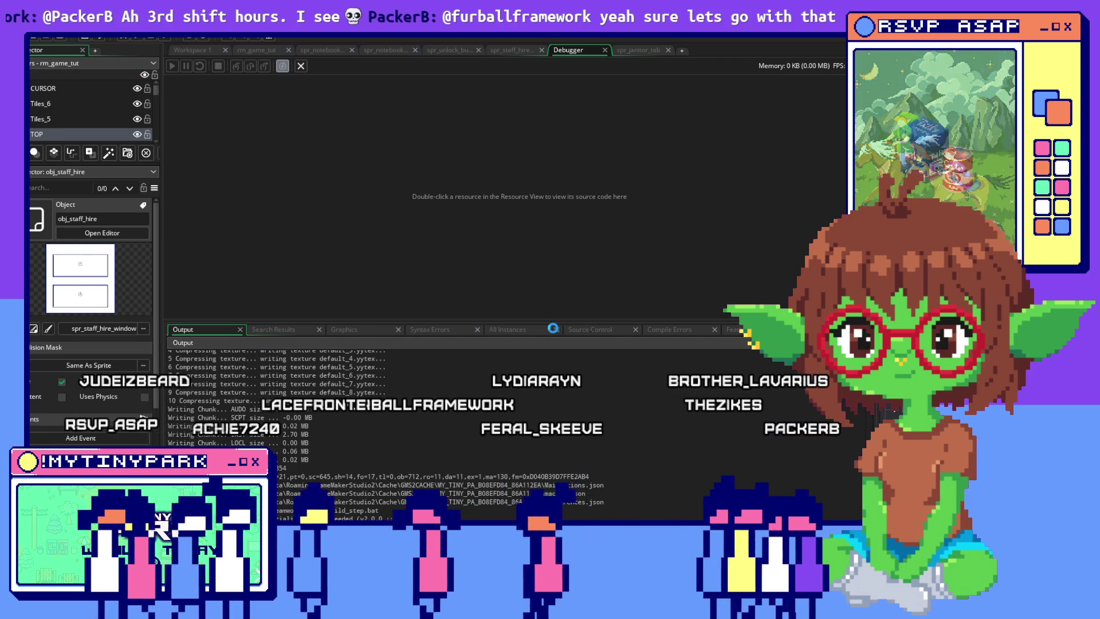
{"action": "key", "text": "alt+Tab"}
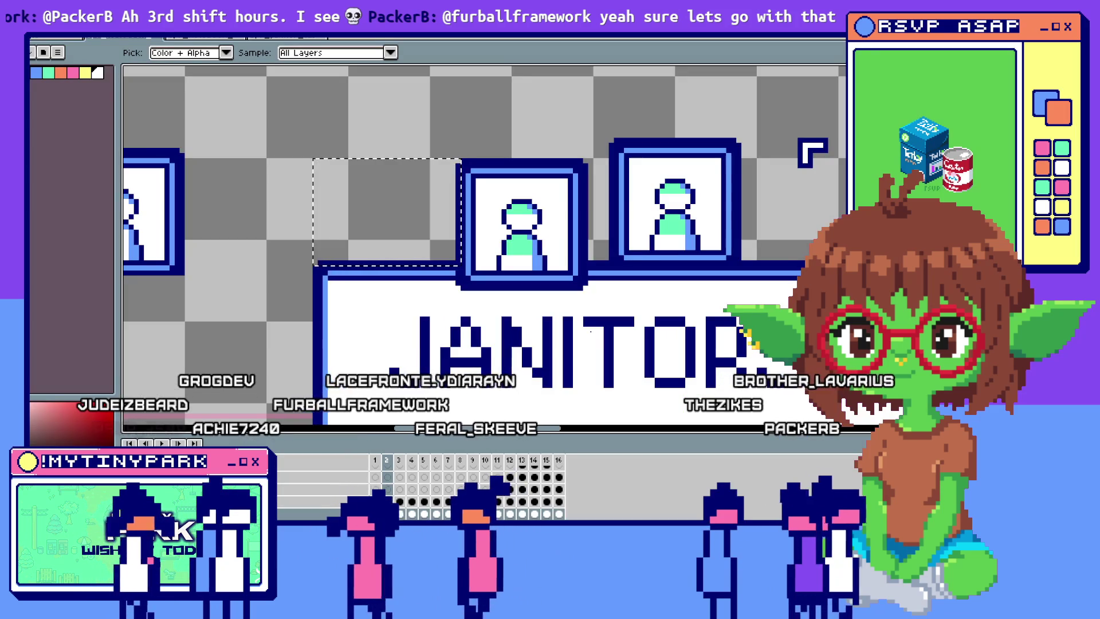
Step: Close the mayor's dialogue, flip between Janitors and Scientists, close the panel, and return to obj_staff_hire code
{"action": "key", "text": "alt+Tab"}
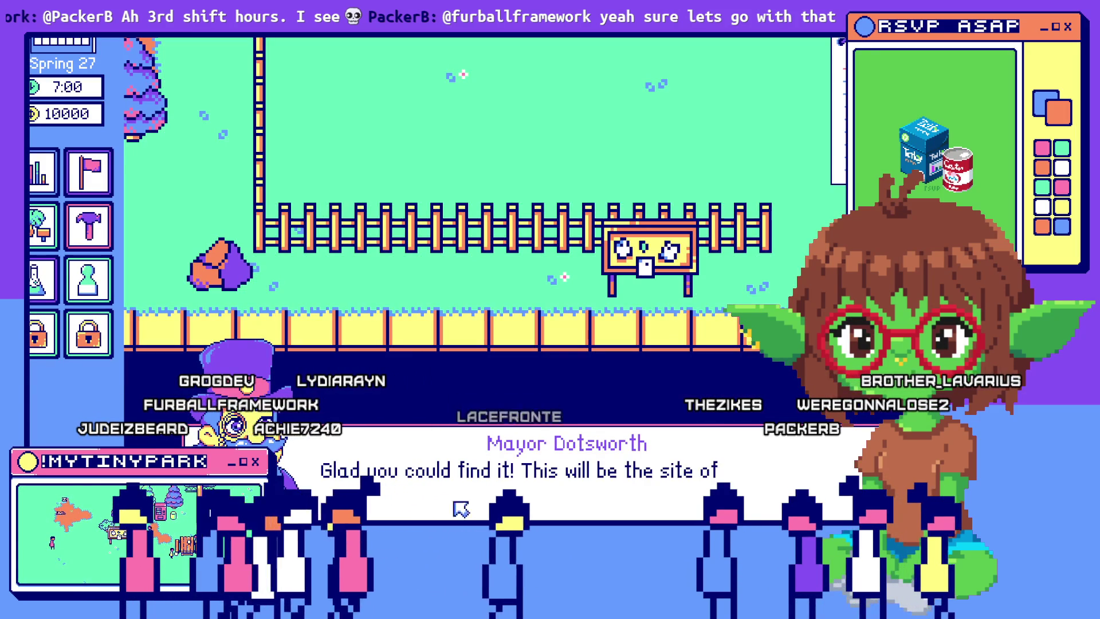
{"action": "left_click", "coordinate": [441, 497]}
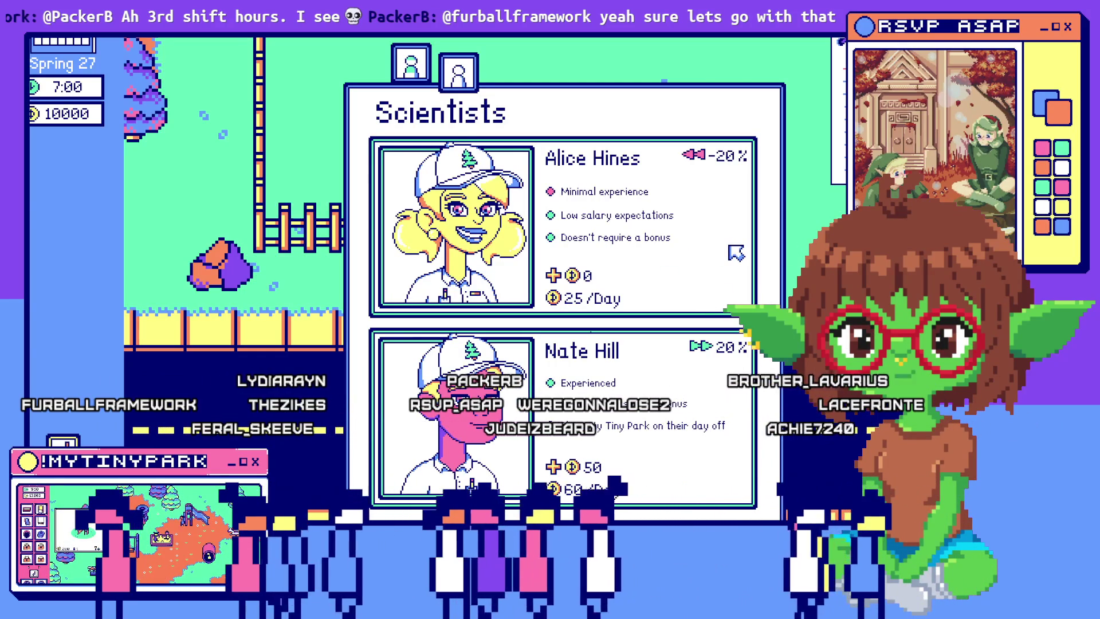
{"action": "left_click", "coordinate": [474, 77]}
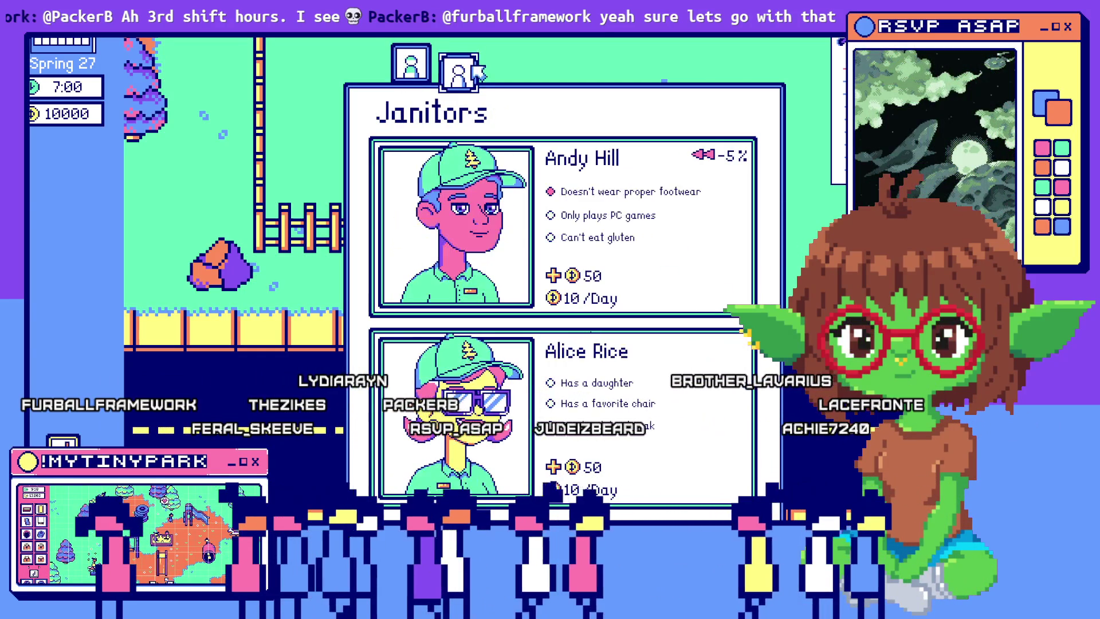
{"action": "left_click", "coordinate": [477, 73]}
{"action": "key", "text": "Escape"}
{"action": "key", "text": "alt+Tab"}
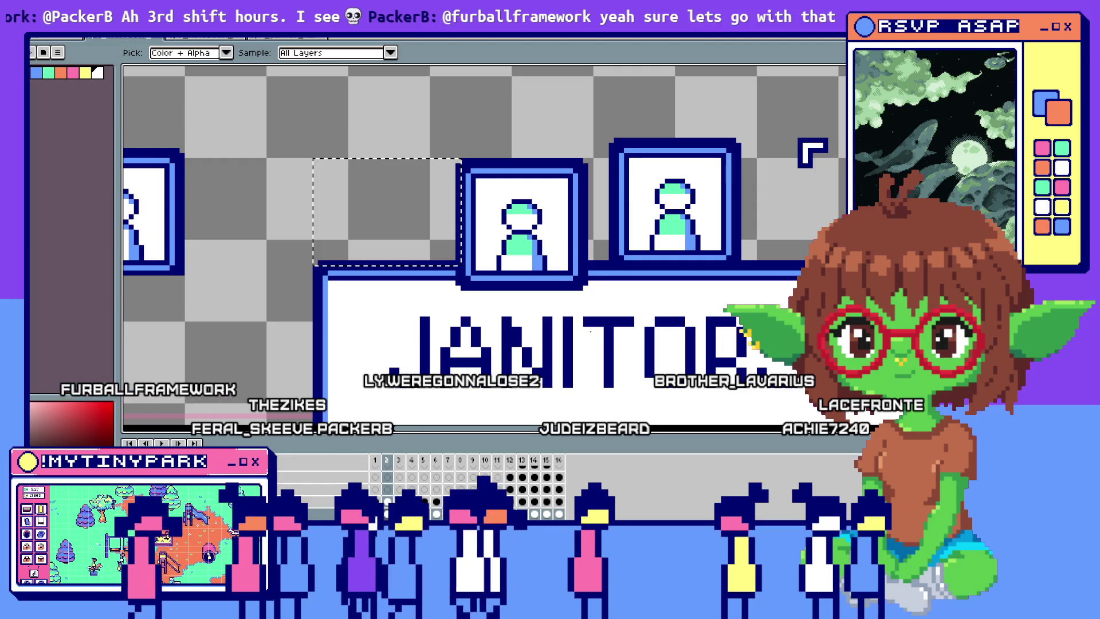
{"action": "key", "text": "alt+Tab"}
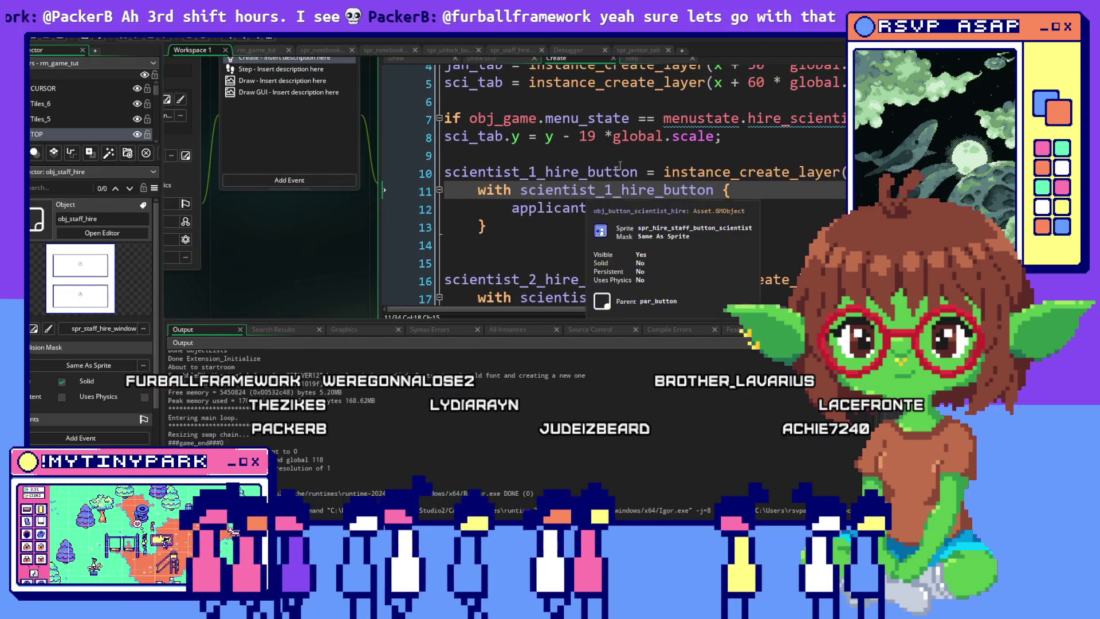
Step: Copy the sci_tab.y offset line and paste it into the hire_janitor block
{"action": "left_click_drag", "start_coordinate": [382, 155], "coordinate": [382, 133]}
{"action": "key", "text": "ctrl+c"}
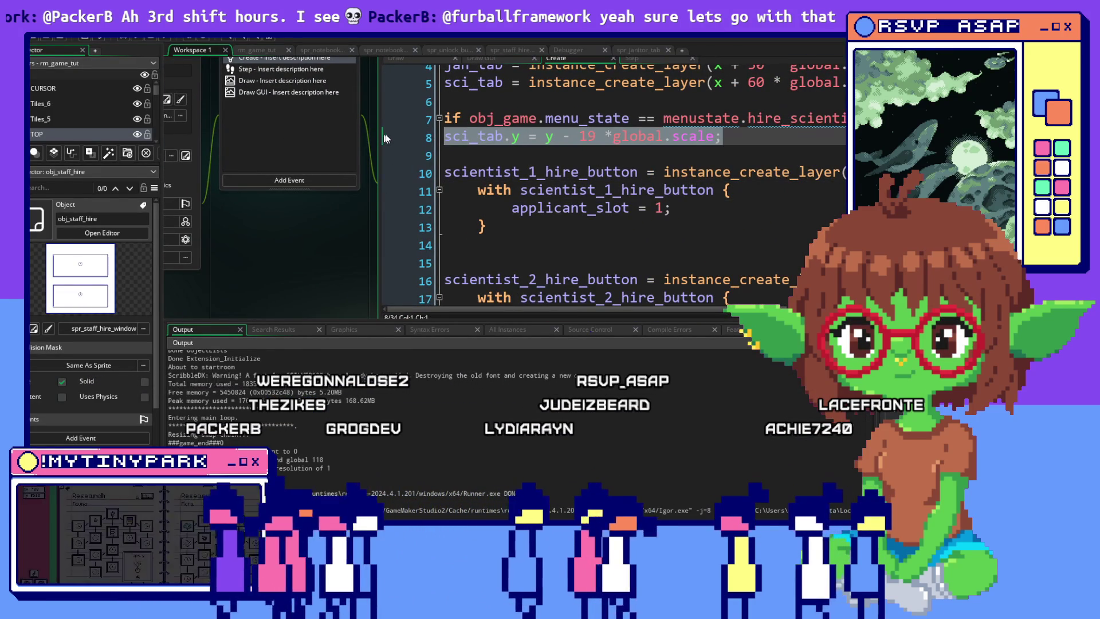
{"action": "scroll", "coordinate": [464, 142], "scroll_direction": "down", "scroll_amount": 5}
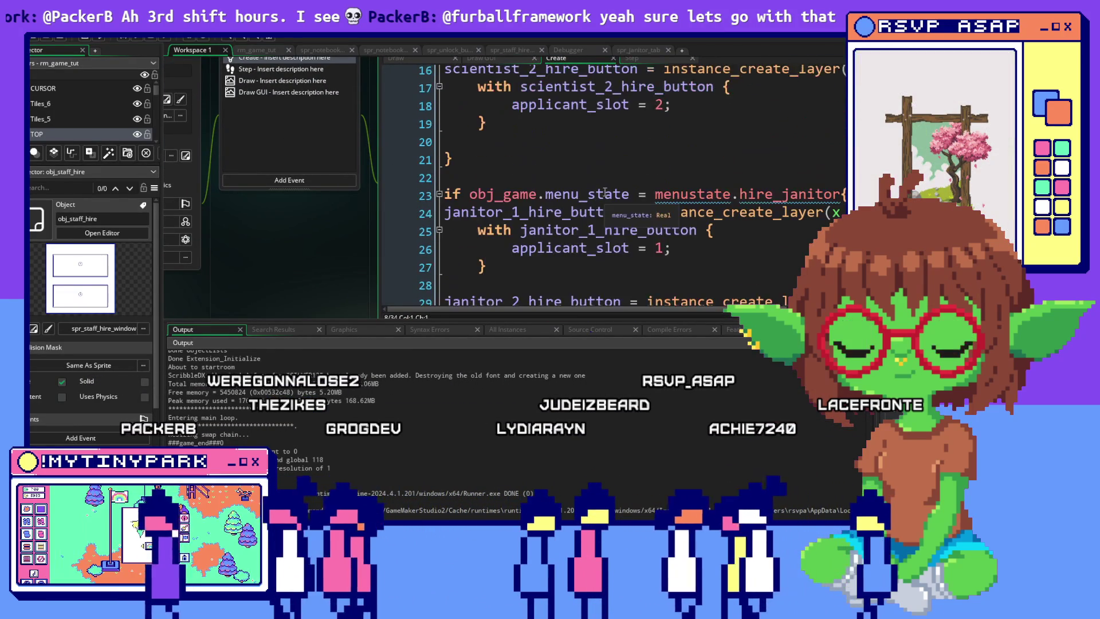
{"action": "left_click", "coordinate": [445, 151]}
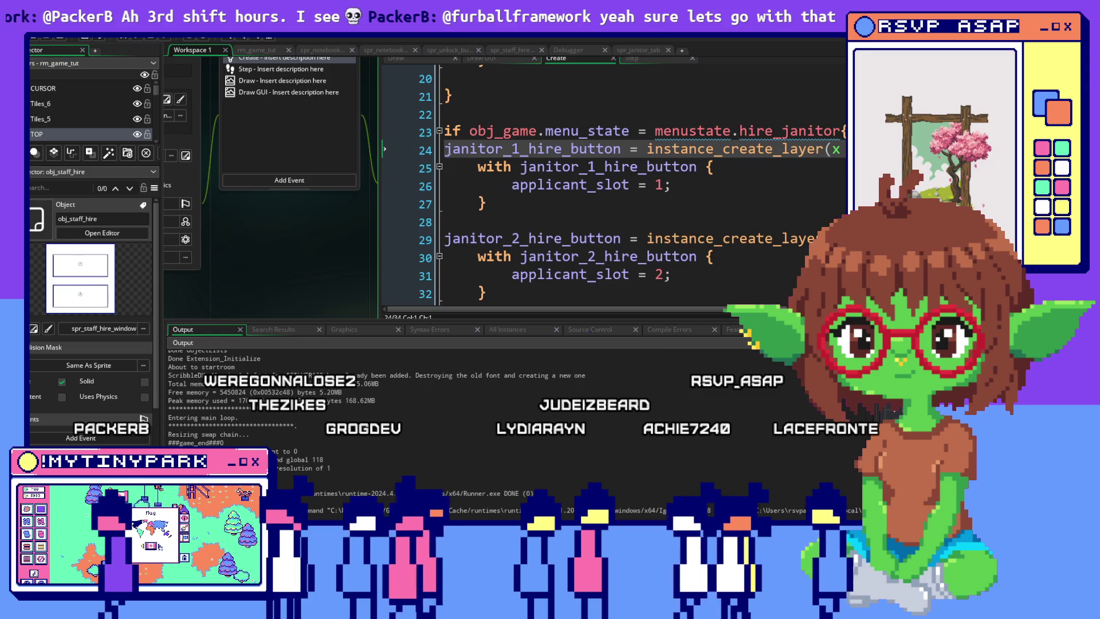
{"action": "key", "text": "Return"}
{"action": "key", "text": "Return"}
{"action": "key", "text": "Up"}
{"action": "key", "text": "Up"}
{"action": "key", "text": "ctrl+v"}
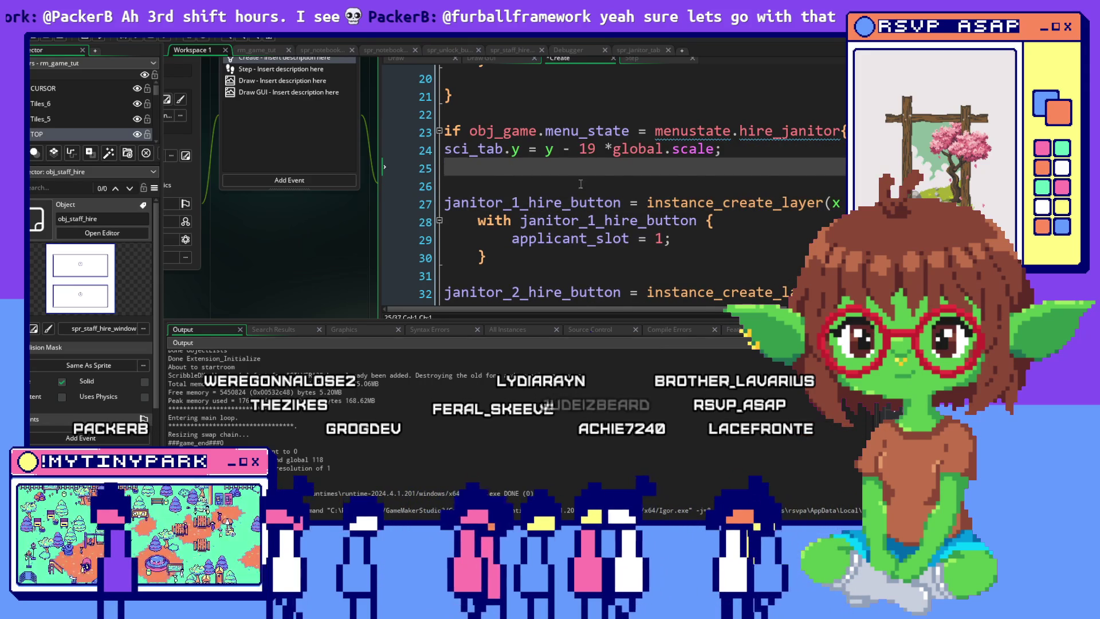
{"action": "left_click", "coordinate": [591, 186]}
{"action": "scroll", "coordinate": [596, 188], "scroll_direction": "down", "scroll_amount": 2}
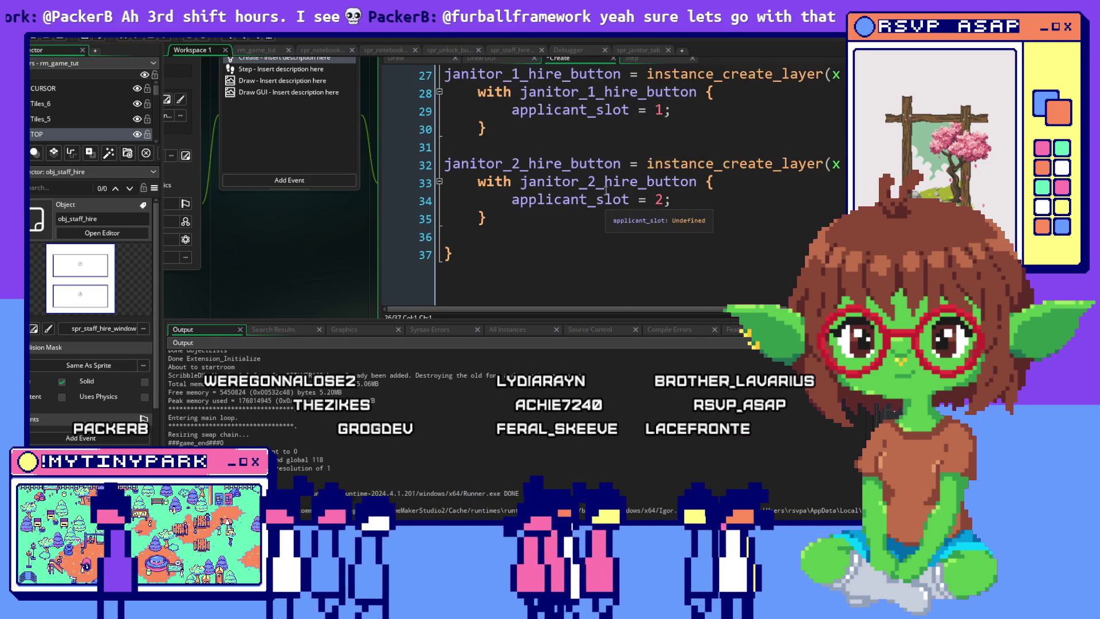
{"action": "scroll", "coordinate": [602, 190], "scroll_direction": "up", "scroll_amount": 2}
{"action": "left_click_drag", "start_coordinate": [605, 190], "coordinate": [571, 250]}
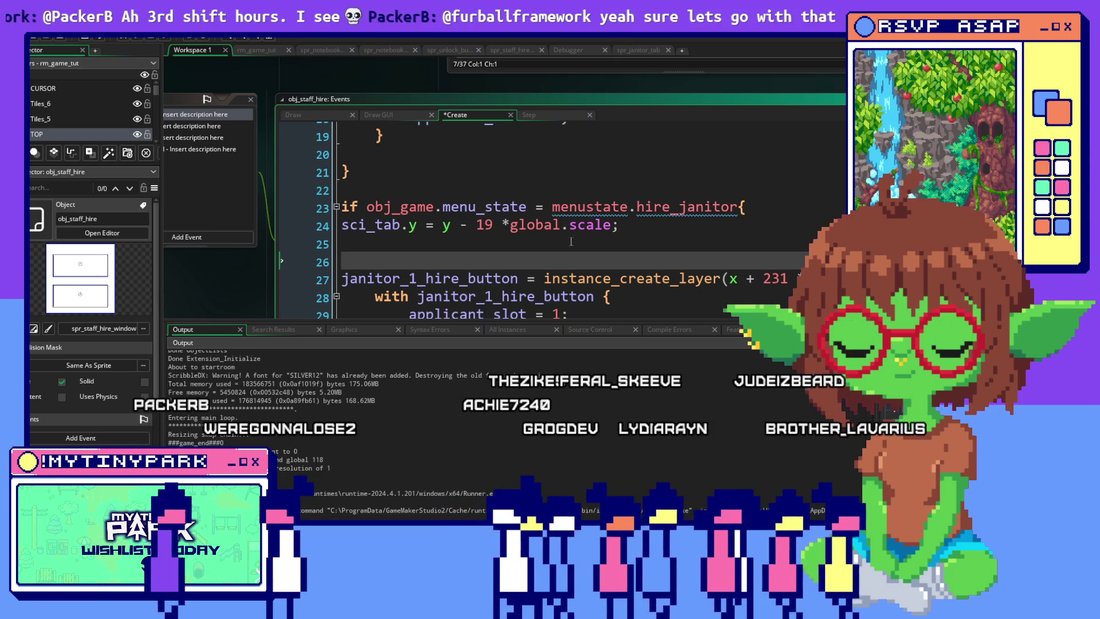
Step: Rename the pasted line to jan_tab.y and copy it together with the hire_janitor condition
{"action": "left_click_drag", "start_coordinate": [620, 226], "coordinate": [297, 226]}
{"action": "key", "text": "ctrl+c"}
{"action": "left_click", "coordinate": [290, 226]}
{"action": "type", "text": "jan"}
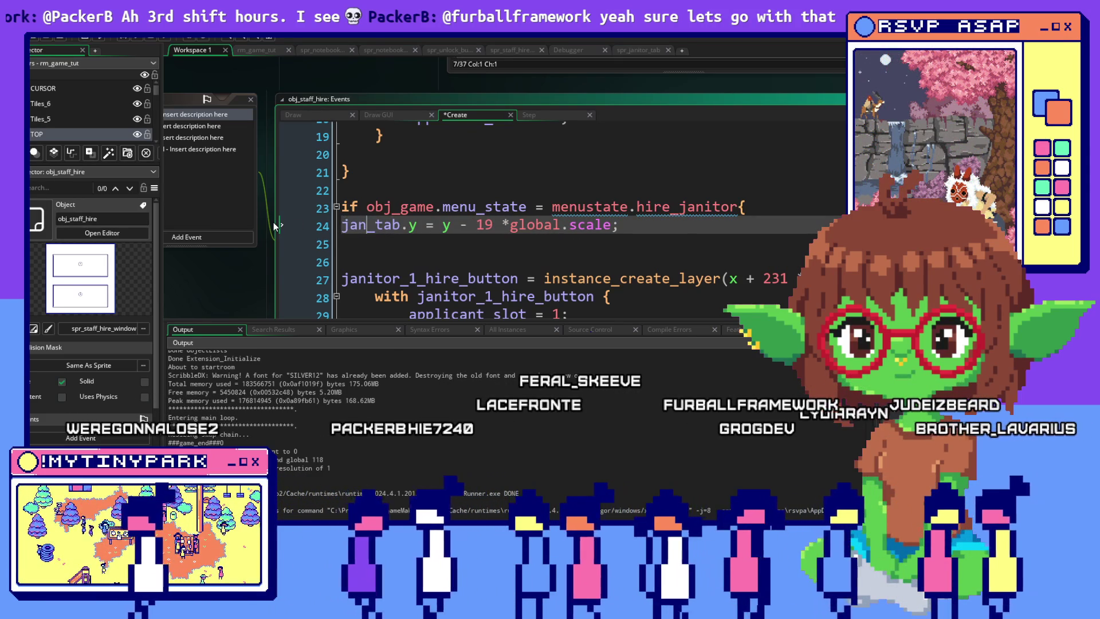
{"action": "left_click", "coordinate": [689, 235]}
{"action": "left_click_drag", "start_coordinate": [618, 224], "coordinate": [179, 225]}
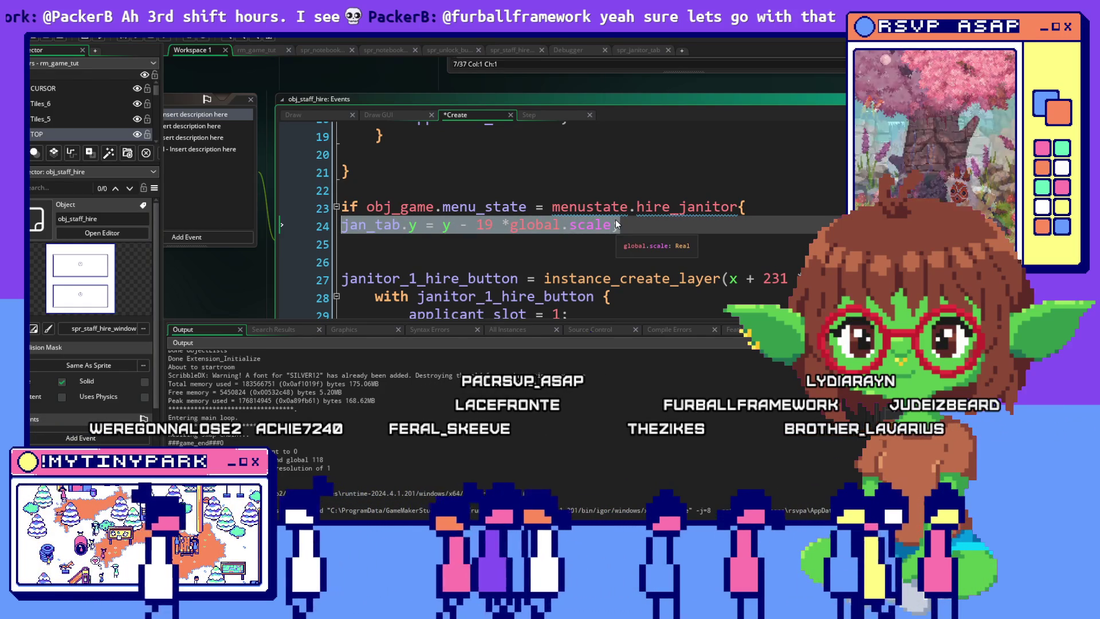
{"action": "left_click", "coordinate": [307, 205], "text": "shift"}
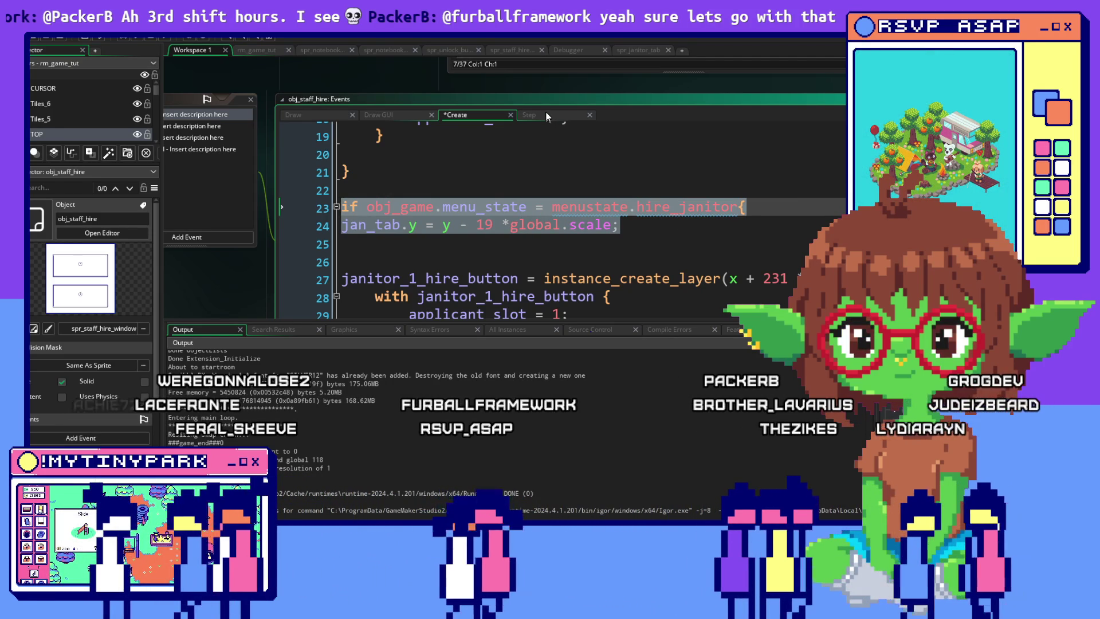
{"action": "left_click", "coordinate": [544, 113]}
Step: Paste the copied janitor tab lines inside the Step event's hire_scientist block
{"action": "scroll", "coordinate": [513, 195], "scroll_direction": "up", "scroll_amount": 1}
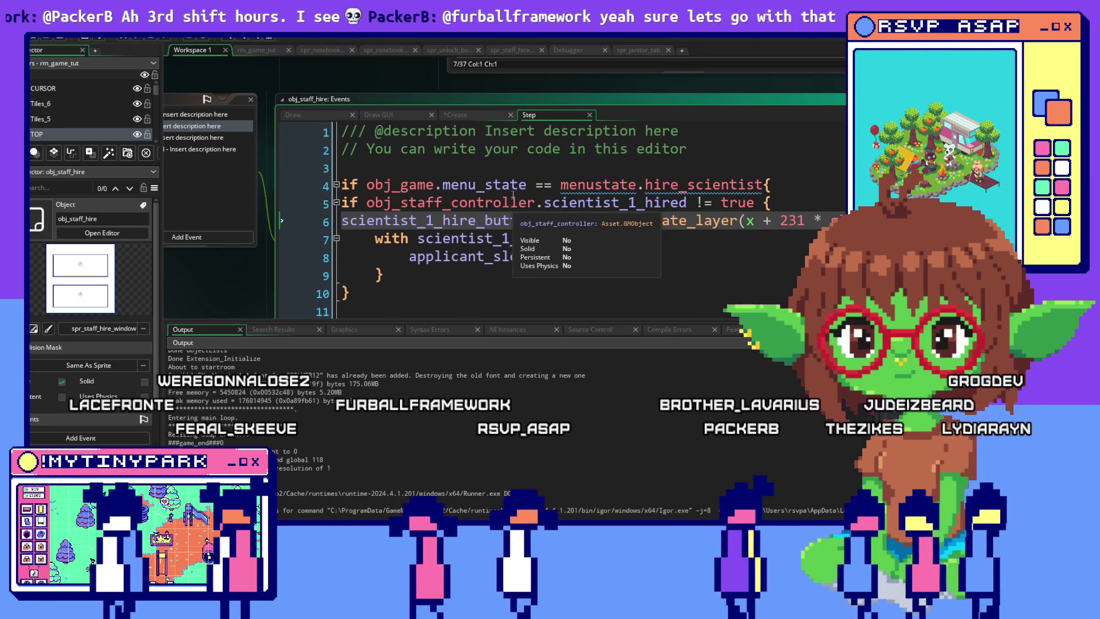
{"action": "left_click", "coordinate": [794, 189]}
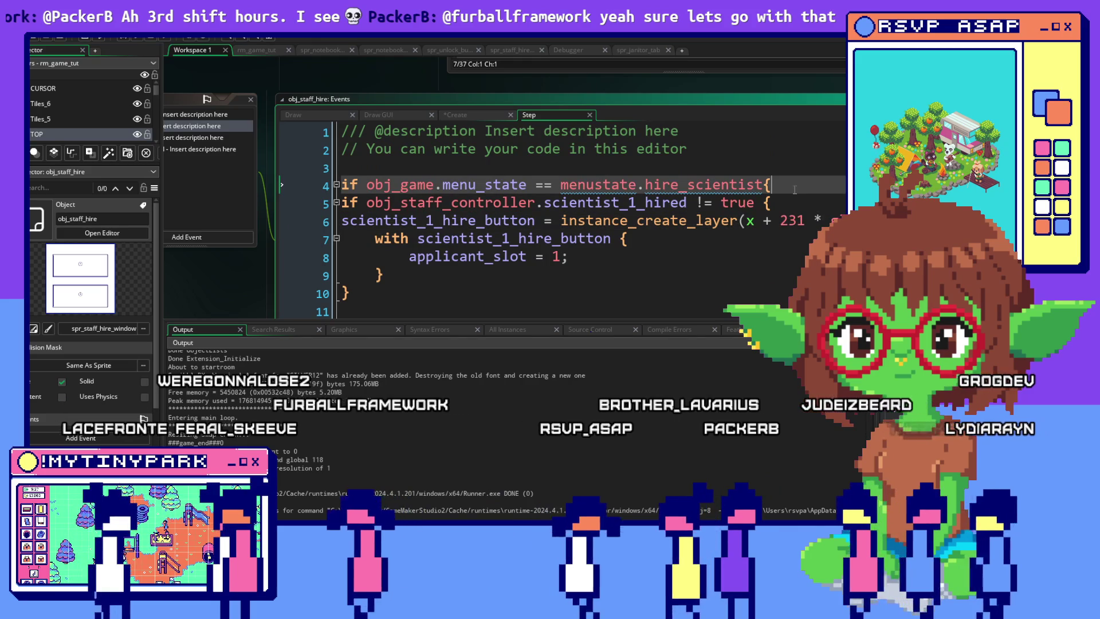
{"action": "key", "text": "Return"}
{"action": "key", "text": "Return"}
{"action": "key", "text": "Return"}
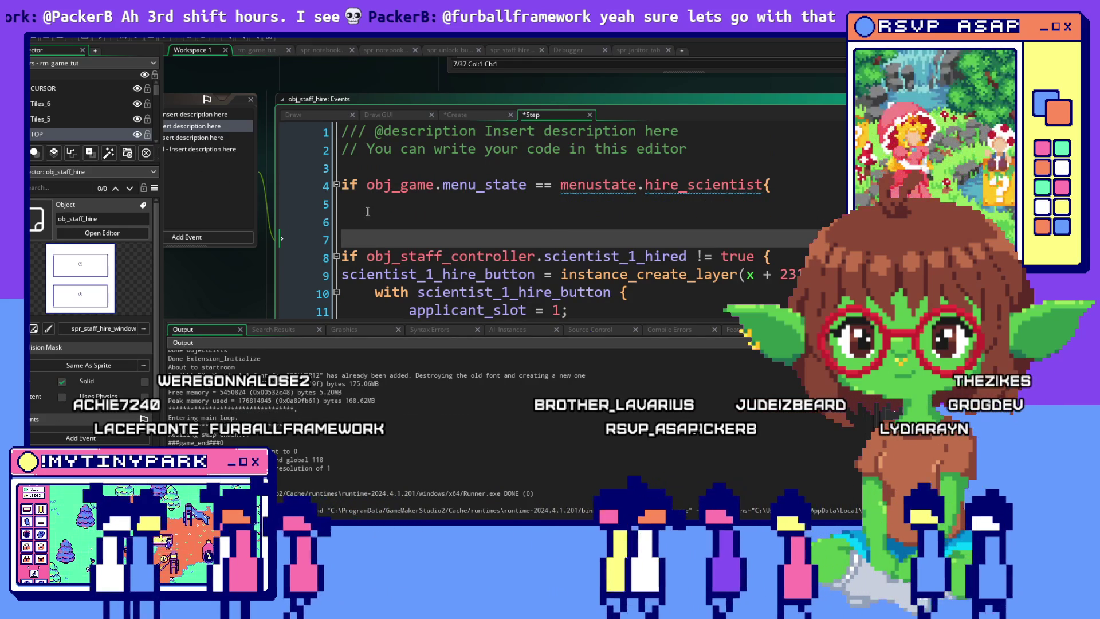
{"action": "key", "text": "Up"}
{"action": "type", "text": "if obj_game.menu_state = menustate.hire_janitor{ jan_tab.y = y - 19 *global.scale;"}
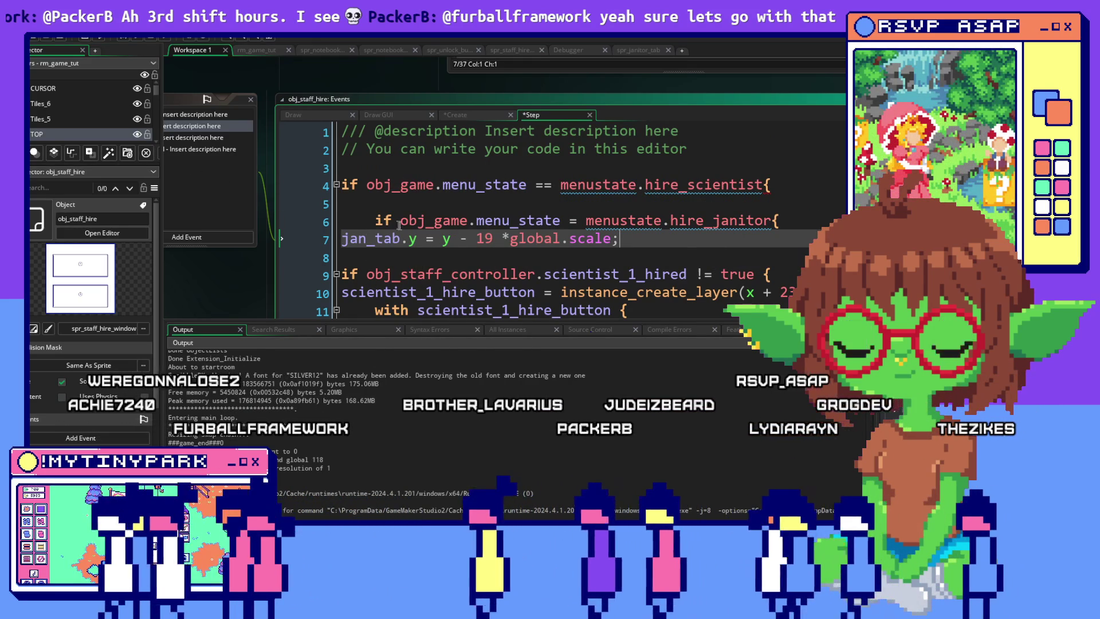
Step: Delete the pasted hire_janitor condition and rename jan_tab to sci_tab
{"action": "left_click_drag", "start_coordinate": [375, 220], "coordinate": [780, 221]}
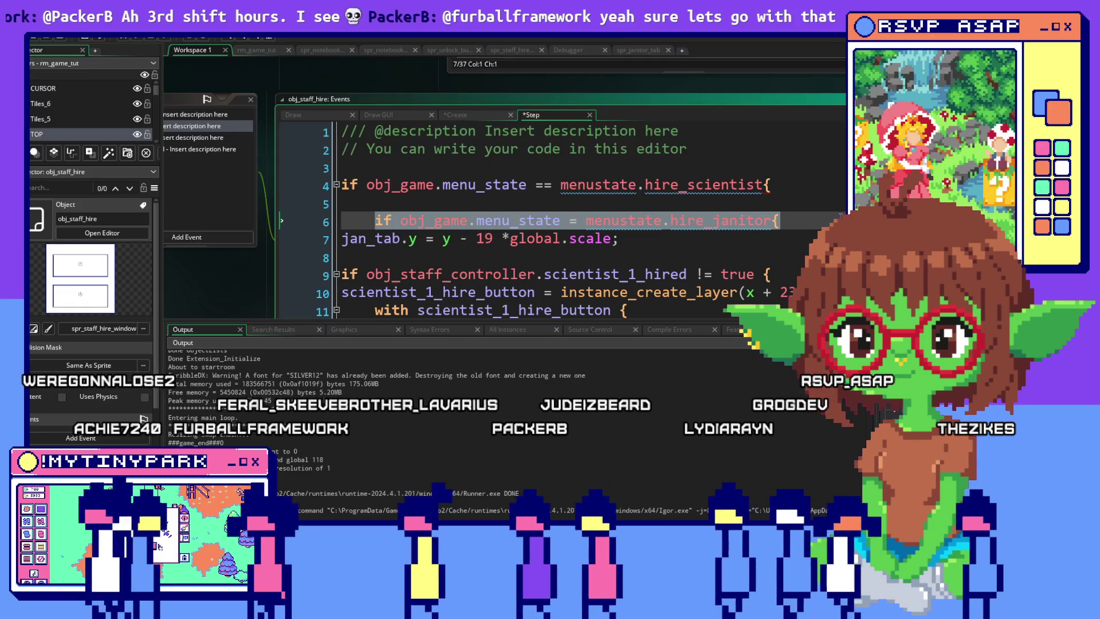
{"action": "key", "text": "BackSpace"}
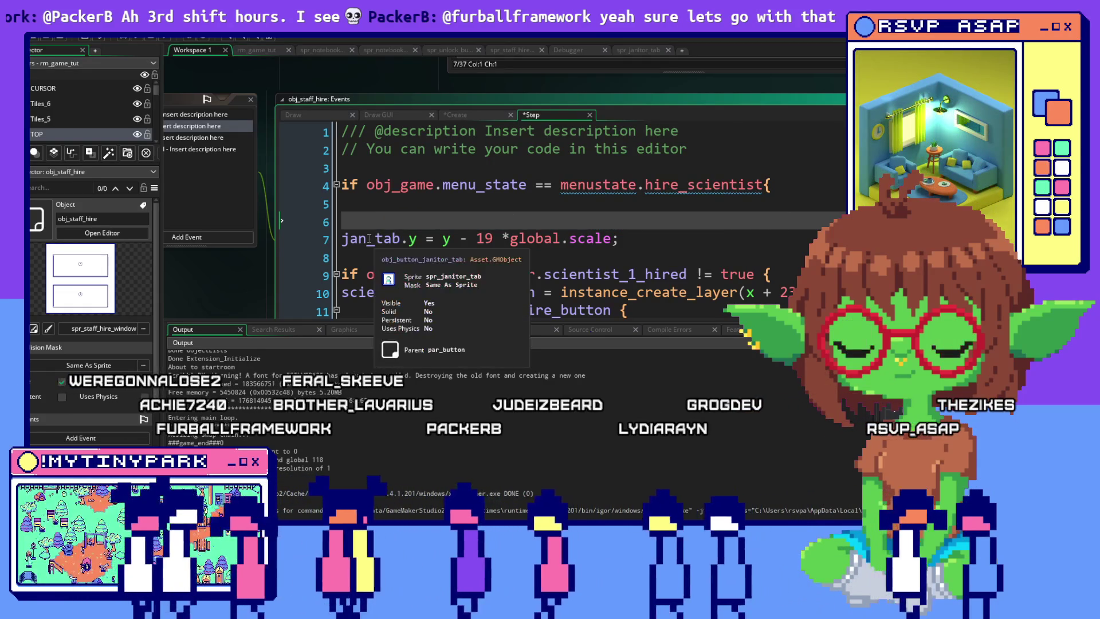
{"action": "left_click_drag", "start_coordinate": [370, 239], "coordinate": [308, 246]}
{"action": "type", "text": "sci"}
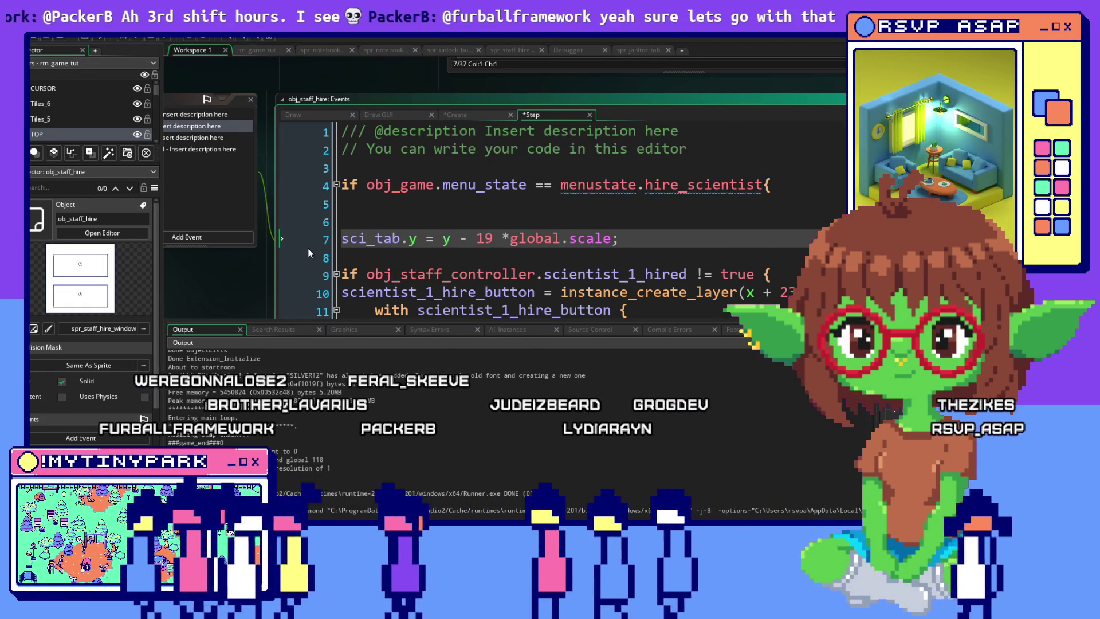
{"action": "left_click", "coordinate": [642, 242]}
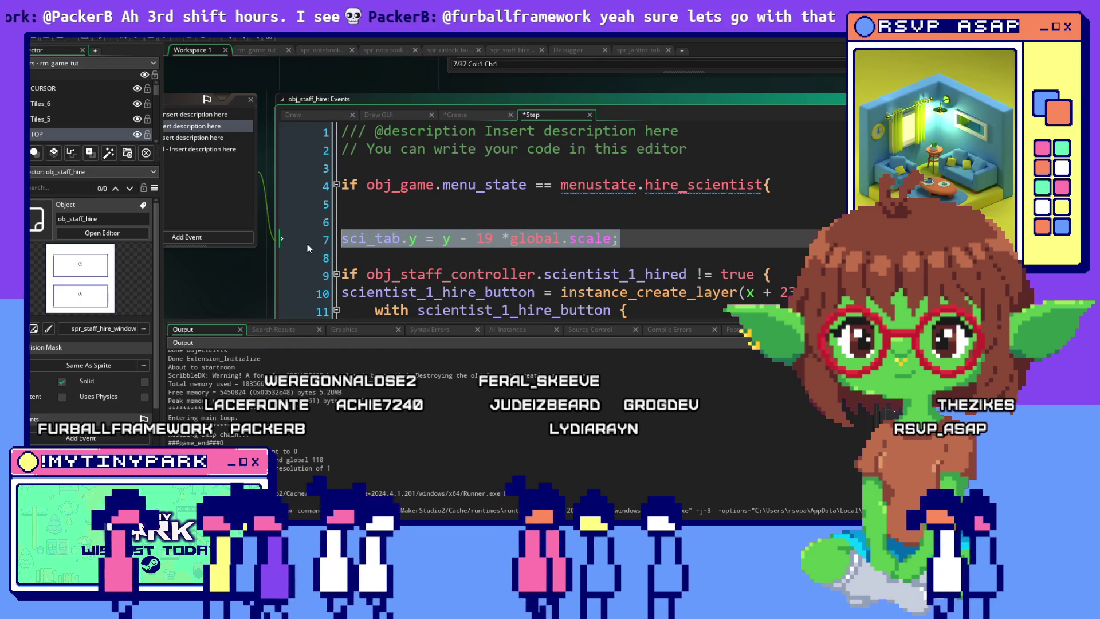
{"action": "left_click", "coordinate": [624, 209]}
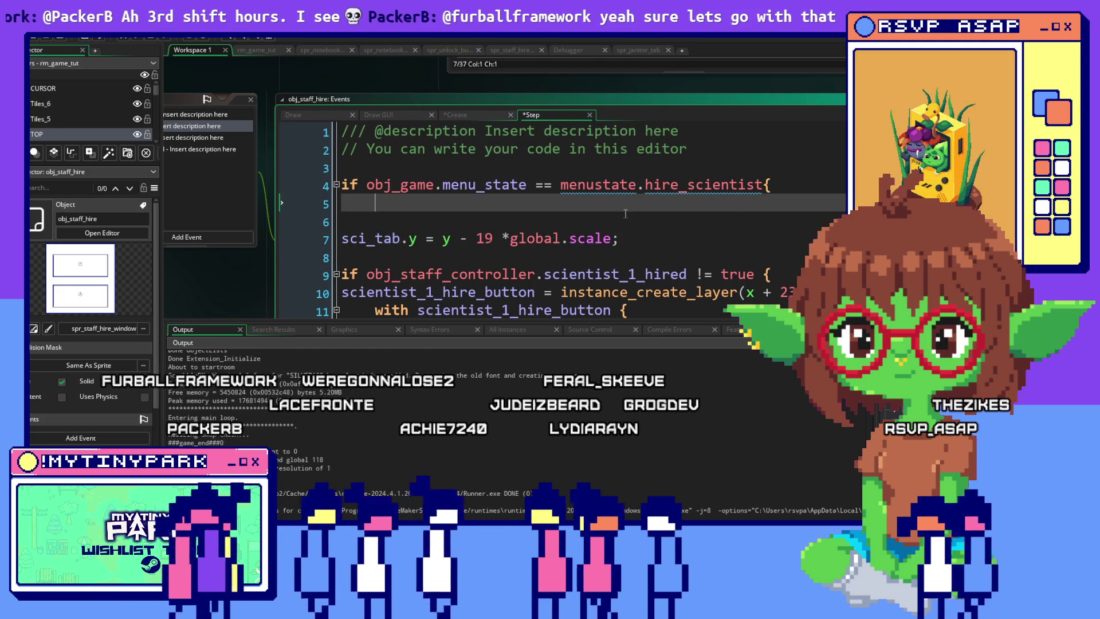
{"action": "left_click", "coordinate": [771, 185]}
{"action": "scroll", "coordinate": [608, 211], "scroll_direction": "down", "scroll_amount": 6}
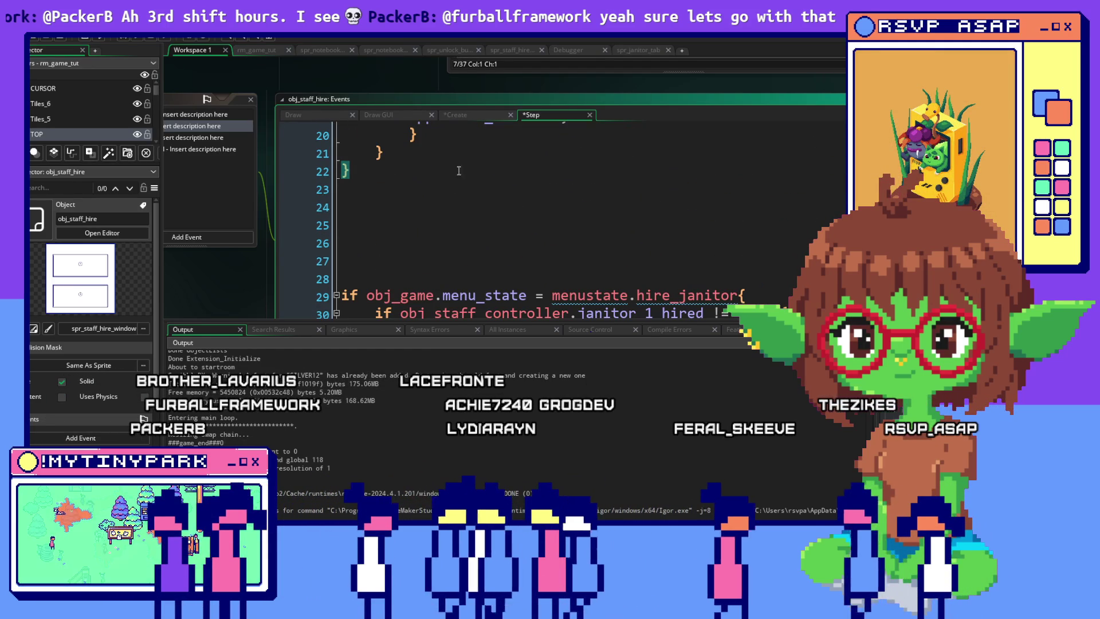
Step: Add an empty else { } branch after the hire_scientist block's closing brace
{"action": "left_click", "coordinate": [444, 170]}
{"action": "type", "text": "el"}
{"action": "key", "text": "Return"}
{"action": "type", "text": "{"}
{"action": "key", "text": "Return"}
{"action": "key", "text": "Return"}
{"action": "key", "text": "Return"}
{"action": "type", "text": "}"}
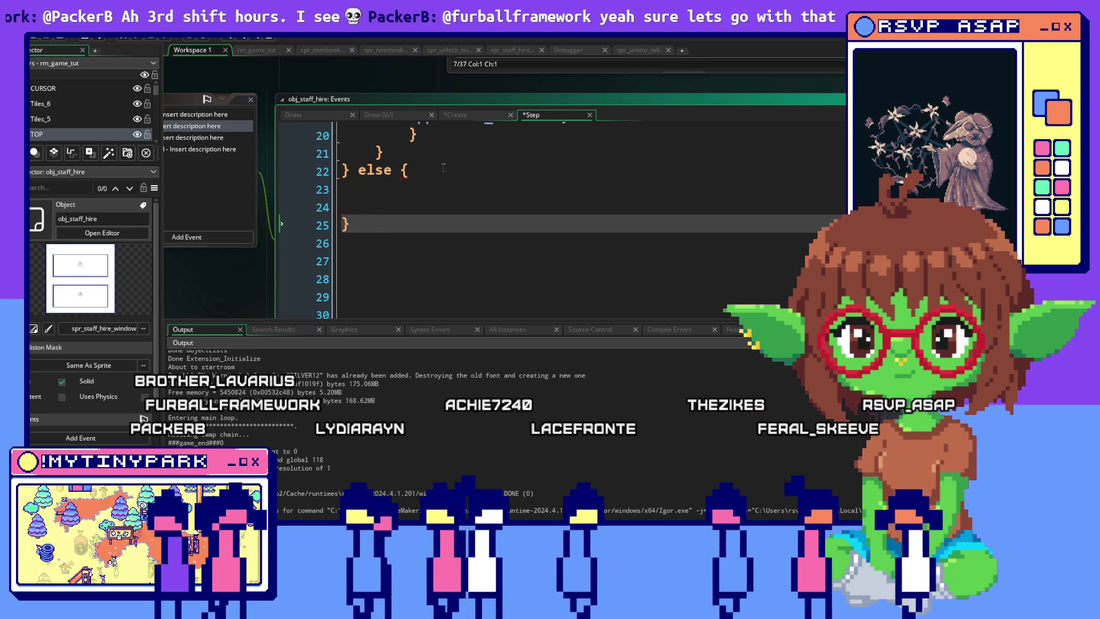
Step: Put 'sci_tab.y = y - 19 *global.scale;' inside the else branch and remove the stray duplicate
{"action": "key", "text": "ctrl+v"}
{"action": "left_click", "coordinate": [448, 200]}
{"action": "left_click_drag", "start_coordinate": [628, 232], "coordinate": [364, 232]}
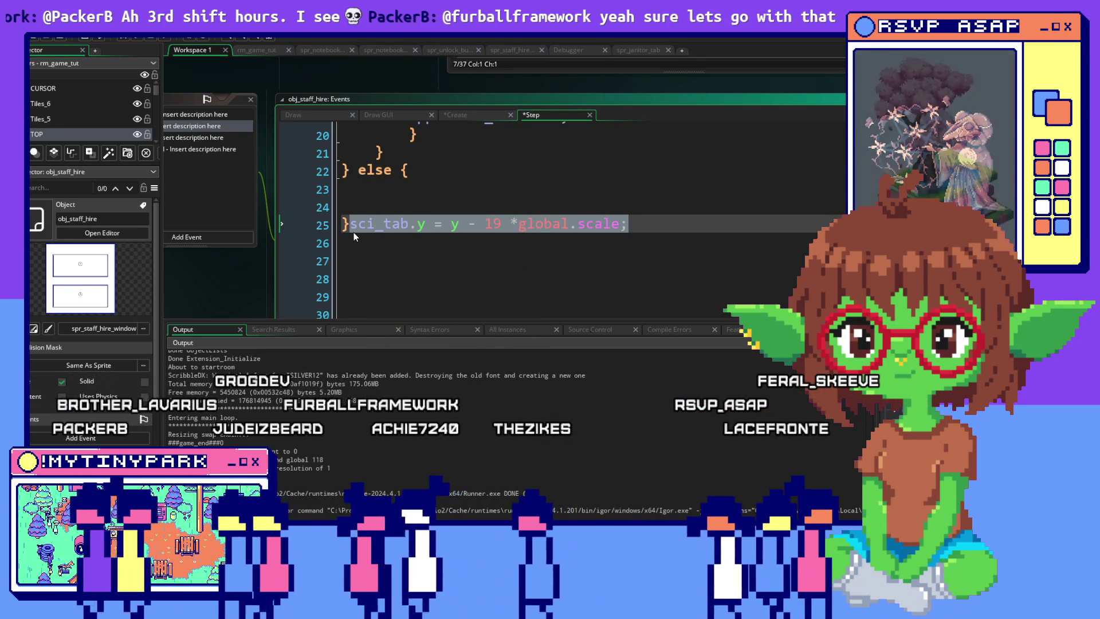
{"action": "left_click", "coordinate": [372, 205]}
{"action": "left_click_drag", "start_coordinate": [644, 228], "coordinate": [348, 229]}
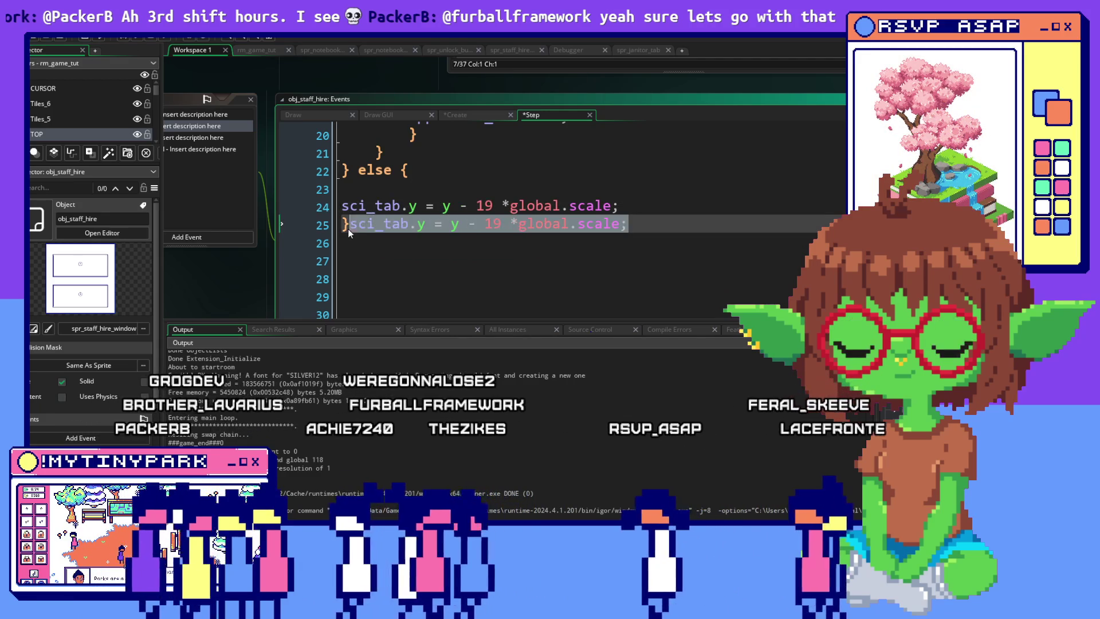
{"action": "type", "text": "s"}
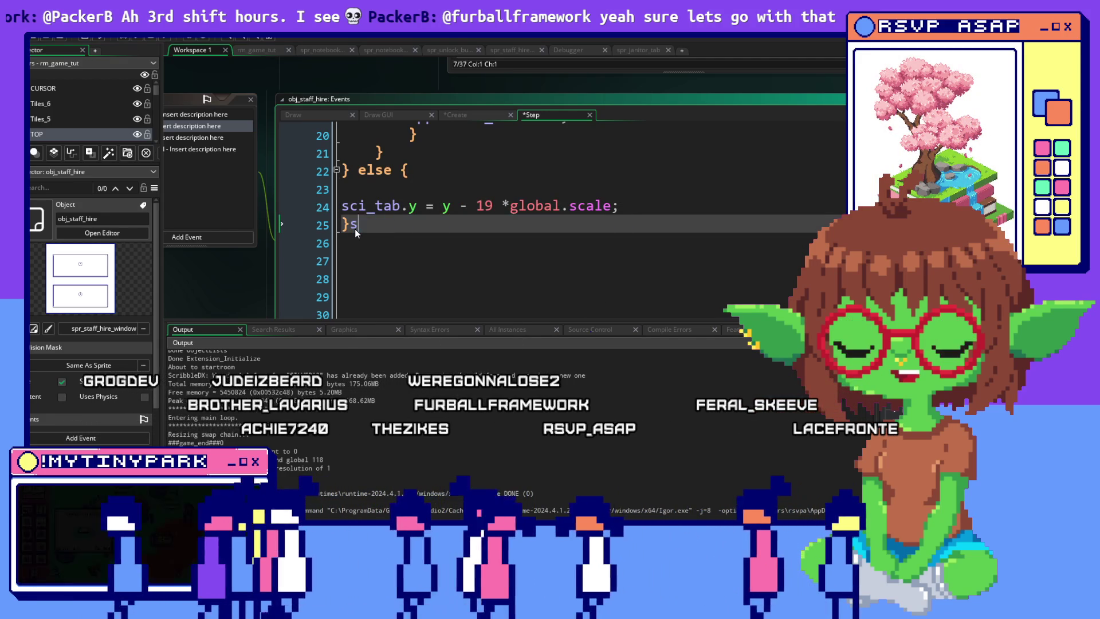
{"action": "left_click", "coordinate": [554, 205]}
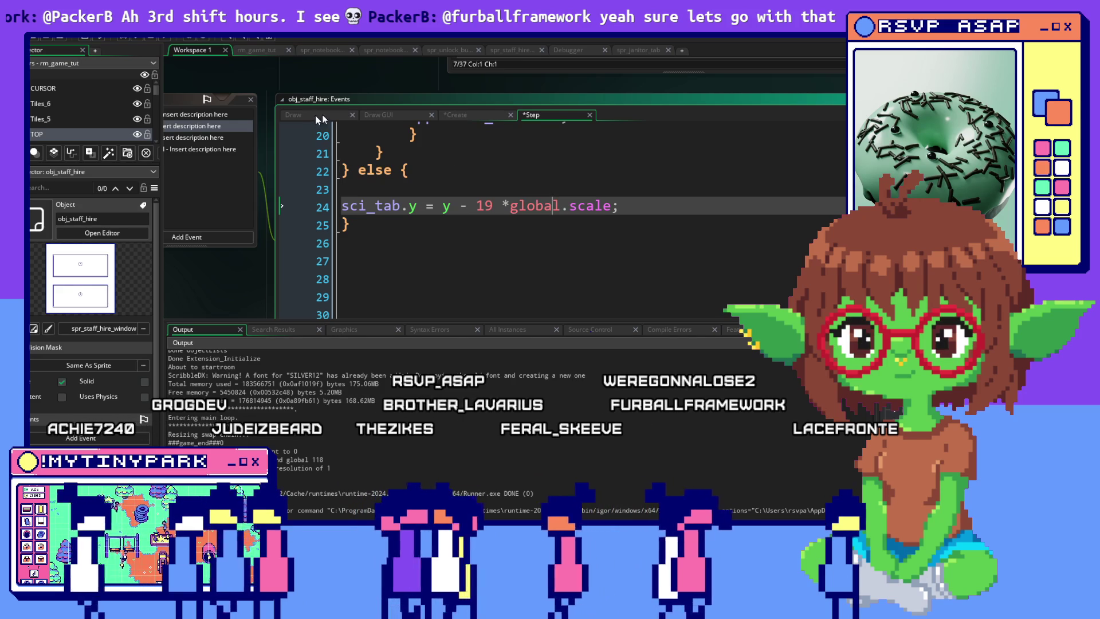
{"action": "left_click", "coordinate": [458, 115]}
{"action": "scroll", "coordinate": [669, 221], "scroll_direction": "up", "scroll_amount": 4}
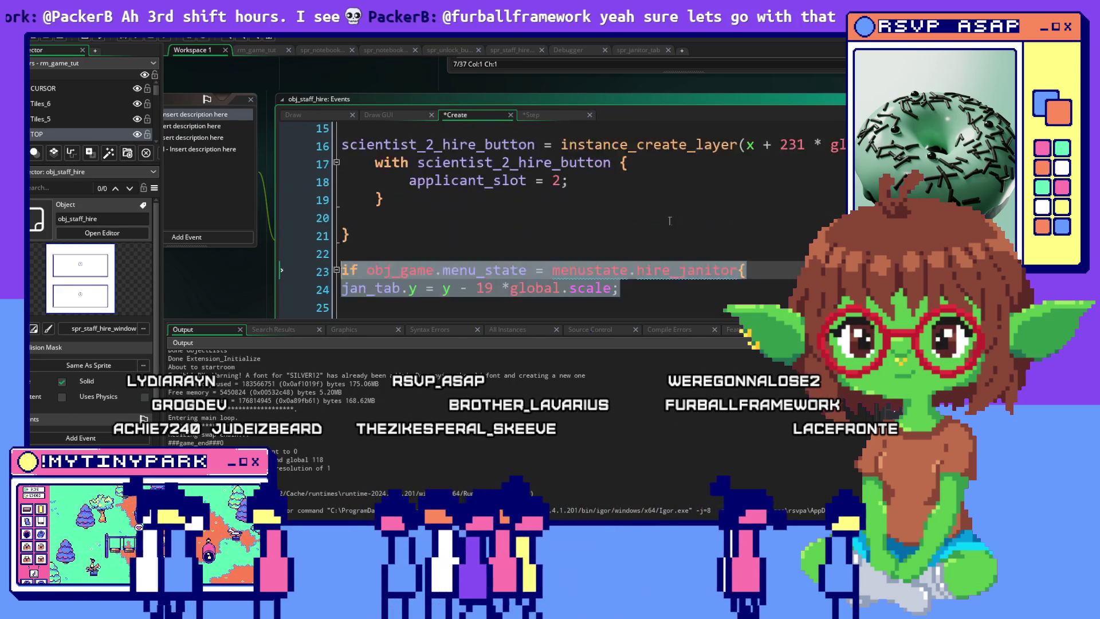
Step: Check the jan_tab -25 offset in Create, then change the Step else-branch offset from 19 to -25
{"action": "scroll", "coordinate": [669, 220], "scroll_direction": "up", "scroll_amount": 1}
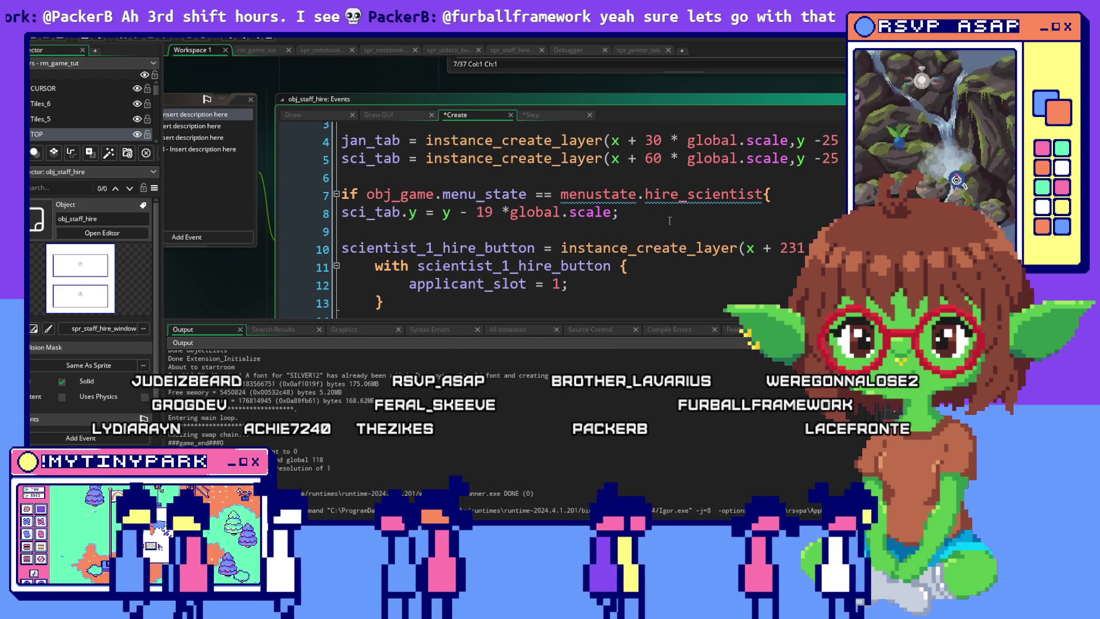
{"action": "scroll", "coordinate": [669, 221], "scroll_direction": "up", "scroll_amount": 1}
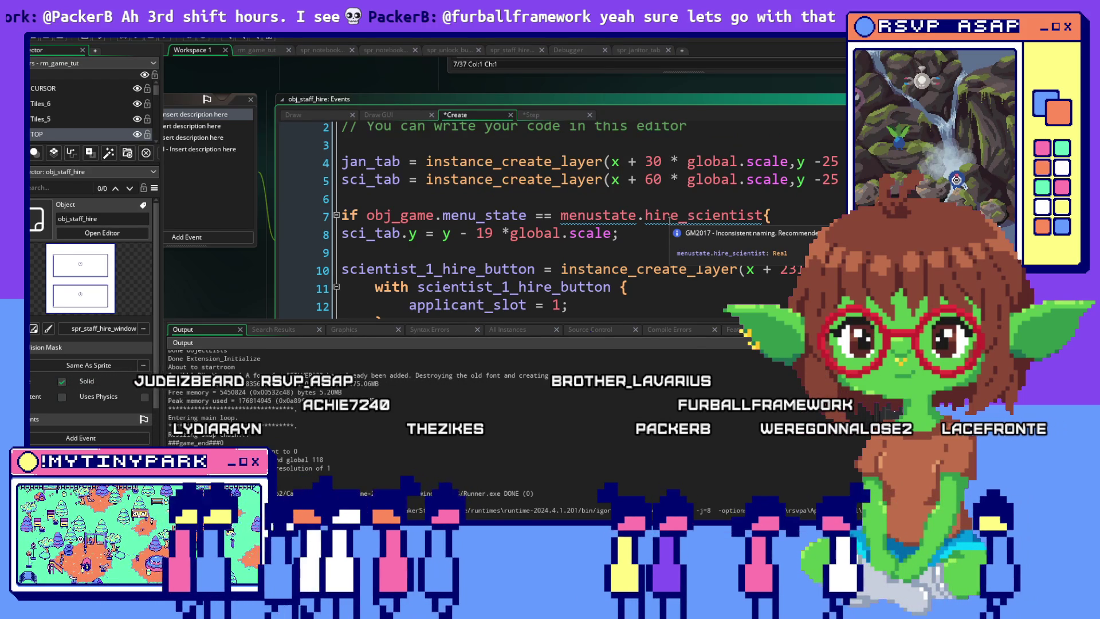
{"action": "left_click_drag", "start_coordinate": [342, 162], "coordinate": [837, 162]}
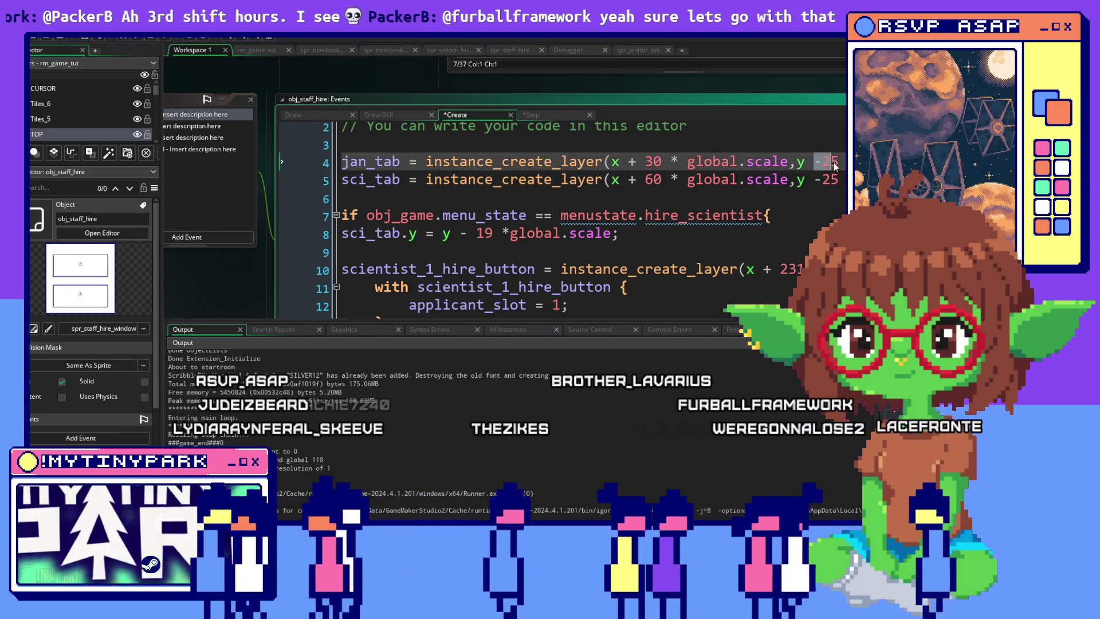
{"action": "left_click", "coordinate": [522, 115]}
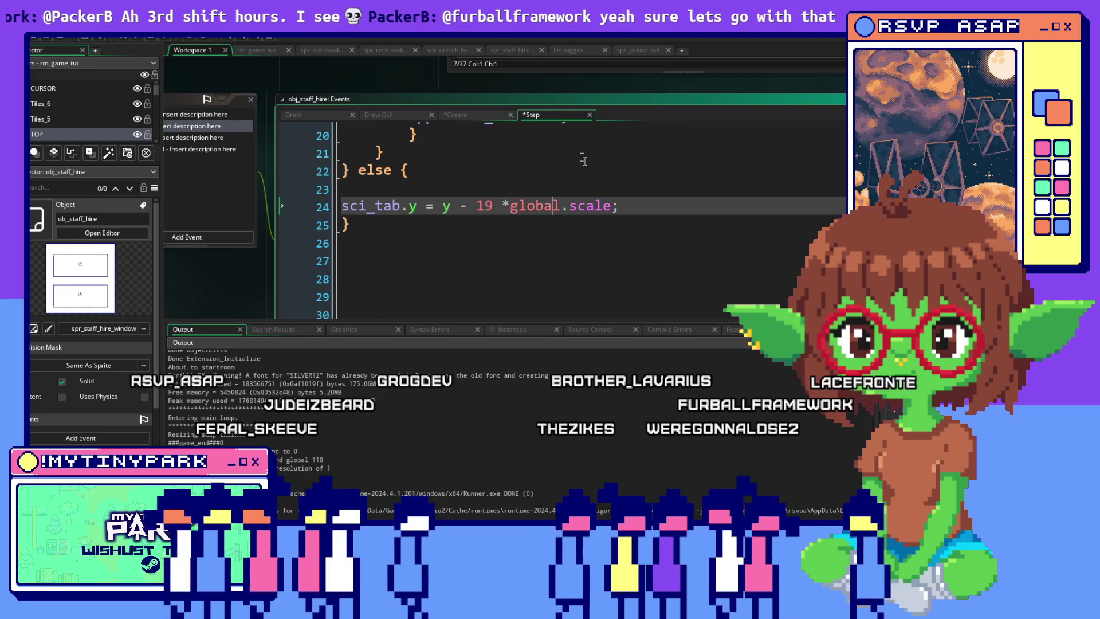
{"action": "left_click_drag", "start_coordinate": [481, 207], "coordinate": [493, 206]}
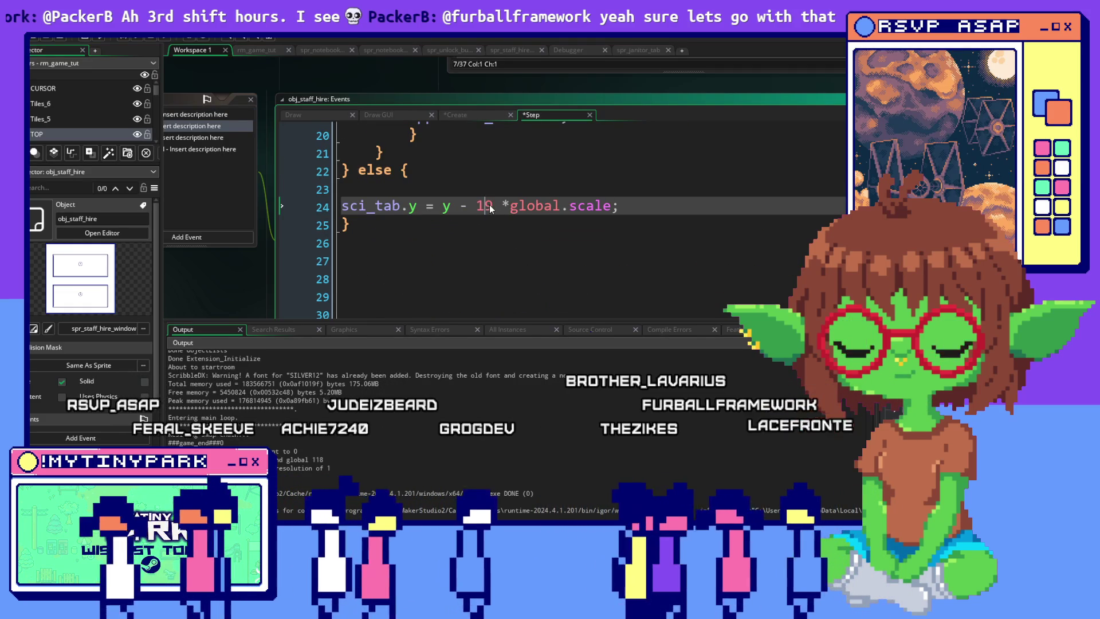
{"action": "type", "text": "-25"}
{"action": "key", "text": "Down"}
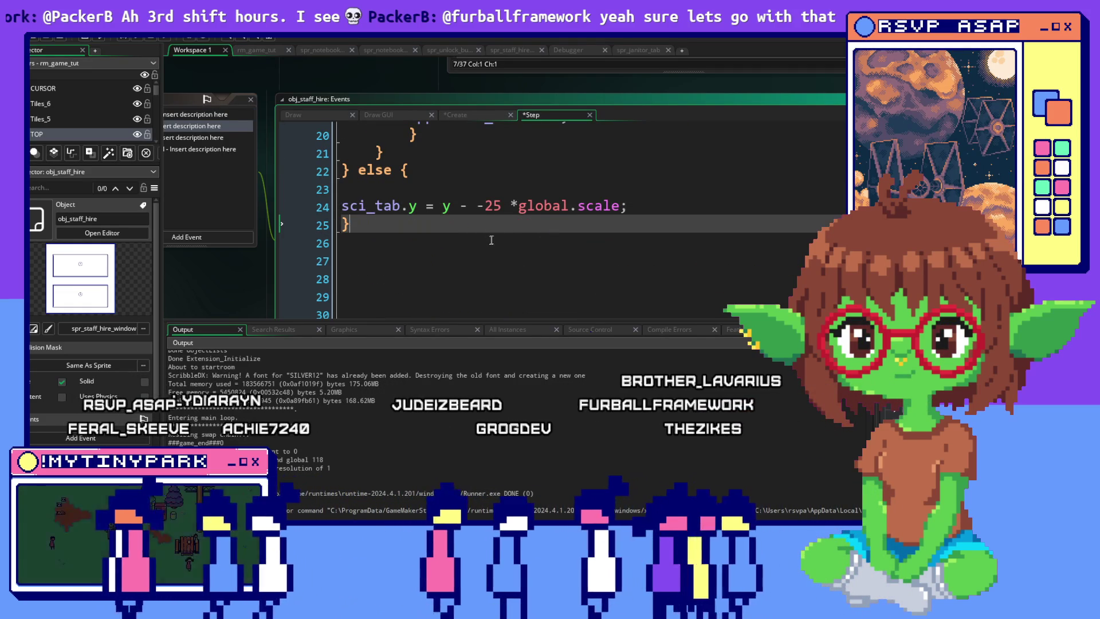
{"action": "scroll", "coordinate": [490, 240], "scroll_direction": "down", "scroll_amount": 1}
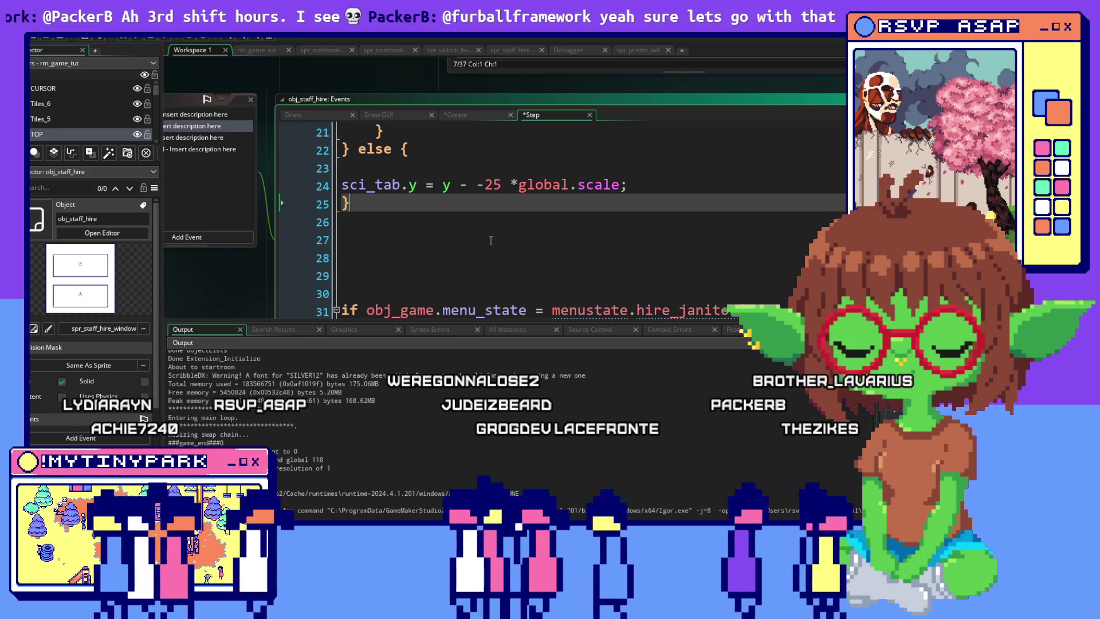
Step: Add a line jan_tab.y = y - 19 *global.scale under the hire_janitor check
{"action": "scroll", "coordinate": [510, 230], "scroll_direction": "down", "scroll_amount": 1}
{"action": "scroll", "coordinate": [511, 230], "scroll_direction": "up", "scroll_amount": 7}
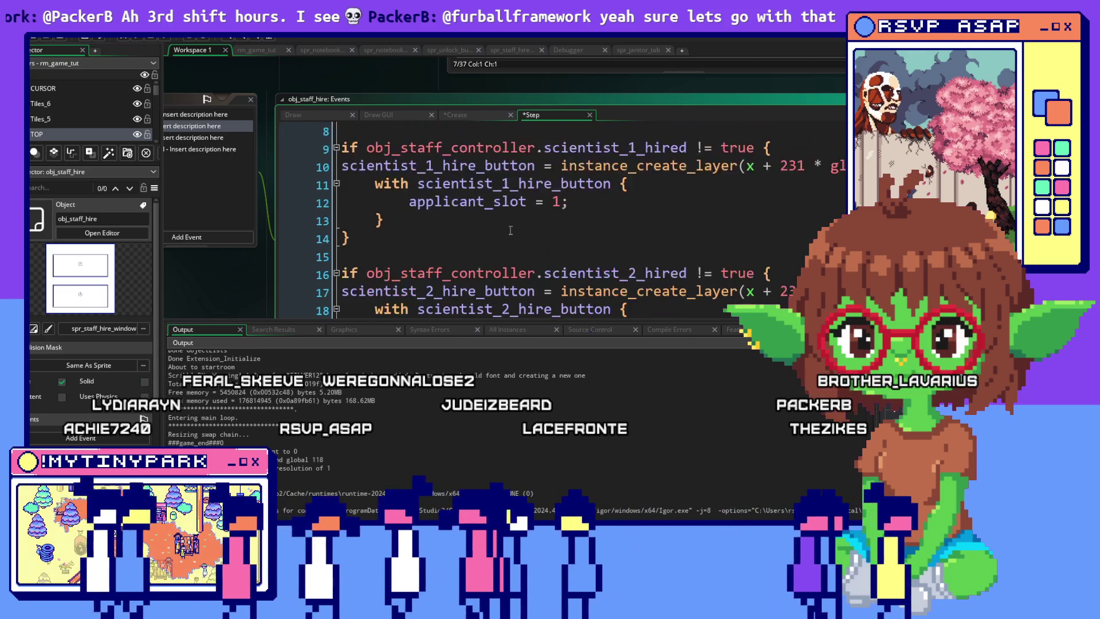
{"action": "left_click_drag", "start_coordinate": [630, 238], "coordinate": [205, 239]}
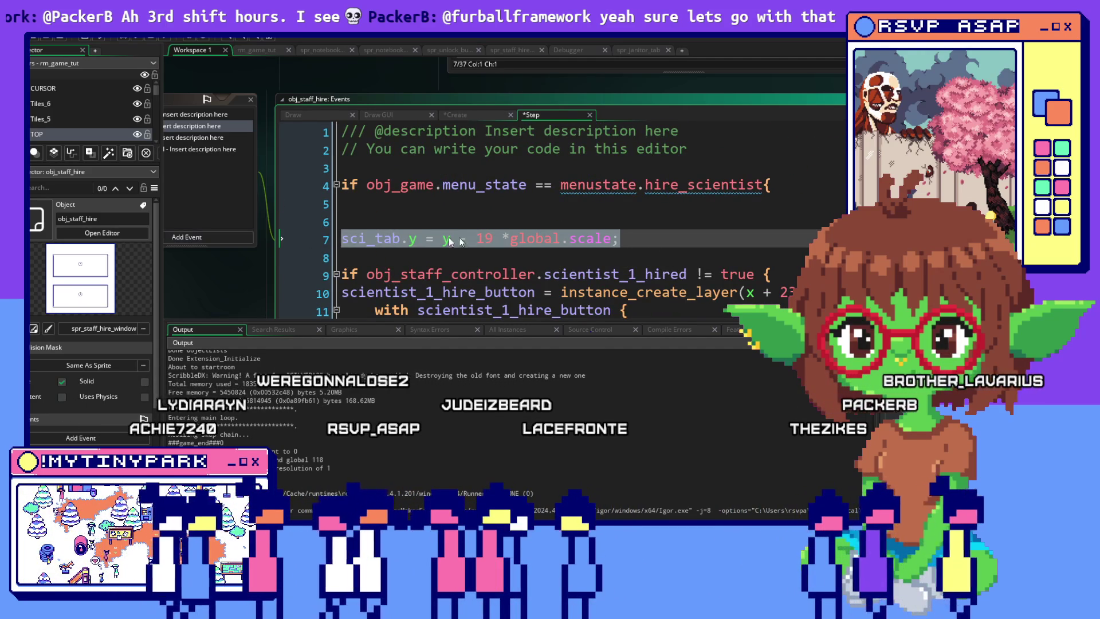
{"action": "scroll", "coordinate": [504, 239], "scroll_direction": "down", "scroll_amount": 5}
{"action": "scroll", "coordinate": [504, 239], "scroll_direction": "up", "scroll_amount": 4}
{"action": "scroll", "coordinate": [504, 238], "scroll_direction": "down", "scroll_amount": 11}
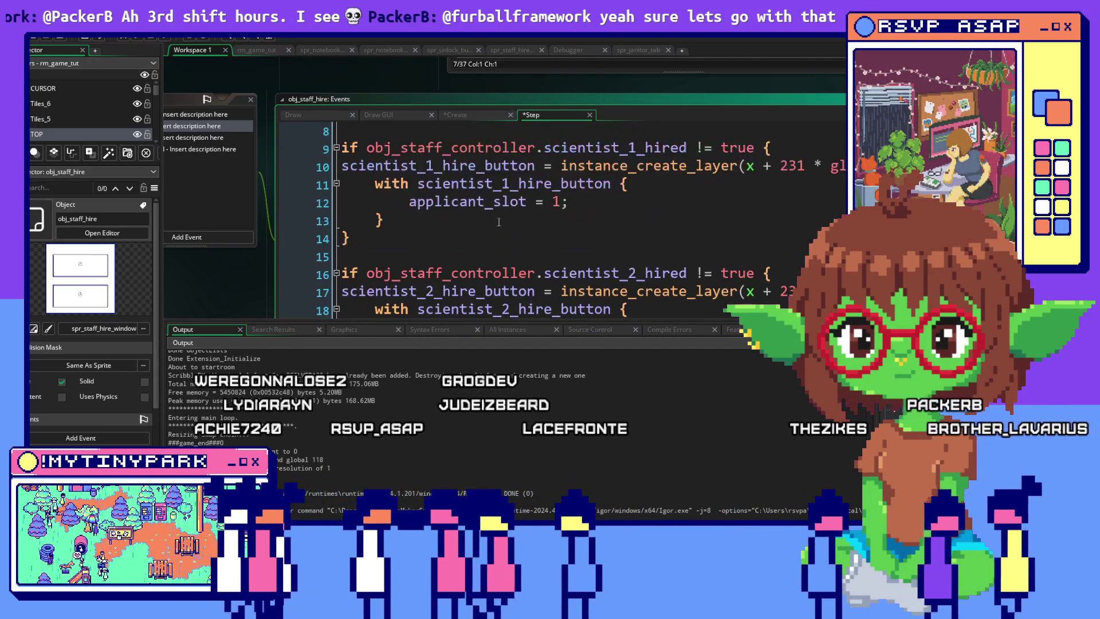
{"action": "scroll", "coordinate": [498, 223], "scroll_direction": "down", "scroll_amount": 2}
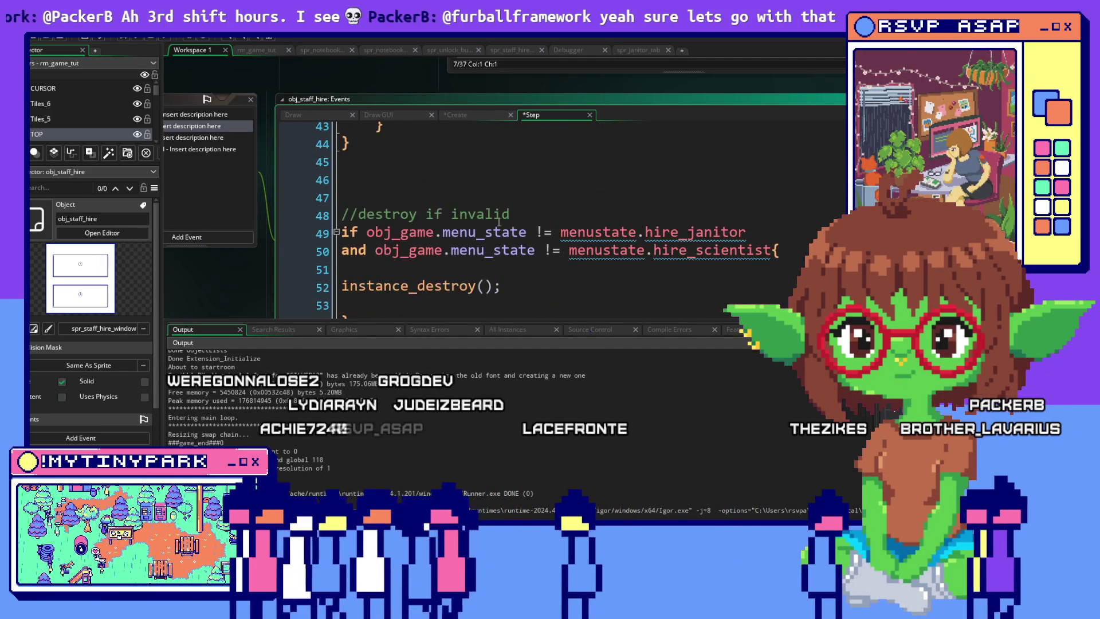
{"action": "scroll", "coordinate": [512, 248], "scroll_direction": "up", "scroll_amount": 6}
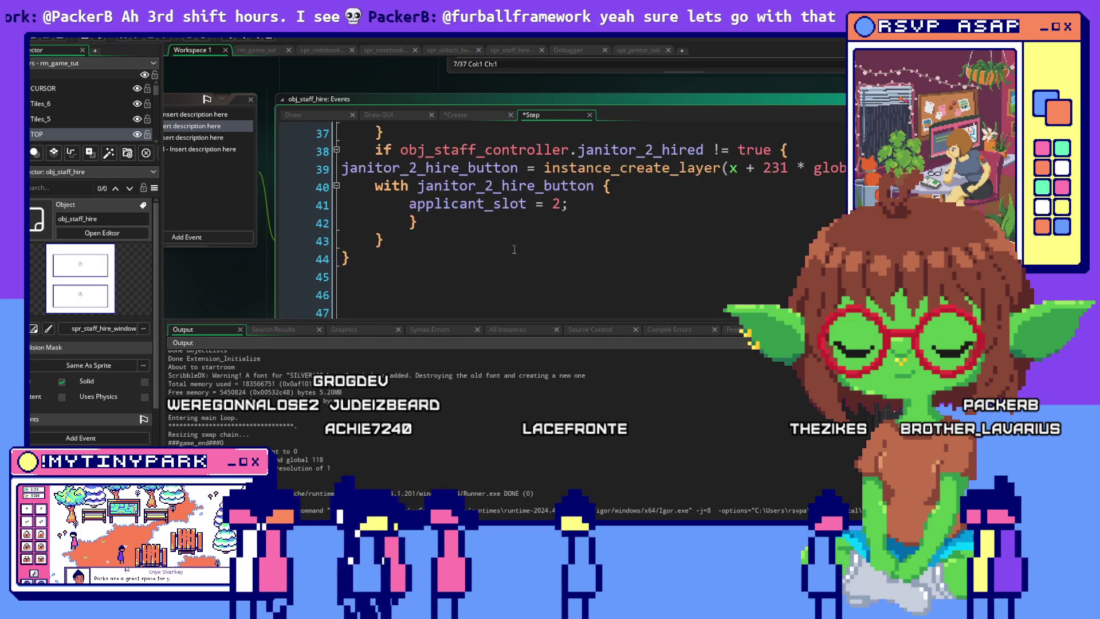
{"action": "left_click", "coordinate": [745, 214]}
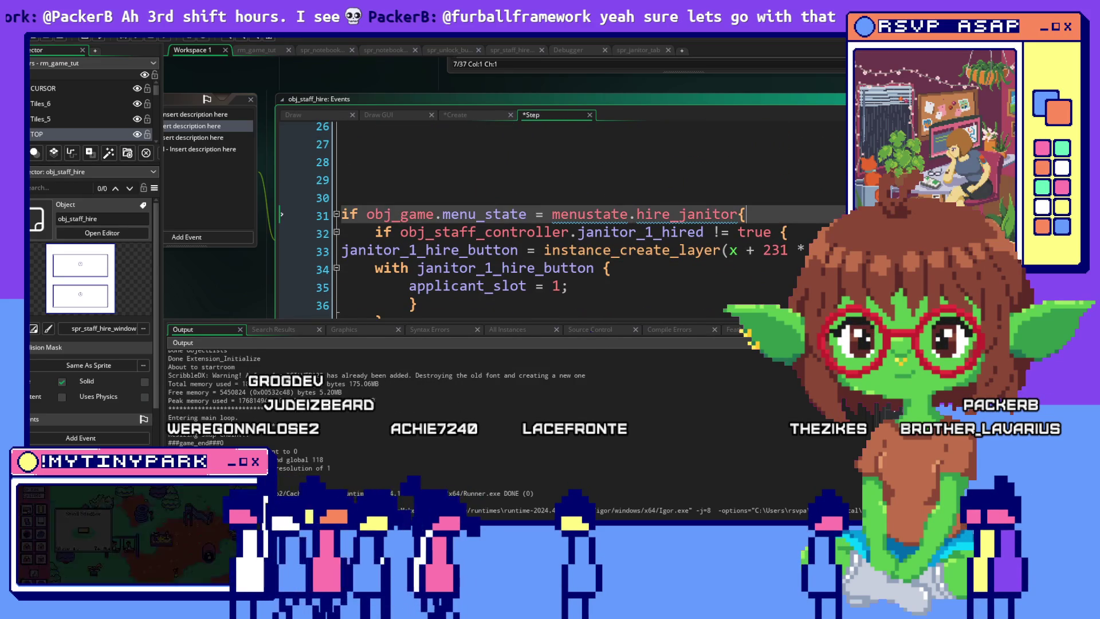
{"action": "key", "text": "Return"}
{"action": "key", "text": "Return"}
{"action": "key", "text": "Return"}
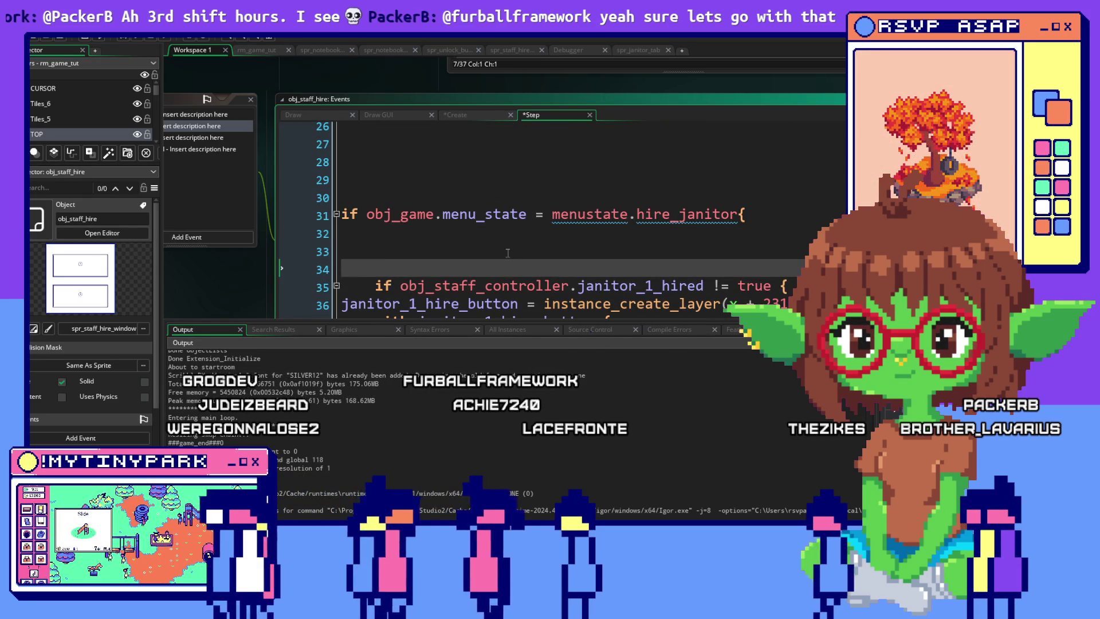
{"action": "left_click", "coordinate": [484, 240]}
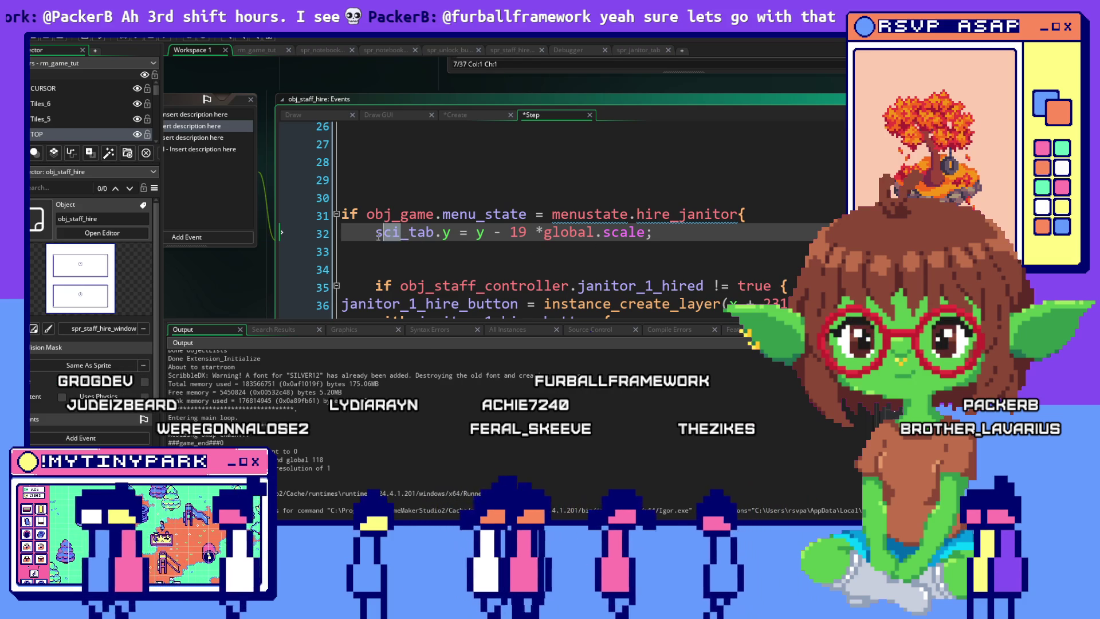
{"action": "mouse_move", "coordinate": [377, 239]}
{"action": "type", "text": "jan"}
{"action": "scroll", "coordinate": [376, 236], "scroll_direction": "down", "scroll_amount": 2}
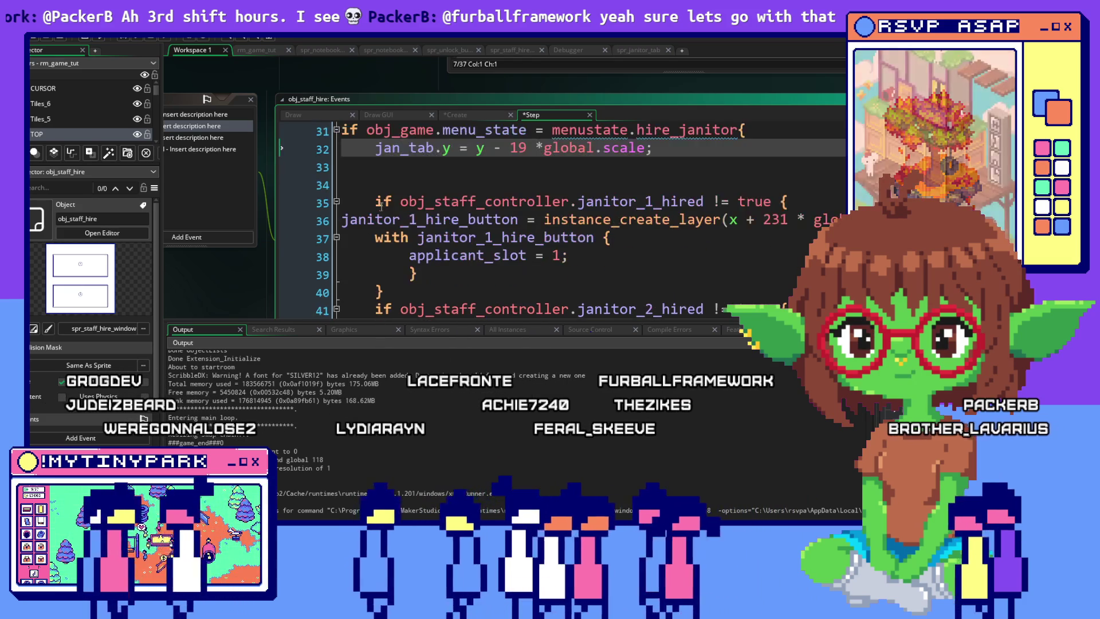
{"action": "scroll", "coordinate": [382, 210], "scroll_direction": "down", "scroll_amount": 5}
{"action": "scroll", "coordinate": [382, 210], "scroll_direction": "up", "scroll_amount": 7}
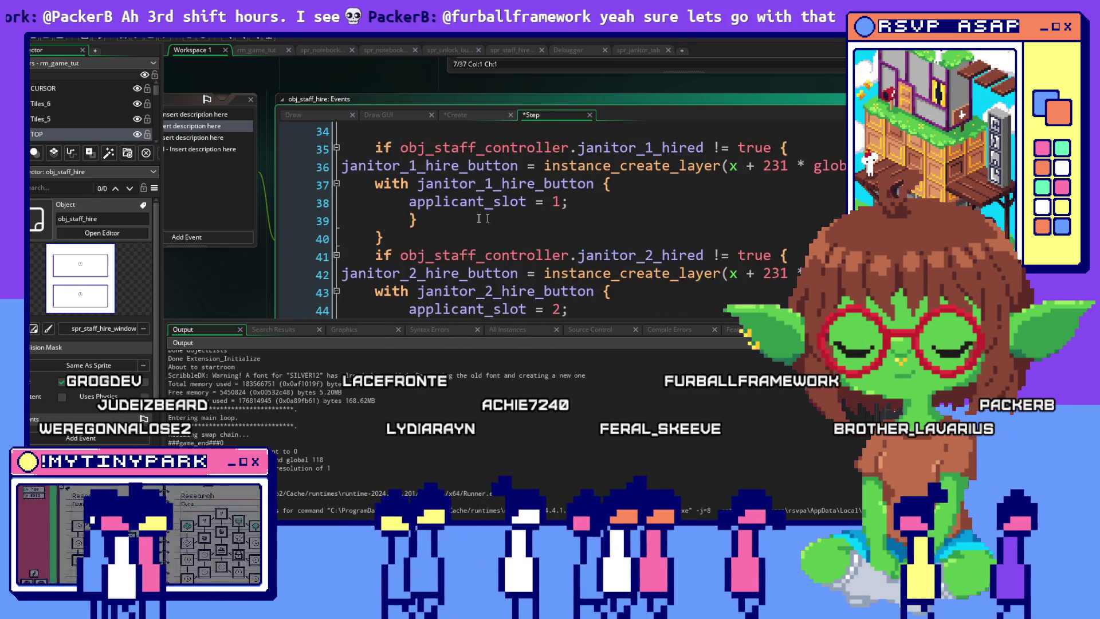
{"action": "scroll", "coordinate": [397, 203], "scroll_direction": "down", "scroll_amount": 5}
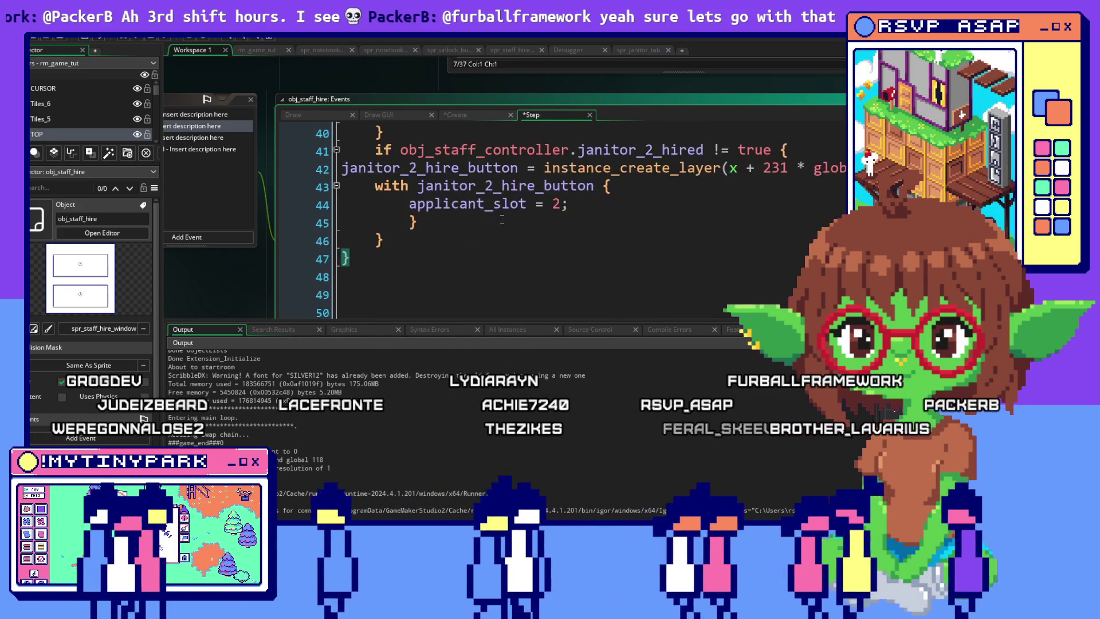
Step: Add an else branch setting sci_tab.y = y - 25 *global.scale, then start a debug run
{"action": "left_click", "coordinate": [396, 205]}
{"action": "left_click", "coordinate": [401, 195]}
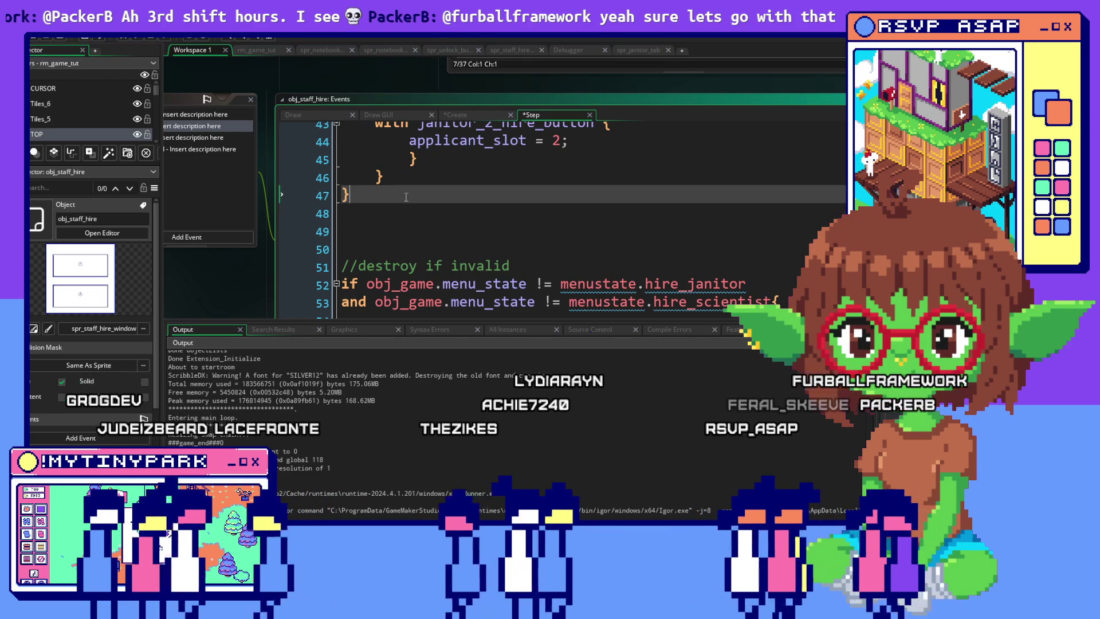
{"action": "type", "text": "else {"}
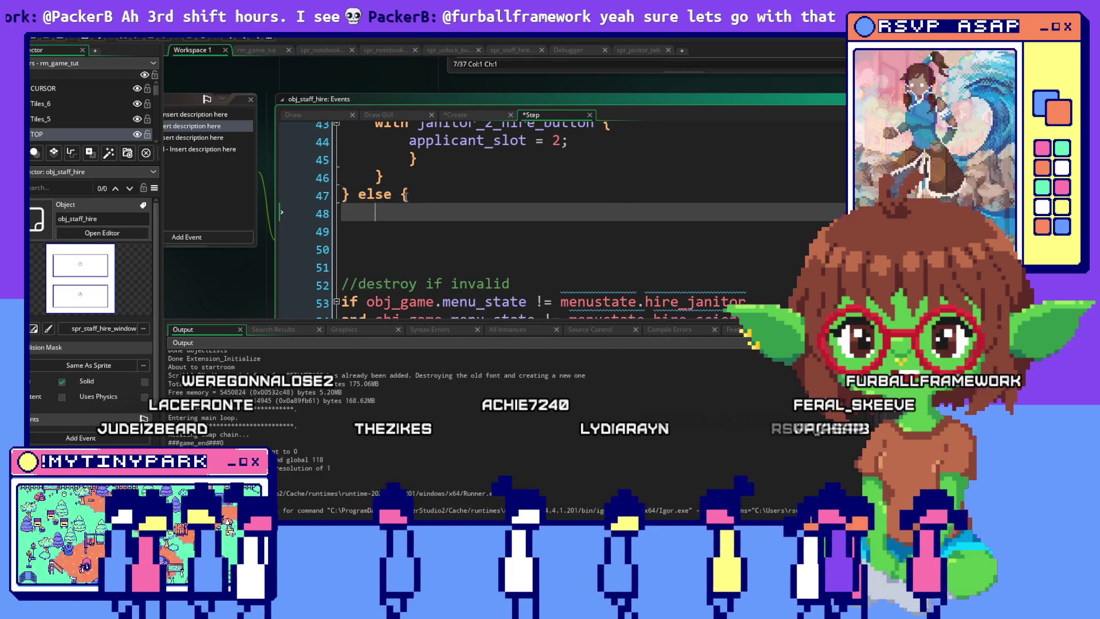
{"action": "key", "text": "Return"}
{"action": "key", "text": "Return"}
{"action": "key", "text": "Return"}
{"action": "type", "text": "}"}
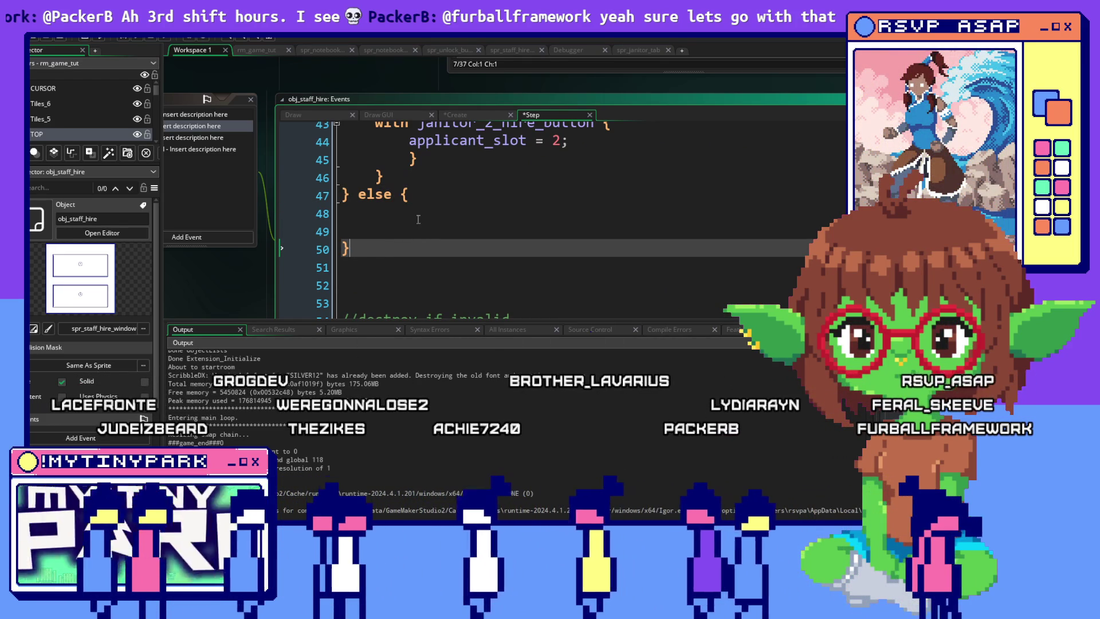
{"action": "left_click", "coordinate": [418, 220]}
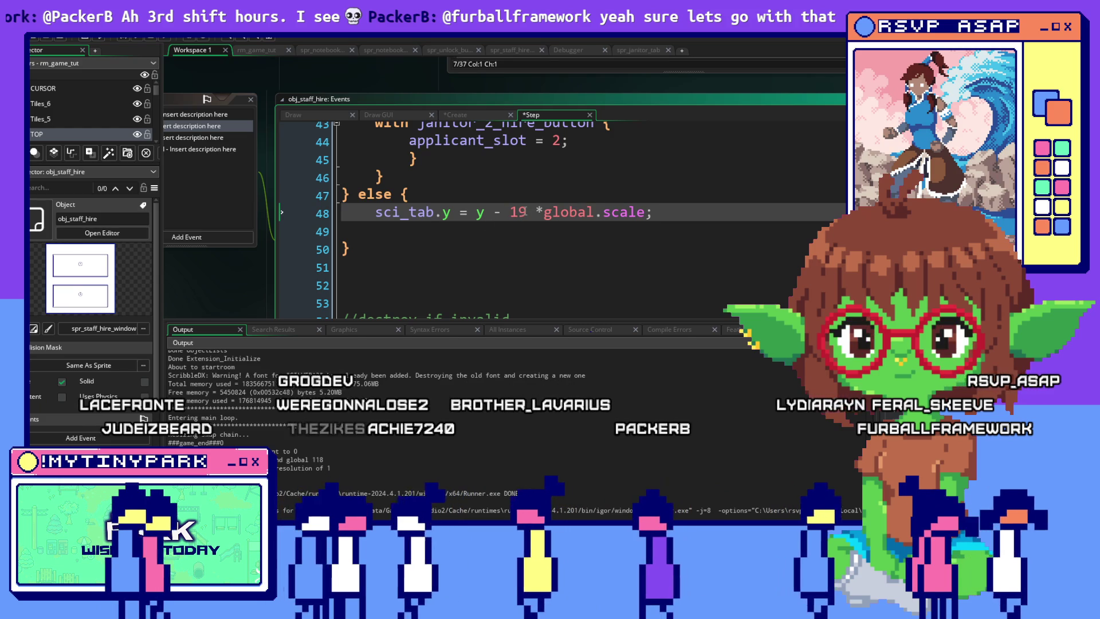
{"action": "type", "text": "25"}
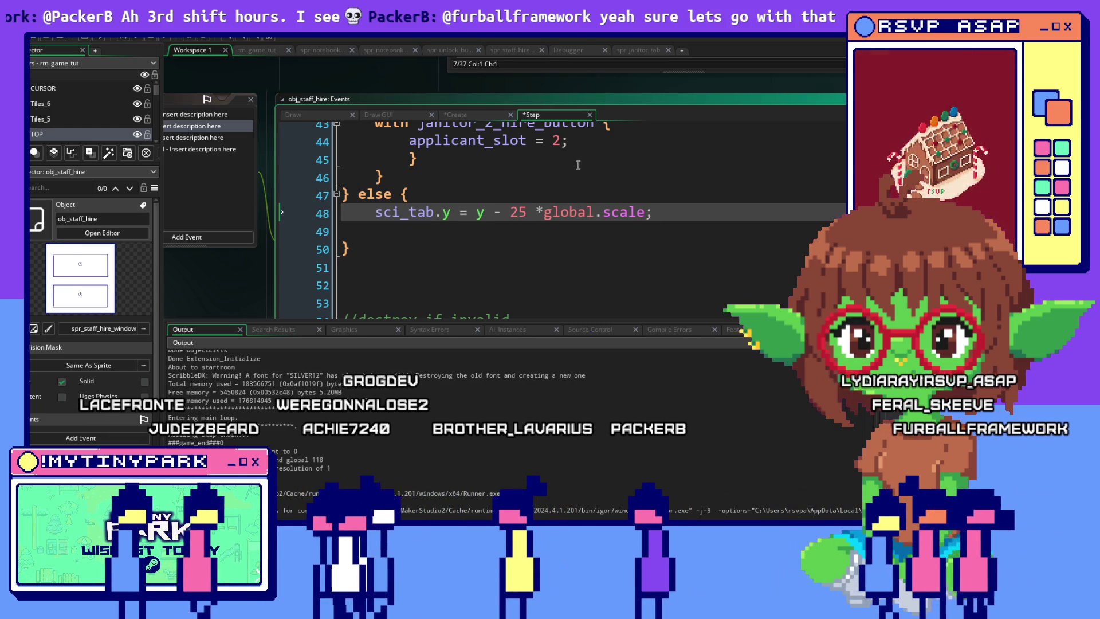
{"action": "key", "text": "Up"}
{"action": "key", "text": "Up"}
{"action": "key", "text": "Up"}
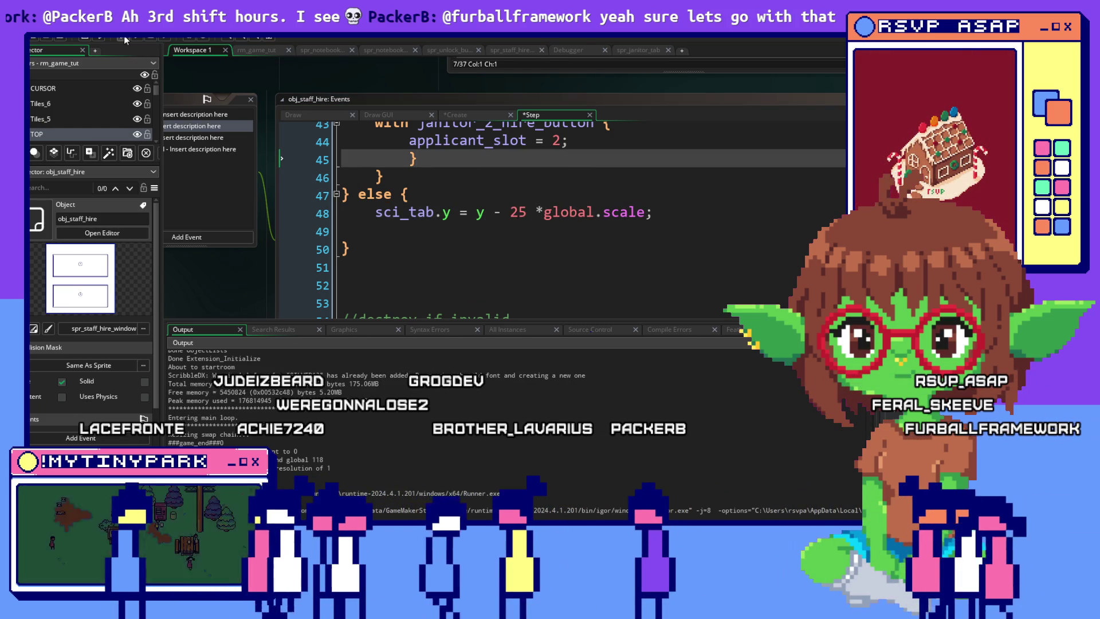
{"action": "left_click", "coordinate": [124, 39]}
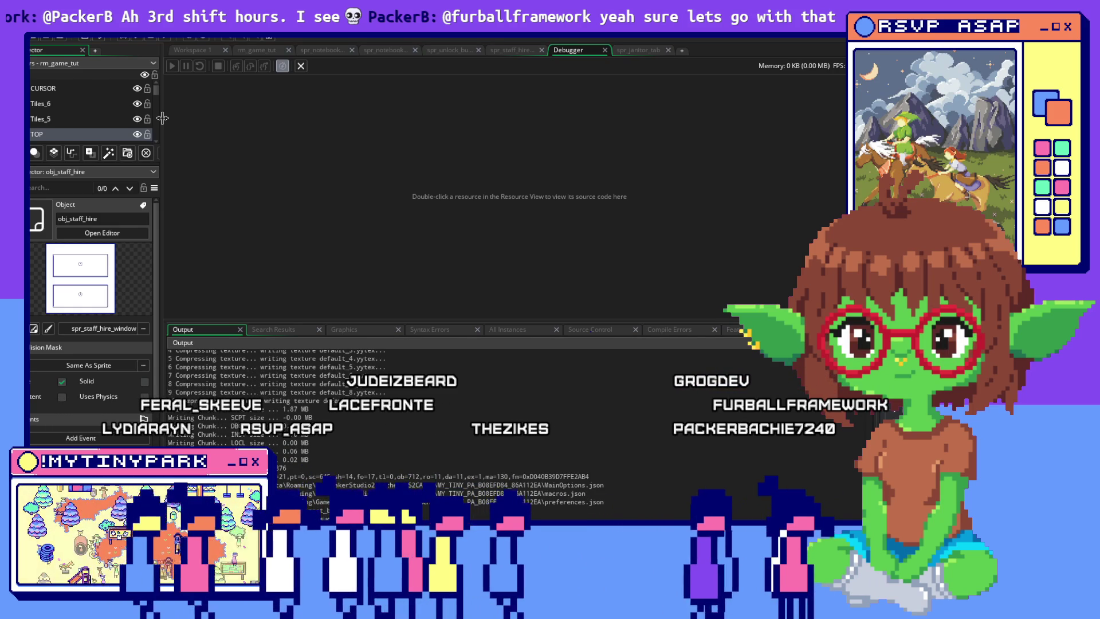
Step: Switch windows toward the newly compiled debug build of the game
{"action": "key", "text": "alt+Tab"}
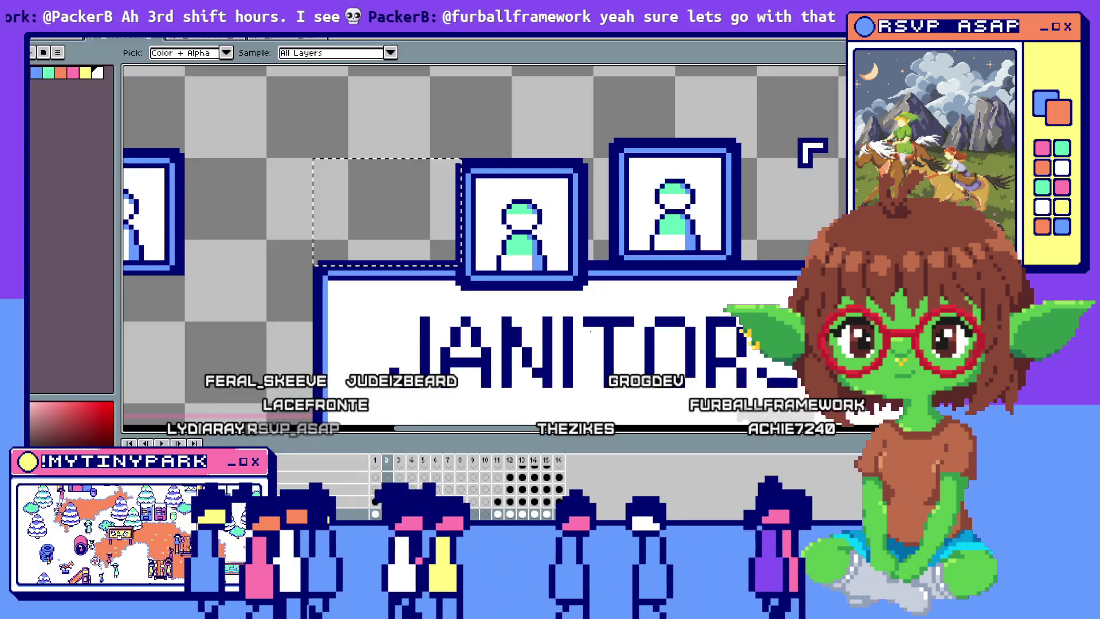
Step: Show the Janitors hiring list in the running game, then return to the Step event code
{"action": "key", "text": "alt+Tab"}
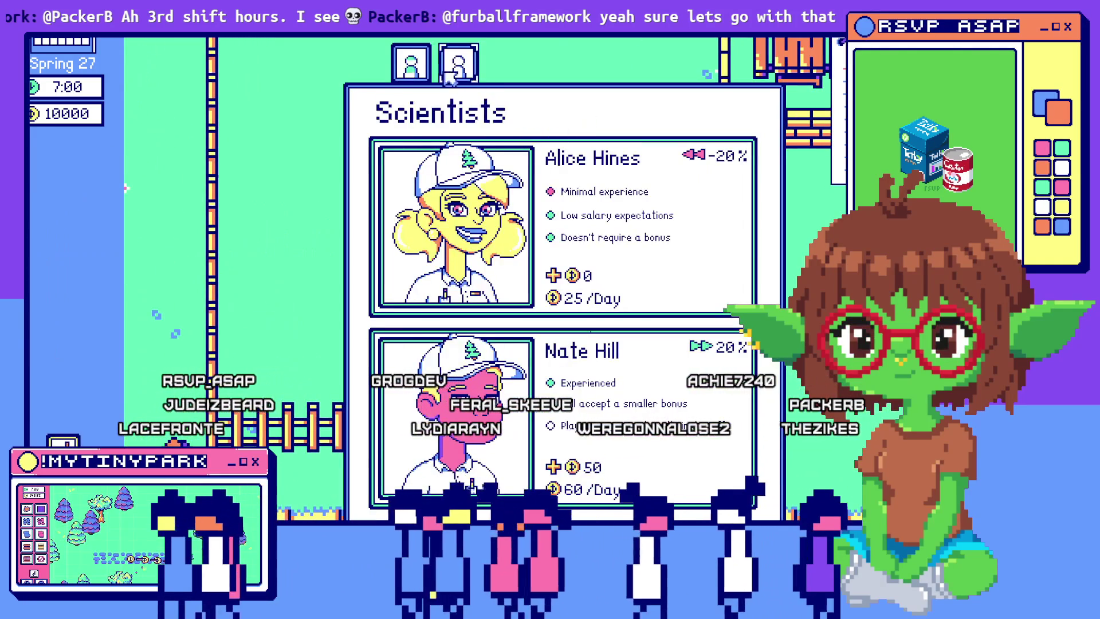
{"action": "left_click", "coordinate": [450, 79]}
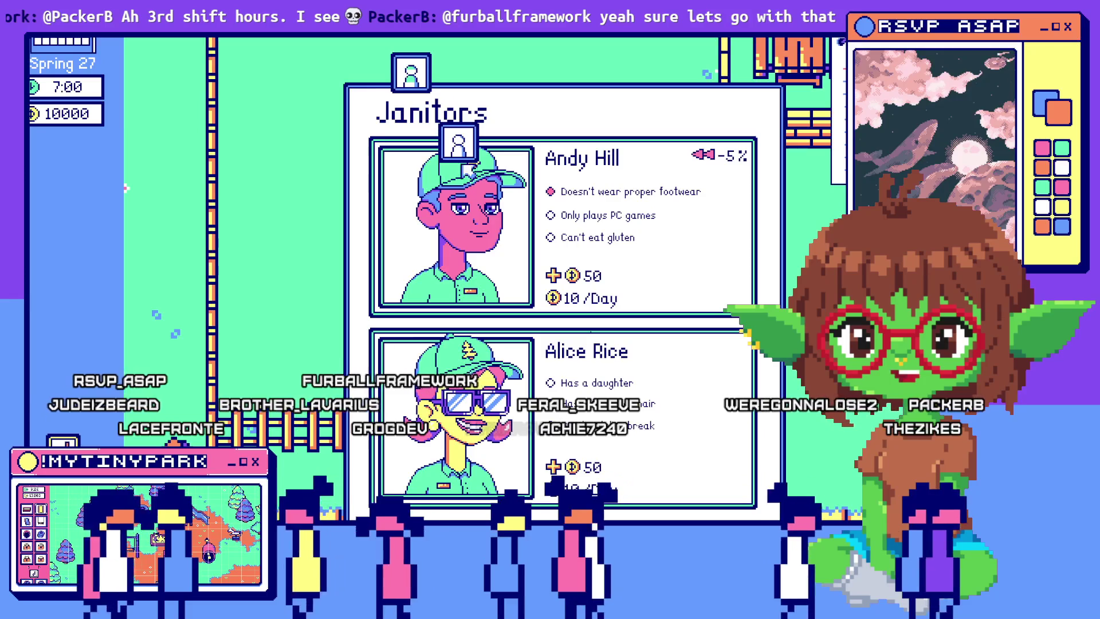
{"action": "key", "text": "alt+Tab"}
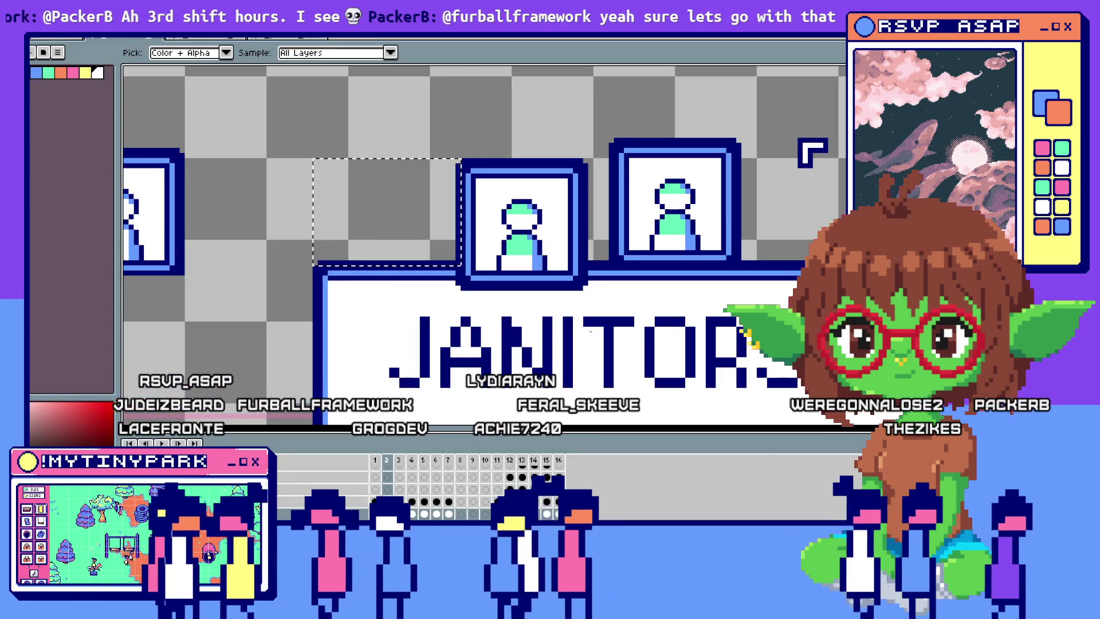
{"action": "key", "text": "ctrl+Tab"}
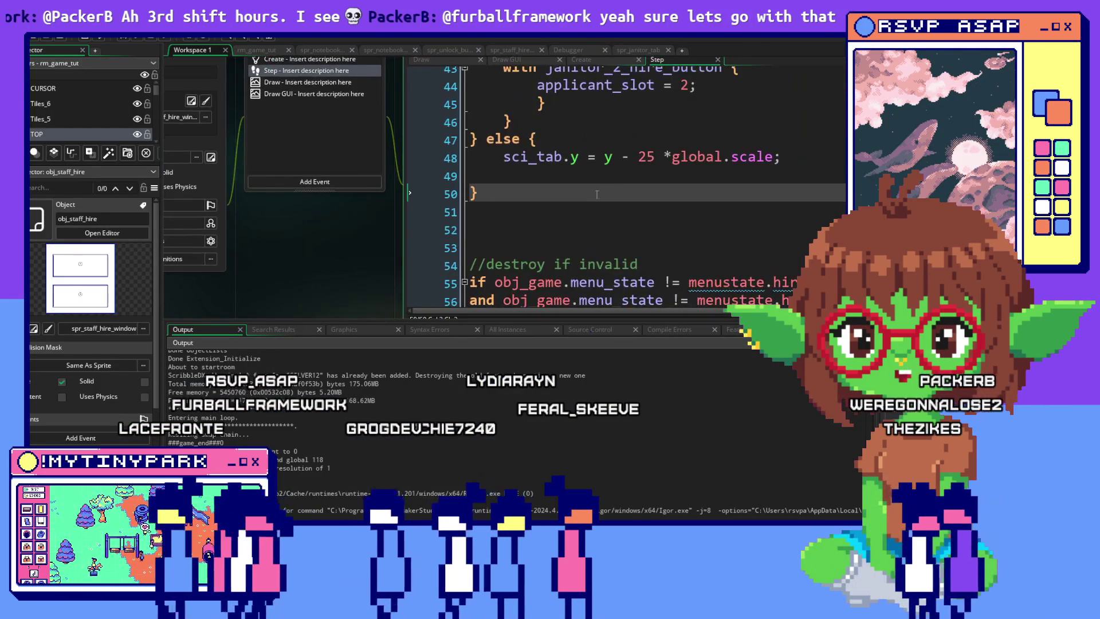
Step: Rename sci_tab to jan_tab on line 48 so the else branch reads jan_tab.y = y - 25 *global.scale
{"action": "scroll", "coordinate": [606, 212], "scroll_direction": "up", "scroll_amount": 1}
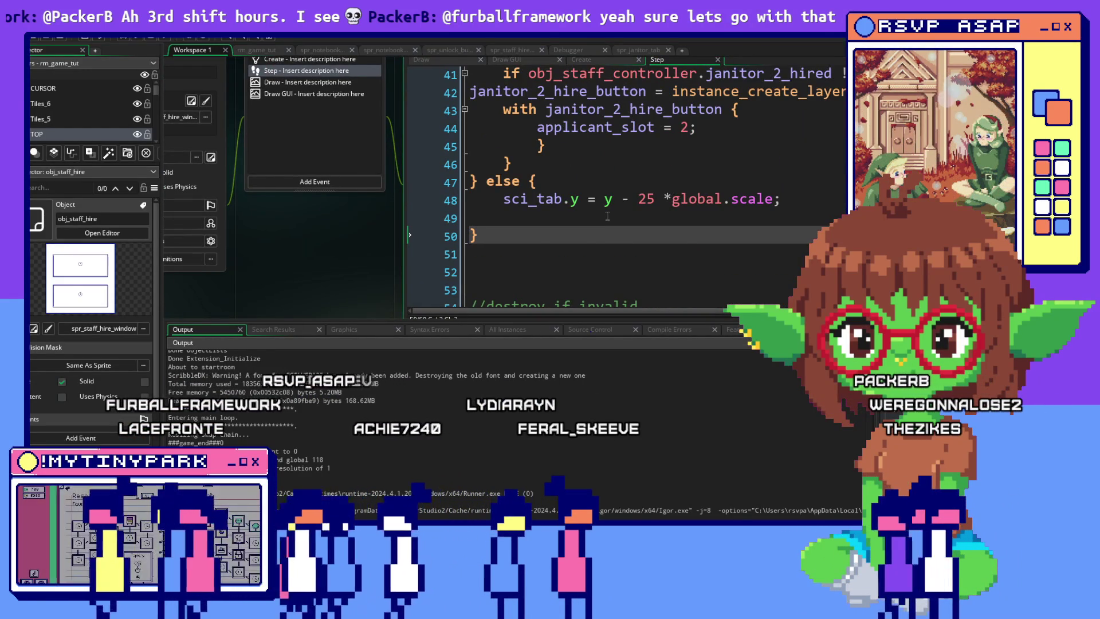
{"action": "scroll", "coordinate": [607, 216], "scroll_direction": "up", "scroll_amount": 3}
{"action": "scroll", "coordinate": [608, 216], "scroll_direction": "down", "scroll_amount": 3}
{"action": "left_click", "coordinate": [523, 200]}
{"action": "key", "text": "BackSpace"}
{"action": "key", "text": "BackSpace"}
{"action": "key", "text": "BackSpace"}
{"action": "type", "text": "jan"}
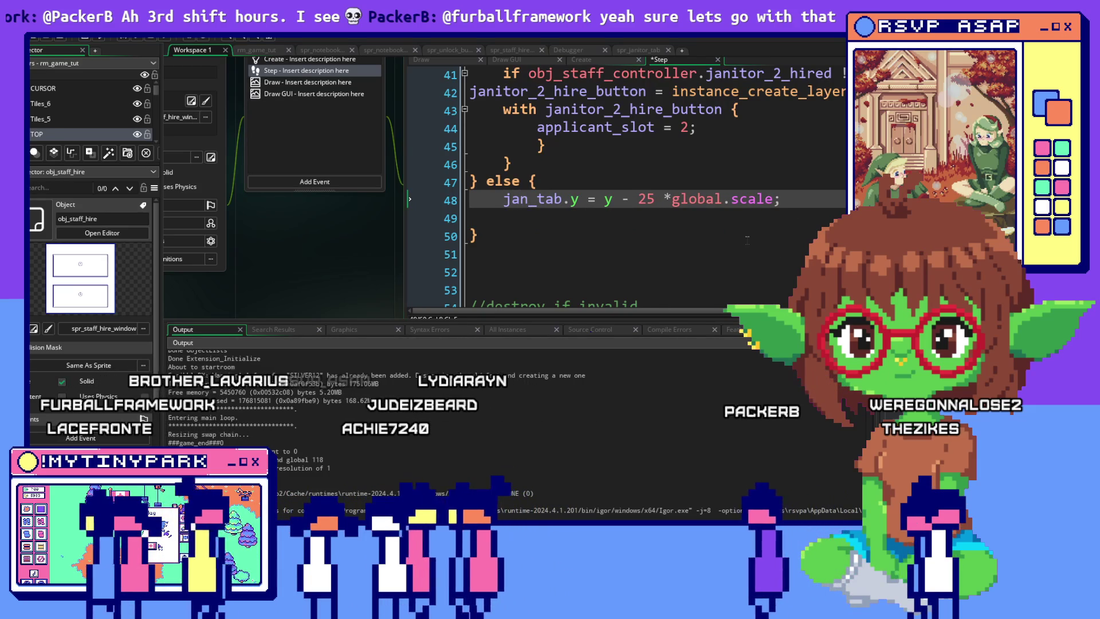
{"action": "left_click", "coordinate": [747, 238]}
{"action": "scroll", "coordinate": [747, 238], "scroll_direction": "down", "scroll_amount": 3}
{"action": "scroll", "coordinate": [748, 237], "scroll_direction": "up", "scroll_amount": 3}
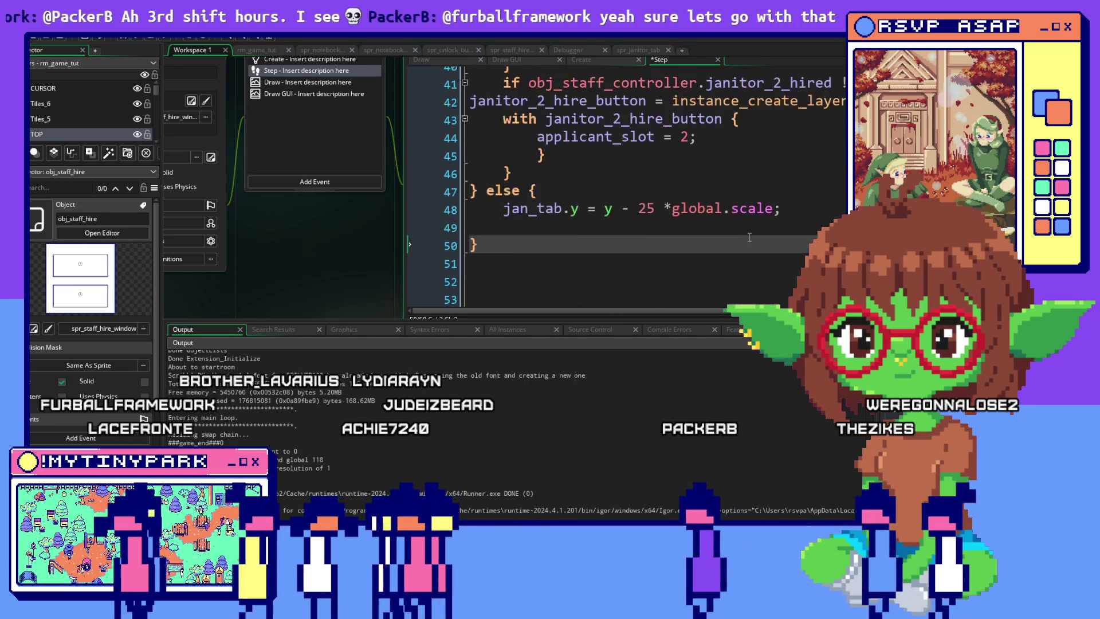
{"action": "scroll", "coordinate": [749, 237], "scroll_direction": "up", "scroll_amount": 5}
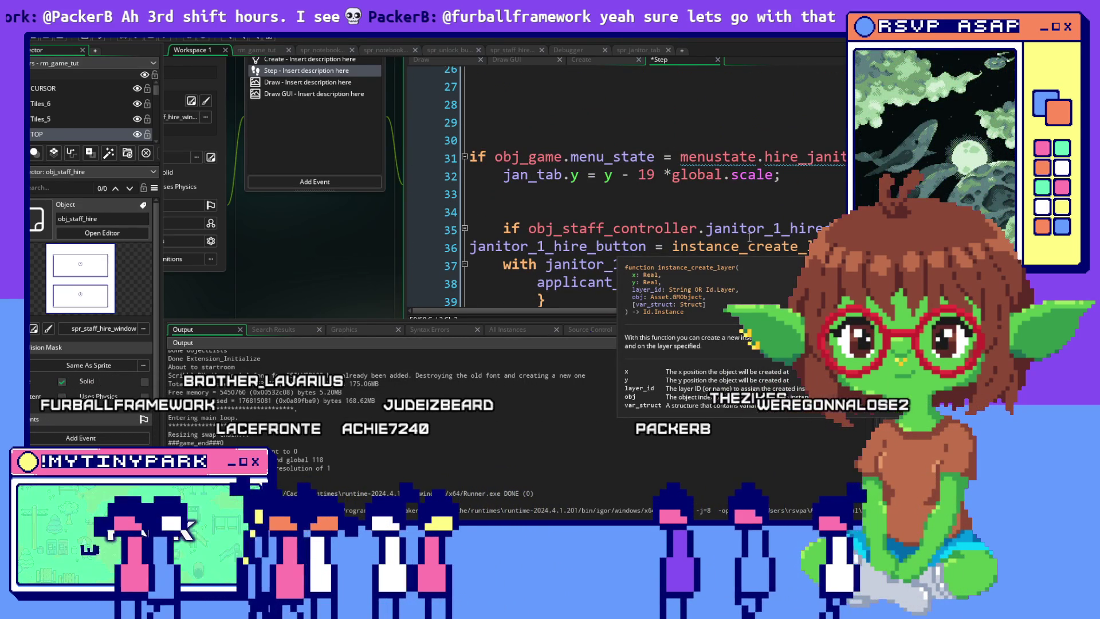
{"action": "scroll", "coordinate": [749, 237], "scroll_direction": "down", "scroll_amount": 3}
{"action": "scroll", "coordinate": [805, 229], "scroll_direction": "down", "scroll_amount": 3}
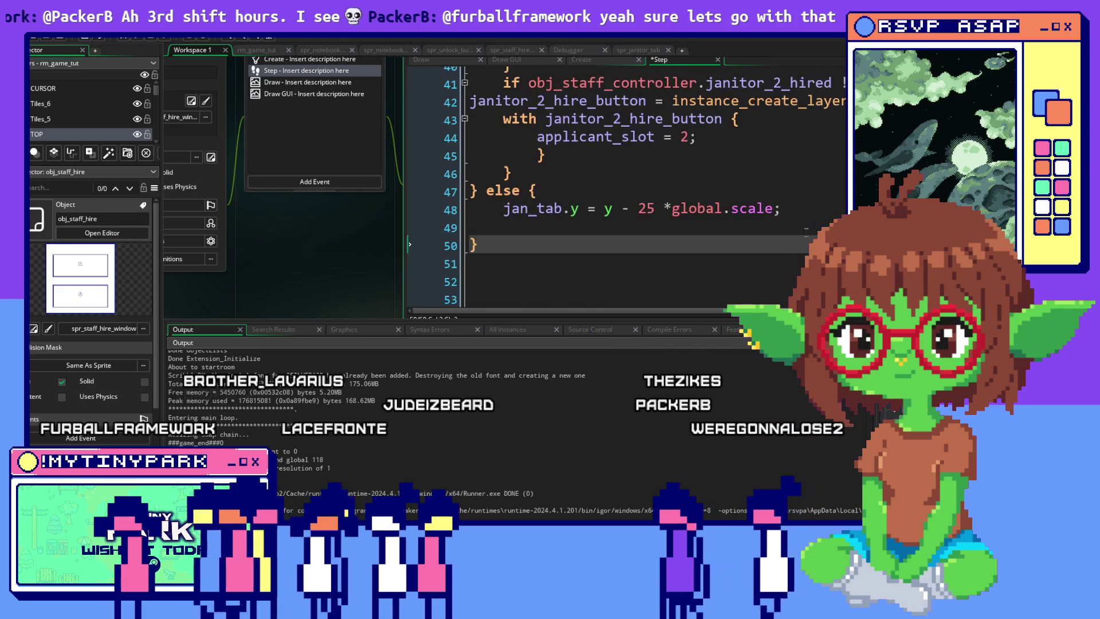
{"action": "scroll", "coordinate": [806, 229], "scroll_direction": "down", "scroll_amount": 4}
{"action": "scroll", "coordinate": [806, 229], "scroll_direction": "up", "scroll_amount": 6}
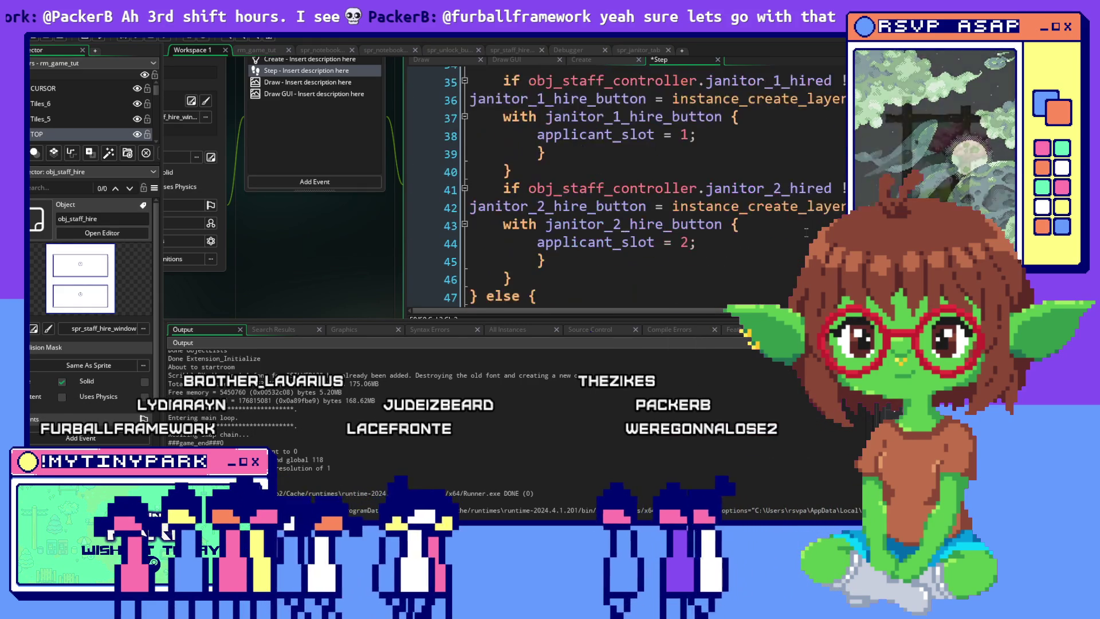
Step: Build another debug run with the jan_tab fix and switch to the game window
{"action": "scroll", "coordinate": [806, 229], "scroll_direction": "up", "scroll_amount": 7}
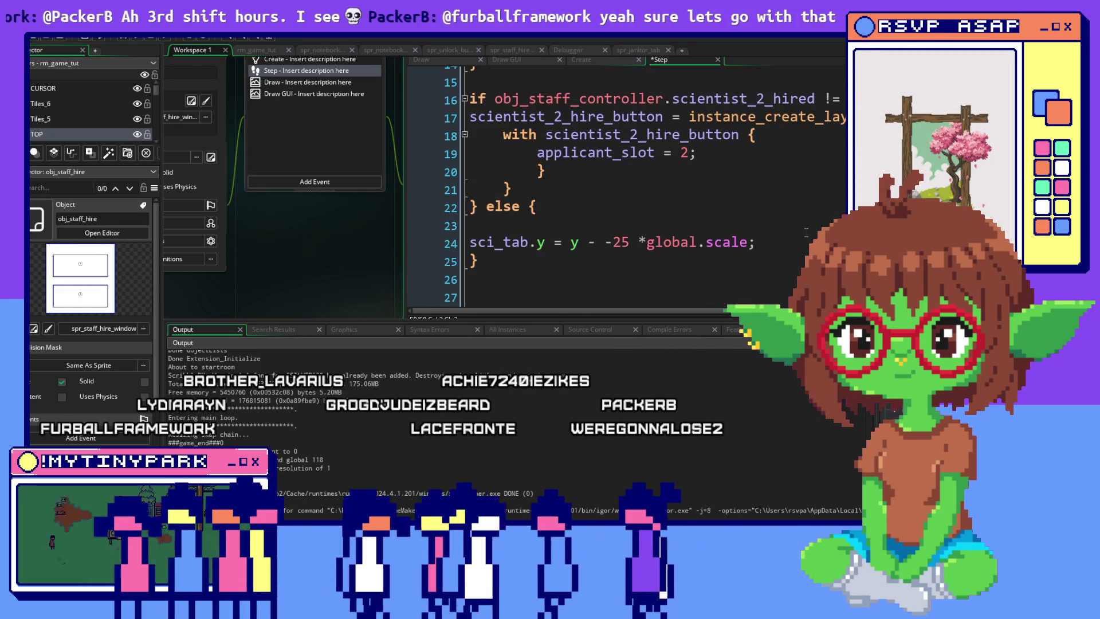
{"action": "scroll", "coordinate": [806, 232], "scroll_direction": "up", "scroll_amount": 2}
{"action": "scroll", "coordinate": [806, 231], "scroll_direction": "up", "scroll_amount": 3}
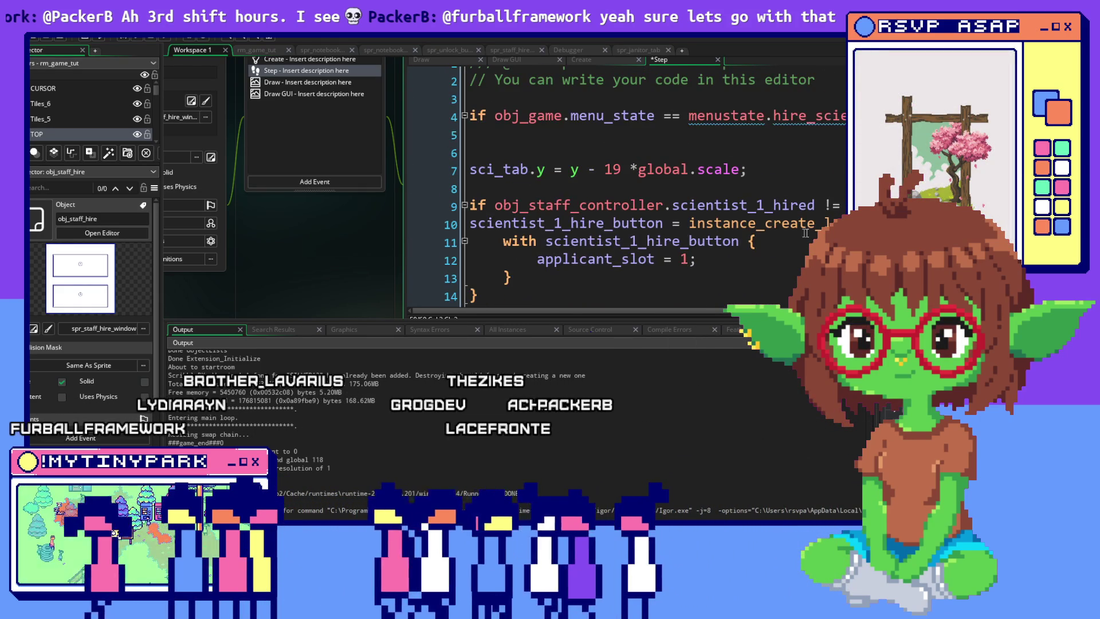
{"action": "left_click", "coordinate": [127, 37]}
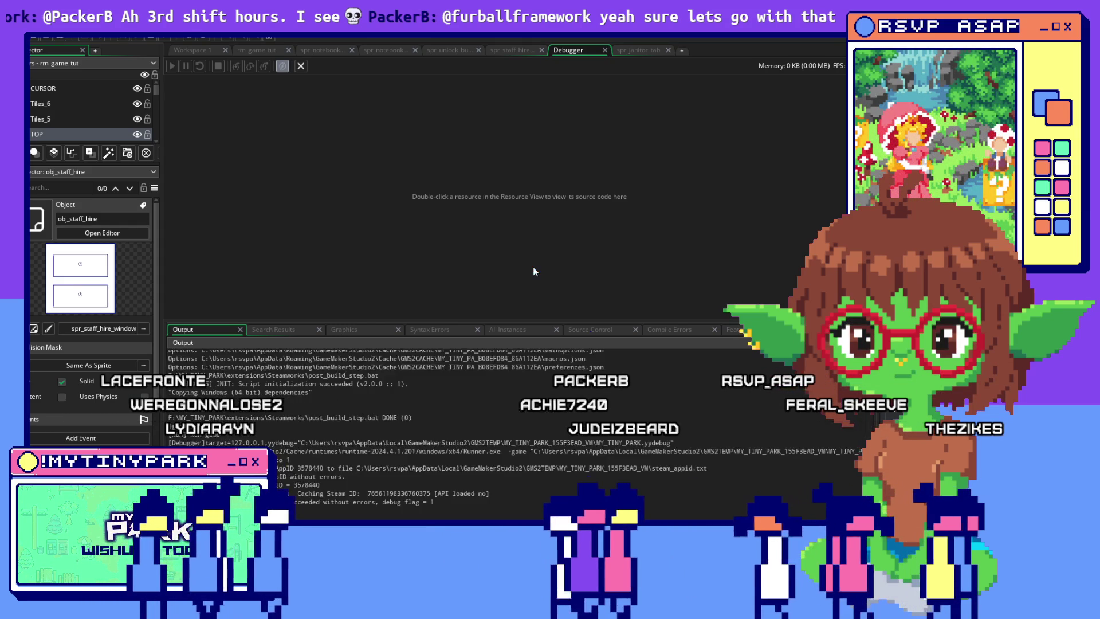
{"action": "key", "text": "alt+Tab"}
{"action": "key", "text": "alt+Tab"}
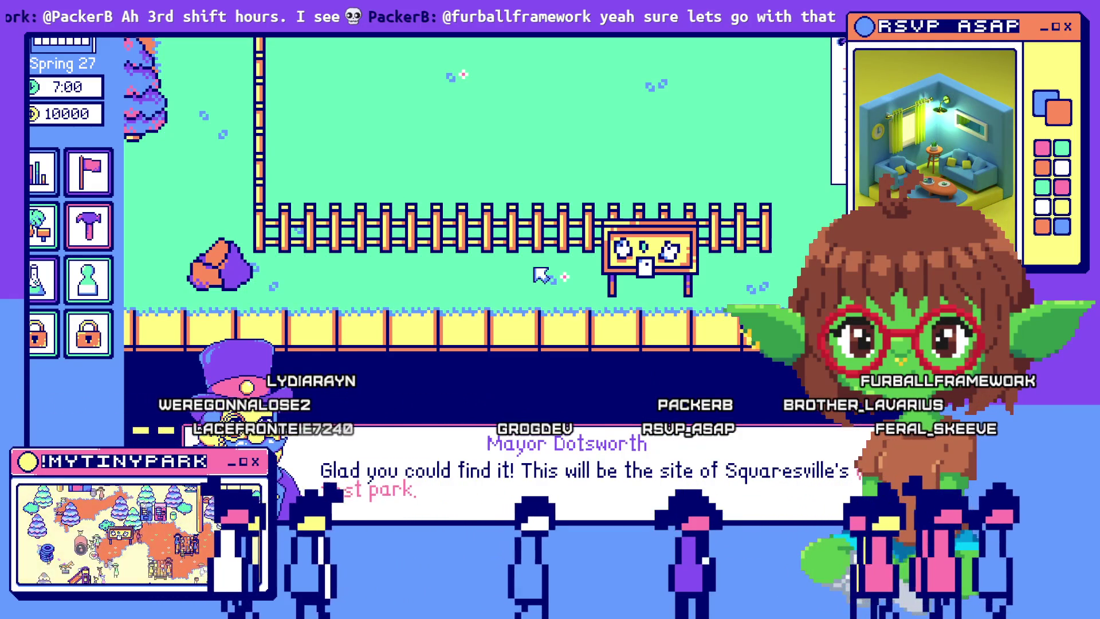
Step: Open staff hiring, toggle between the Janitors and Scientists lists several times, then return to the Step code
{"action": "left_click", "coordinate": [776, 498]}
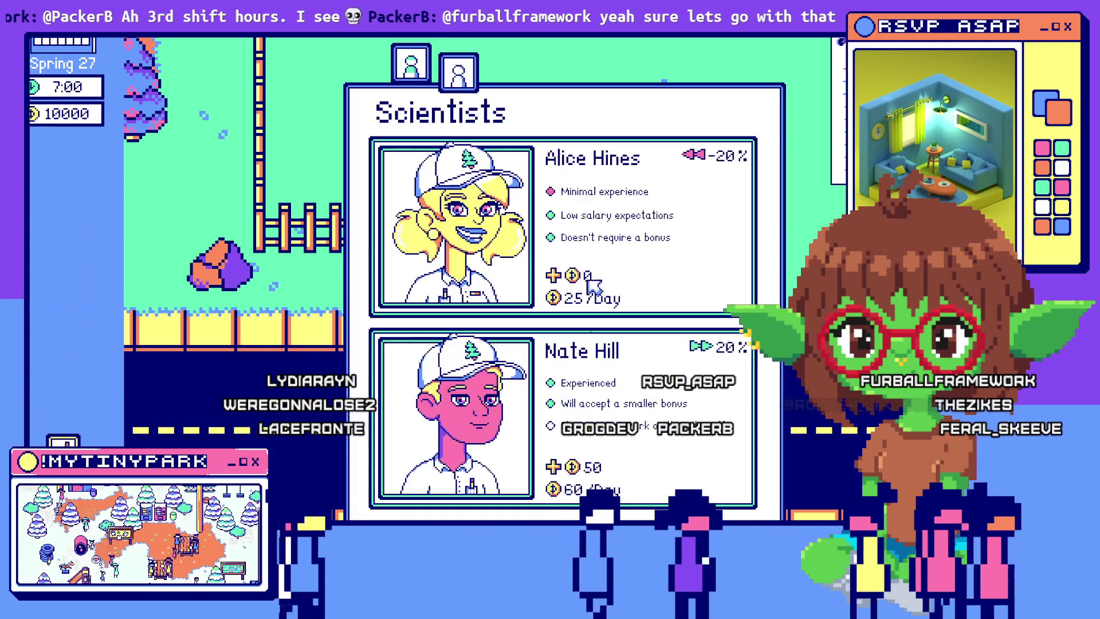
{"action": "left_click", "coordinate": [455, 75]}
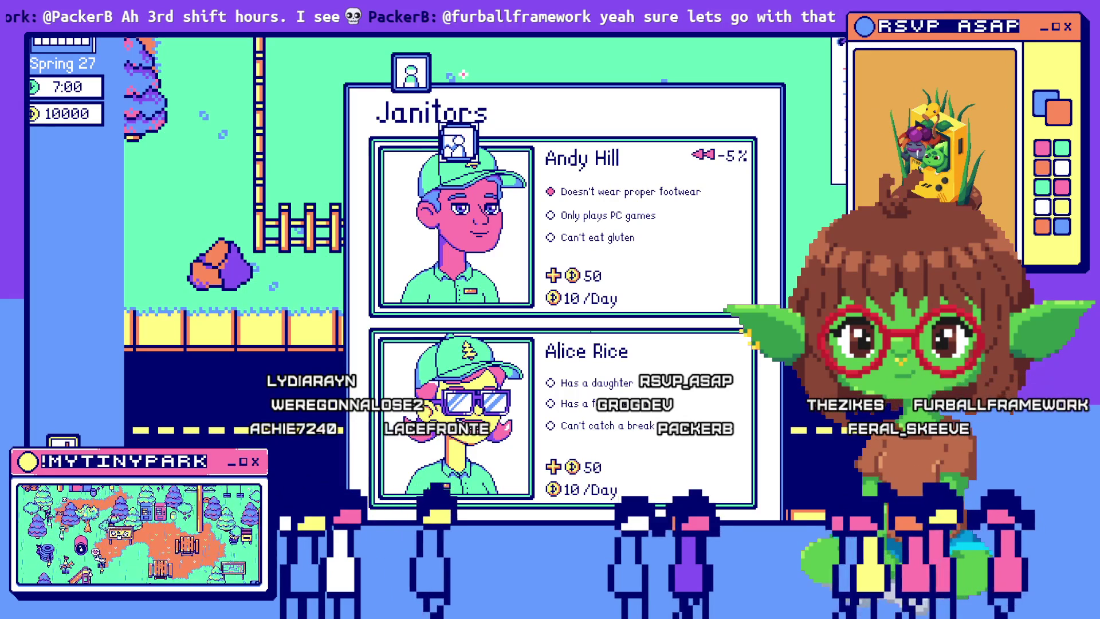
{"action": "left_click", "coordinate": [418, 81]}
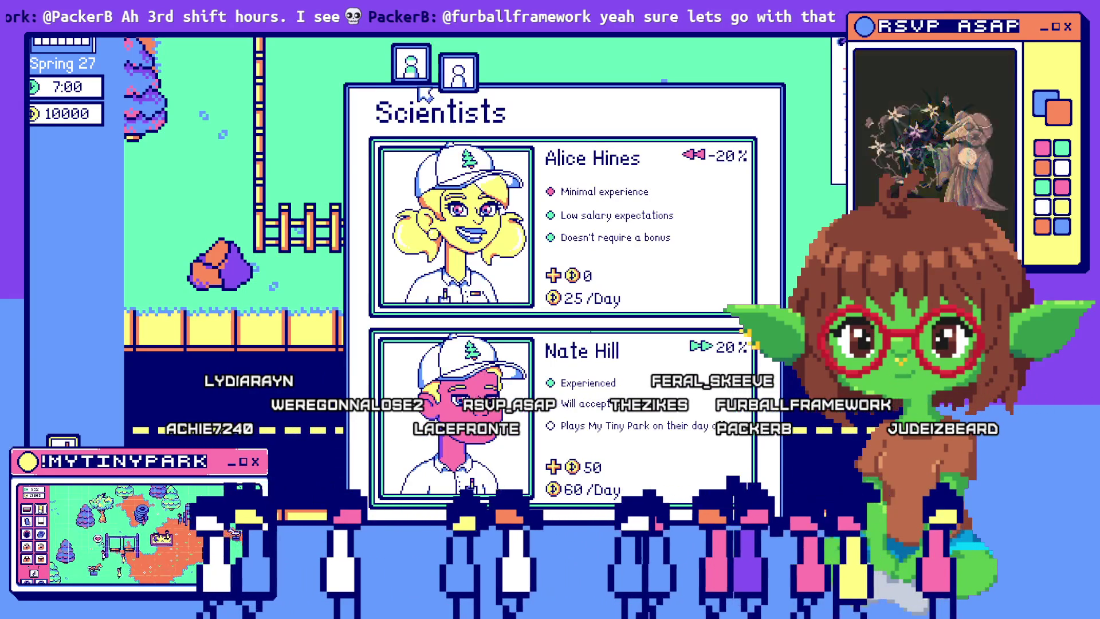
{"action": "left_click", "coordinate": [421, 83]}
{"action": "left_click", "coordinate": [461, 143]}
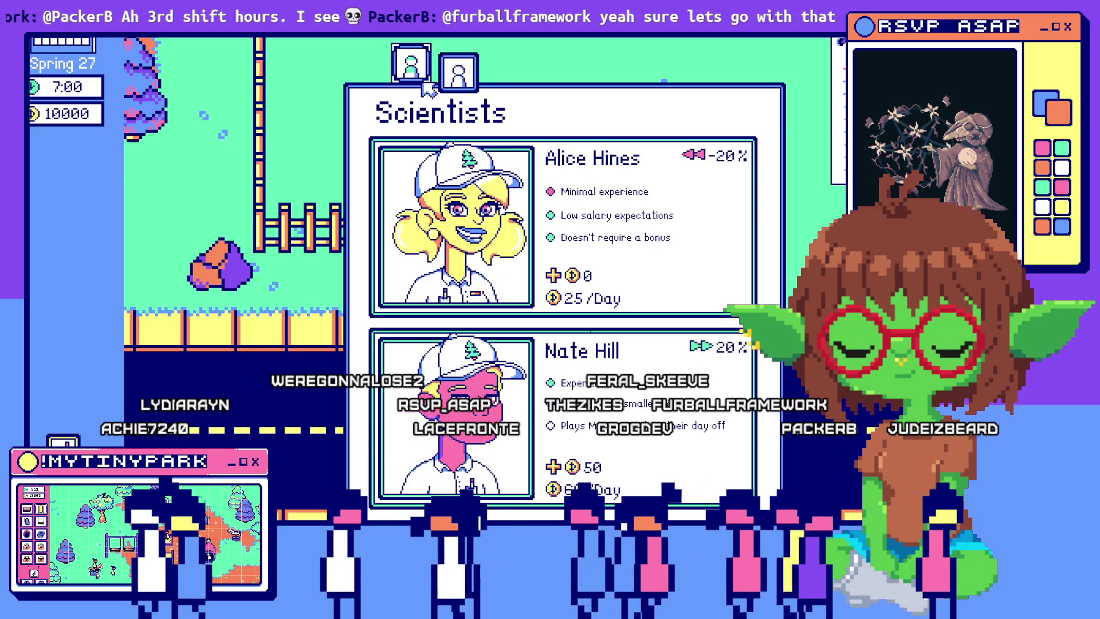
{"action": "left_click", "coordinate": [410, 63]}
{"action": "left_click", "coordinate": [458, 71]}
{"action": "left_click", "coordinate": [424, 70]}
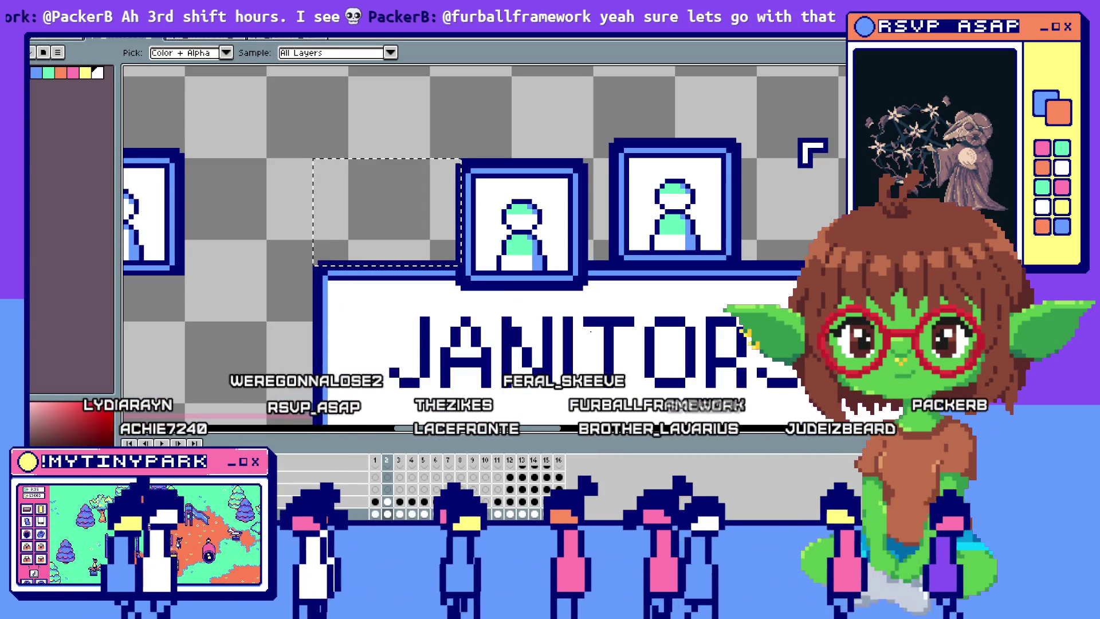
{"action": "left_click", "coordinate": [192, 50]}
{"action": "scroll", "coordinate": [577, 169], "scroll_direction": "down", "scroll_amount": 3}
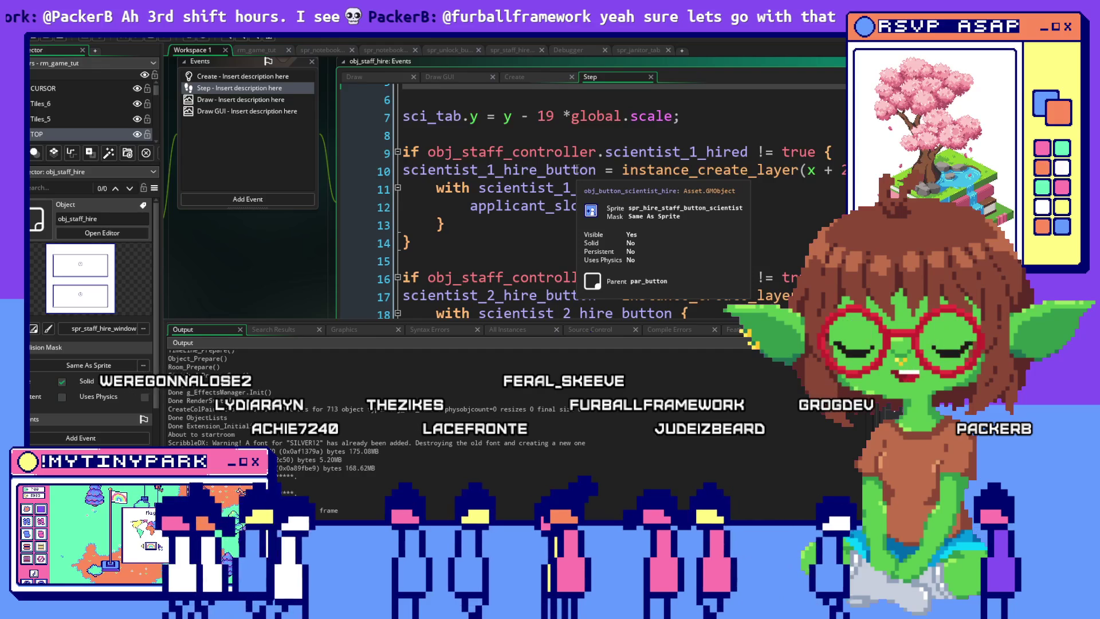
Step: Indent the janitor_1_hire_button line one level inside its if block
{"action": "scroll", "coordinate": [578, 169], "scroll_direction": "down", "scroll_amount": 3}
{"action": "scroll", "coordinate": [594, 178], "scroll_direction": "up", "scroll_amount": 5}
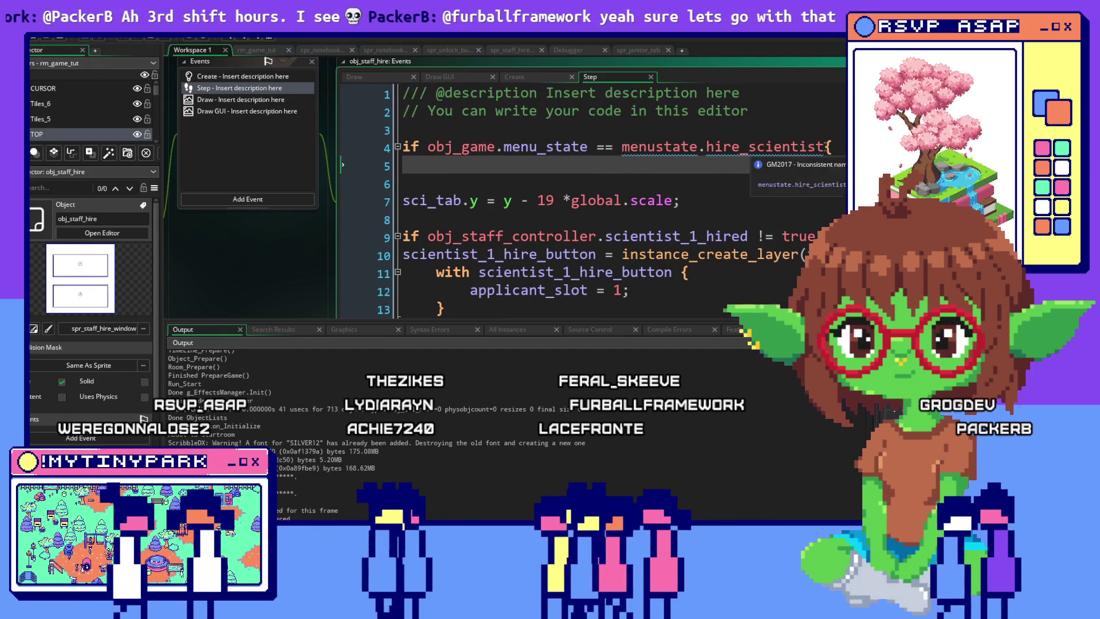
{"action": "scroll", "coordinate": [760, 166], "scroll_direction": "down", "scroll_amount": 7}
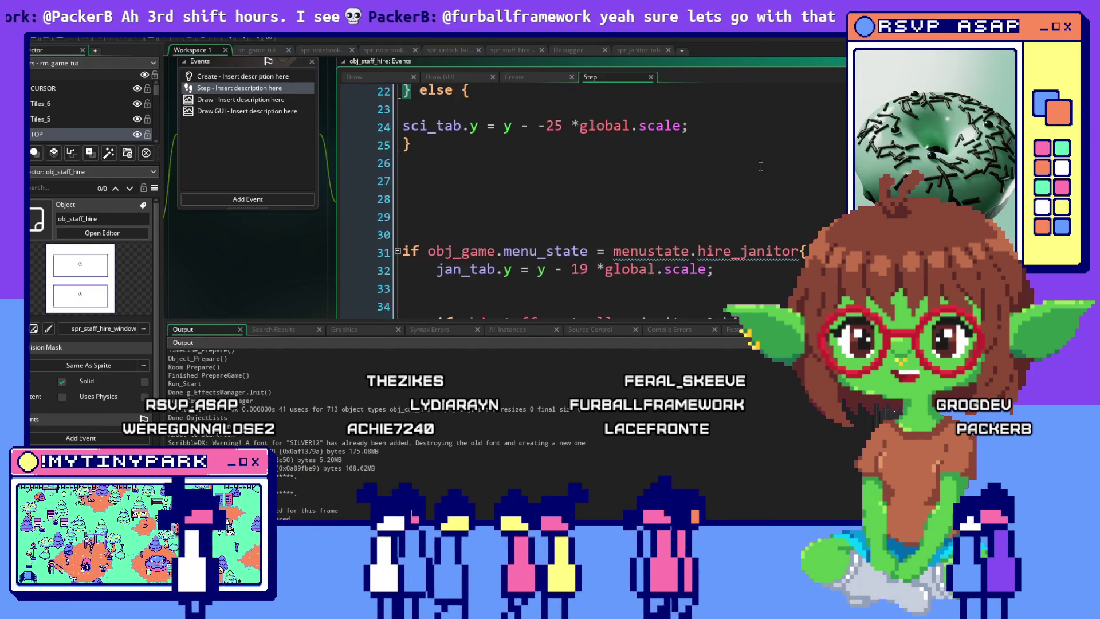
{"action": "scroll", "coordinate": [760, 166], "scroll_direction": "down", "scroll_amount": 2}
{"action": "left_click", "coordinate": [760, 166]}
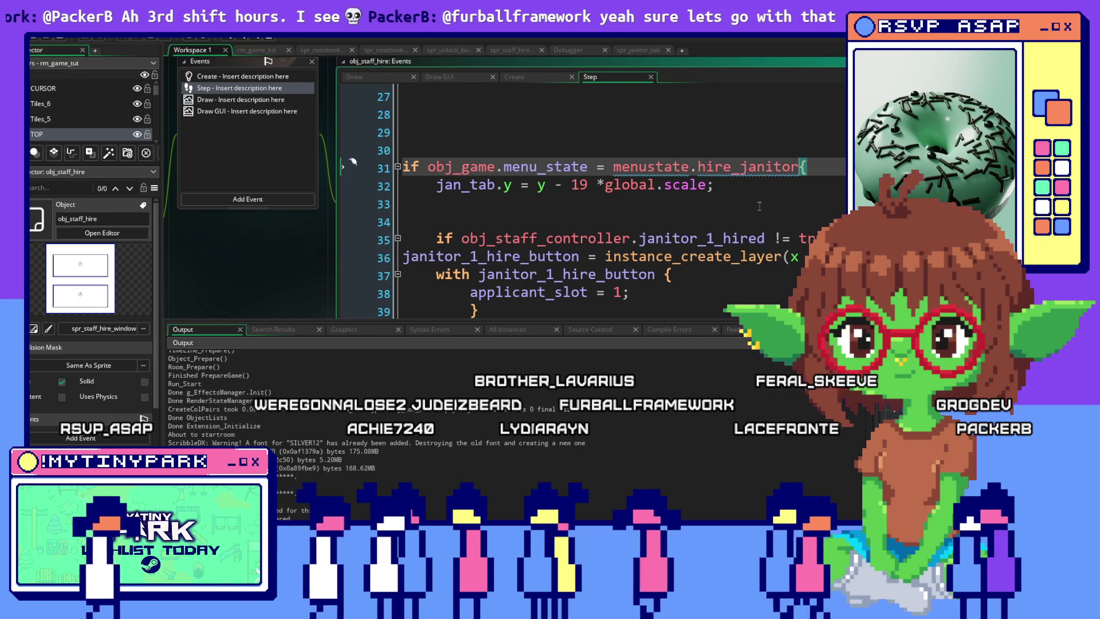
{"action": "scroll", "coordinate": [759, 205], "scroll_direction": "down", "scroll_amount": 1}
{"action": "mouse_move", "coordinate": [759, 205]}
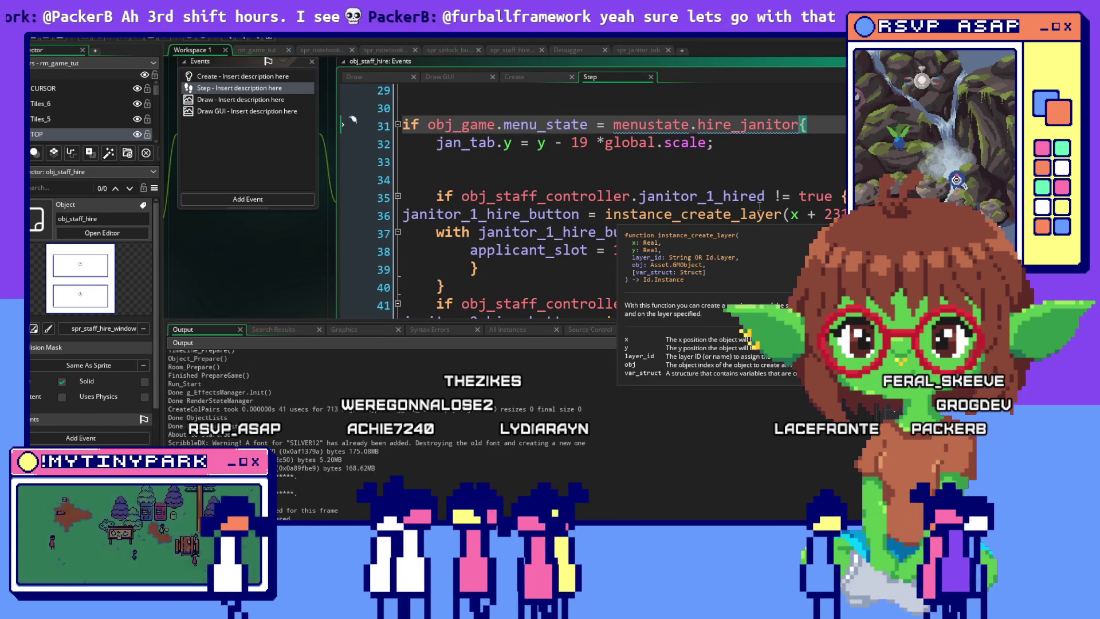
{"action": "scroll", "coordinate": [759, 205], "scroll_direction": "down", "scroll_amount": 2}
{"action": "scroll", "coordinate": [759, 205], "scroll_direction": "down", "scroll_amount": 2}
{"action": "scroll", "coordinate": [758, 206], "scroll_direction": "up", "scroll_amount": 2}
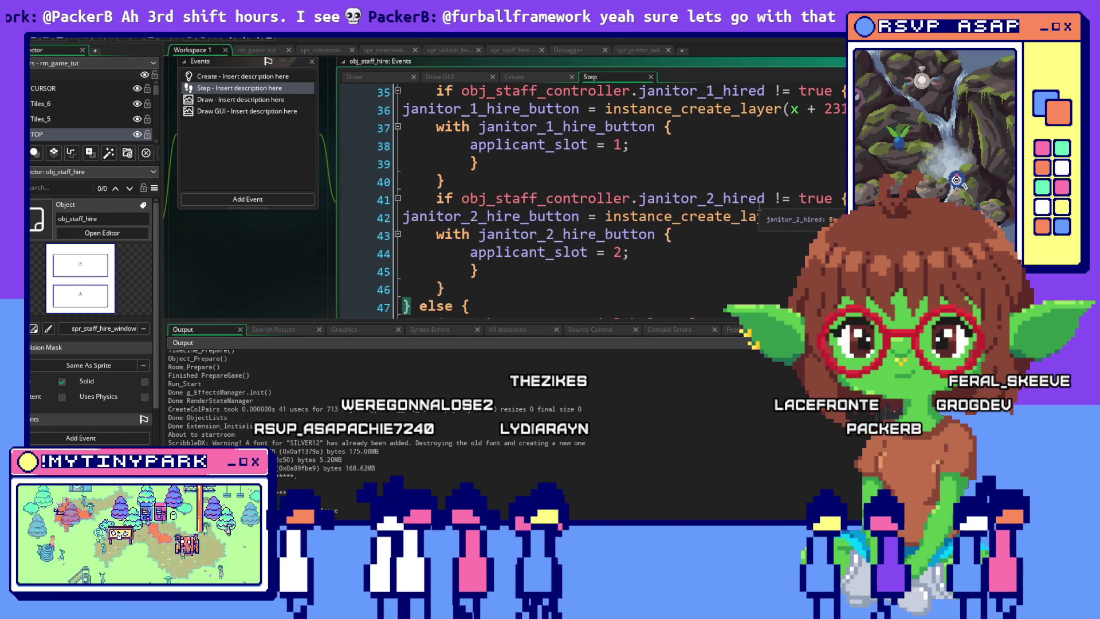
{"action": "scroll", "coordinate": [759, 206], "scroll_direction": "up", "scroll_amount": 2}
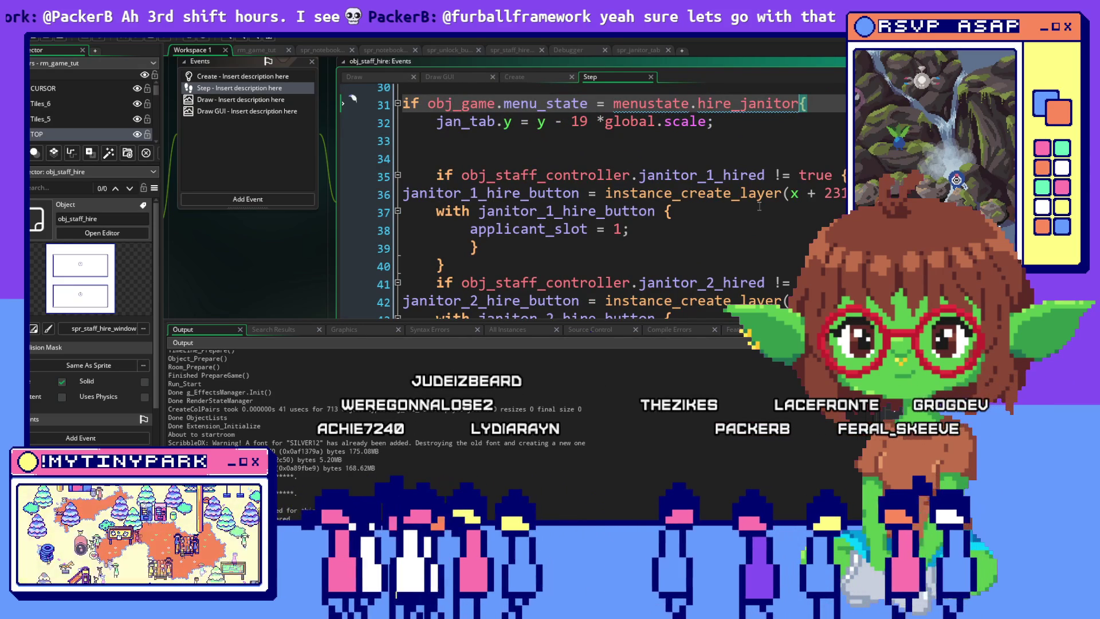
{"action": "scroll", "coordinate": [759, 206], "scroll_direction": "down", "scroll_amount": 1}
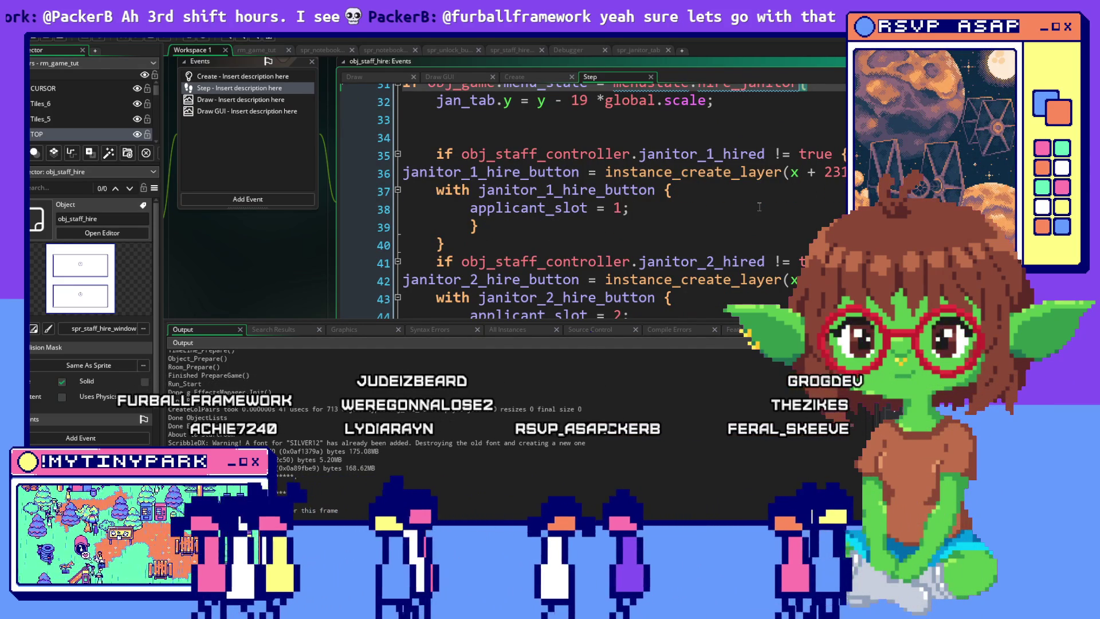
{"action": "left_click", "coordinate": [398, 174]}
{"action": "key", "text": "Tab"}
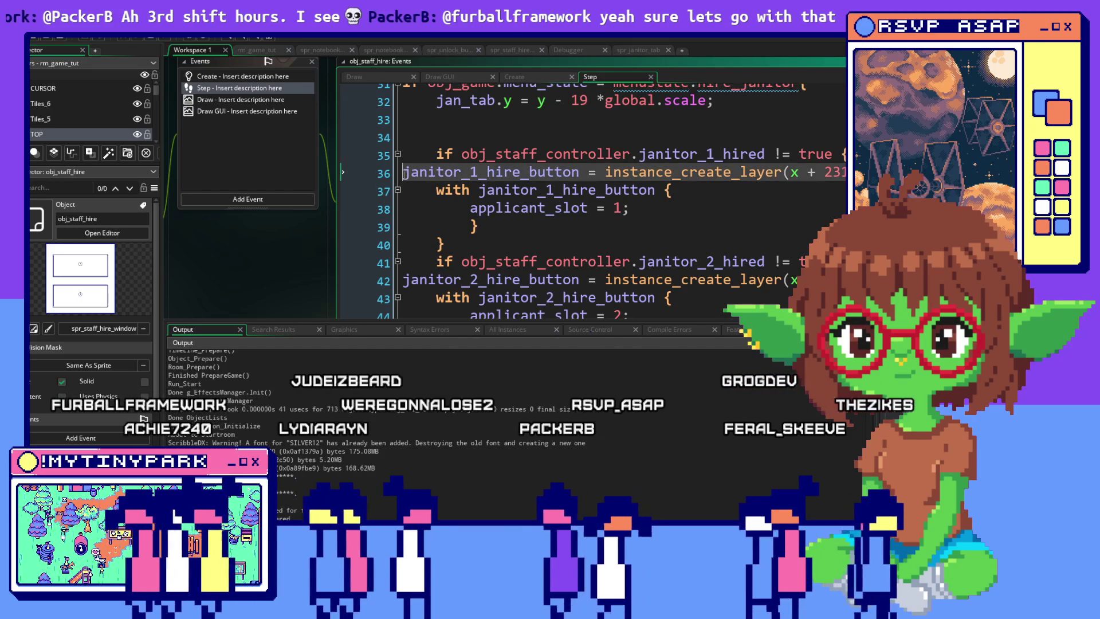
Step: Indent the janitor_2_hire_button line one level, then bring up the pixel-art editor
{"action": "scroll", "coordinate": [405, 180], "scroll_direction": "down", "scroll_amount": 1}
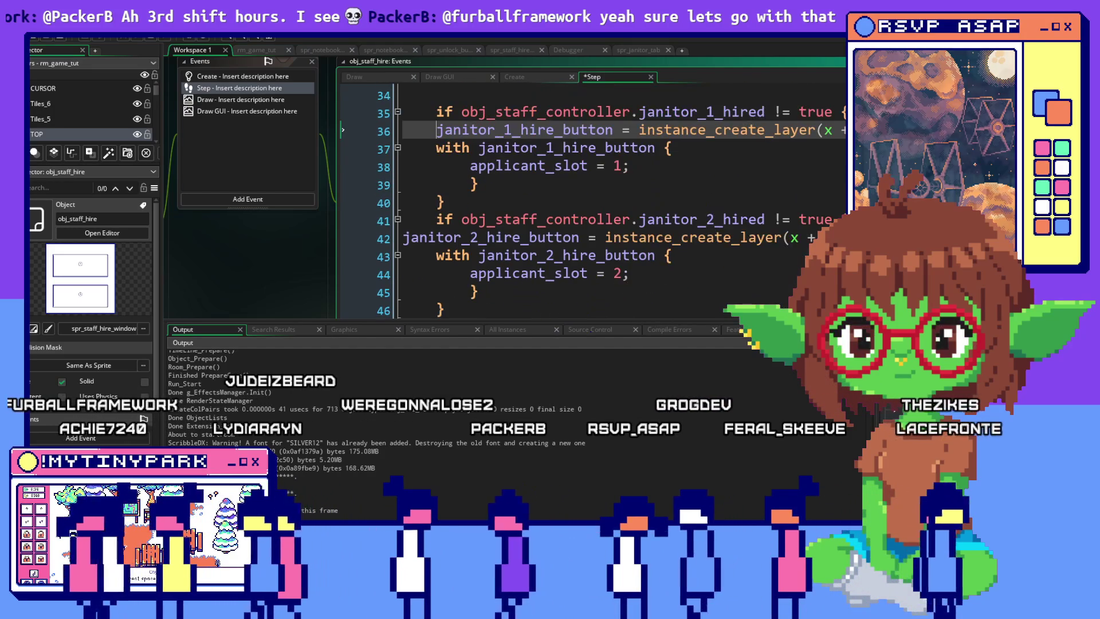
{"action": "left_click", "coordinate": [402, 237]}
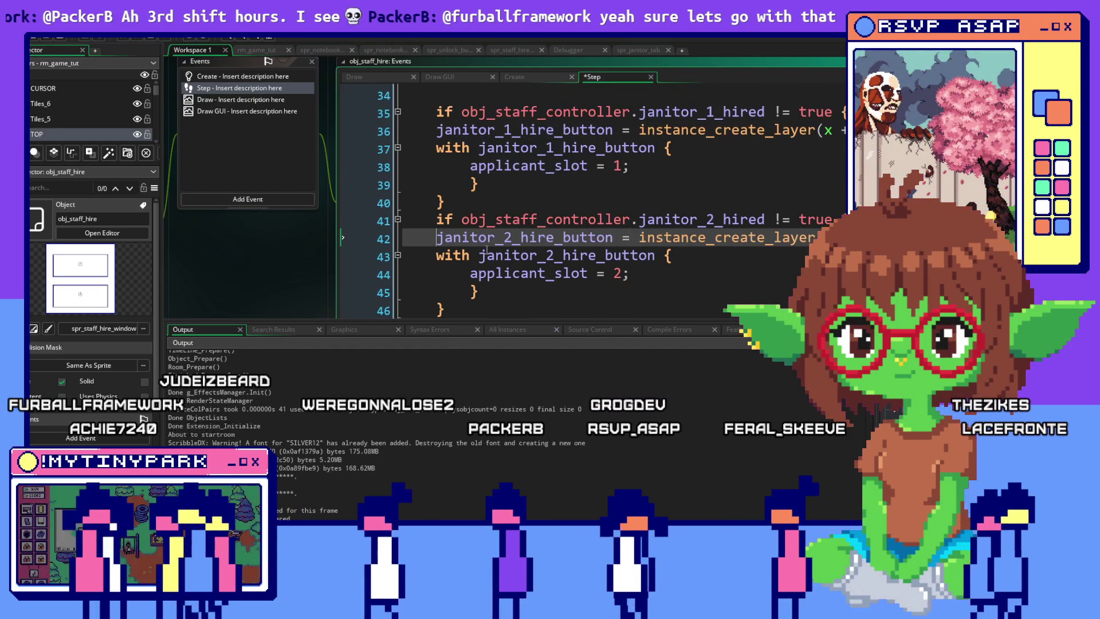
{"action": "key", "text": "Tab"}
{"action": "key", "text": "Down"}
{"action": "key", "text": "Down"}
{"action": "scroll", "coordinate": [679, 276], "scroll_direction": "down", "scroll_amount": 2}
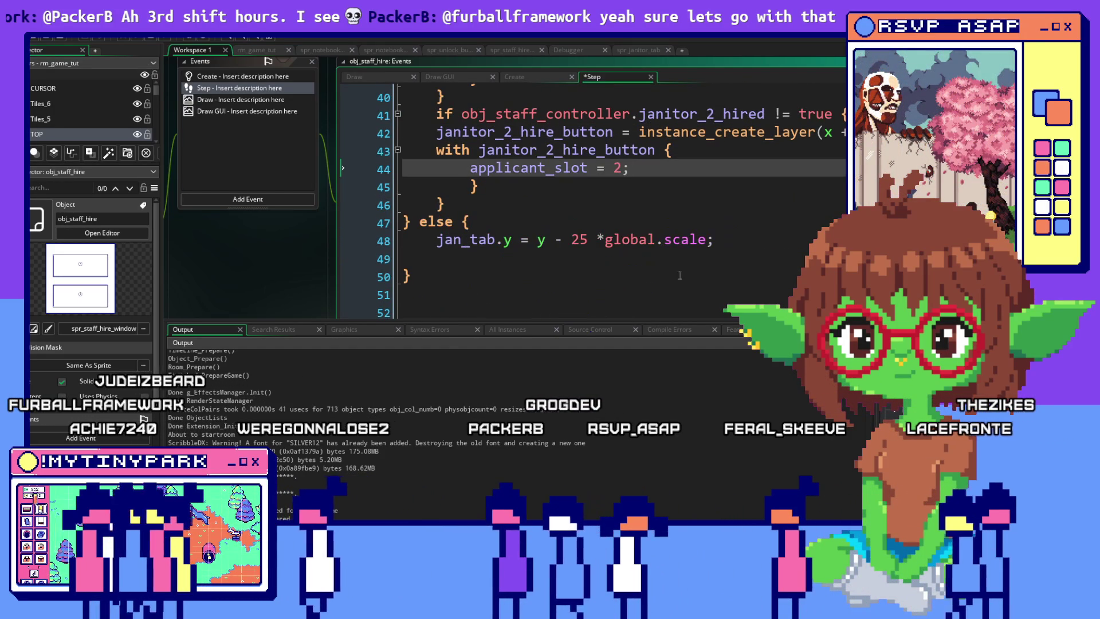
{"action": "scroll", "coordinate": [701, 248], "scroll_direction": "up", "scroll_amount": 4}
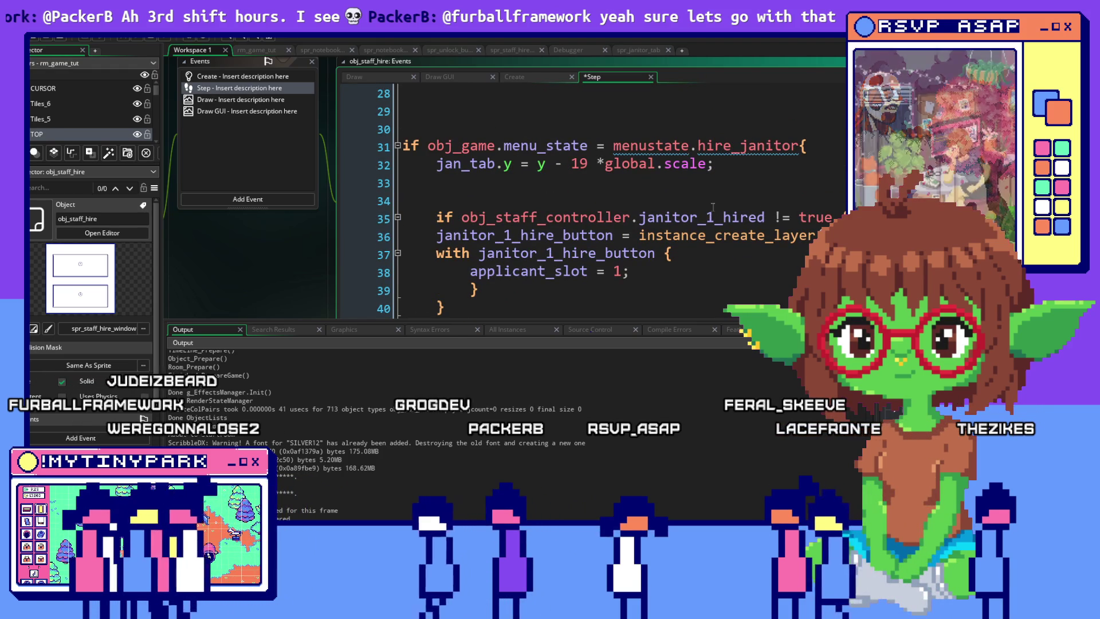
{"action": "scroll", "coordinate": [702, 204], "scroll_direction": "down", "scroll_amount": 2}
{"action": "scroll", "coordinate": [702, 204], "scroll_direction": "down", "scroll_amount": 2}
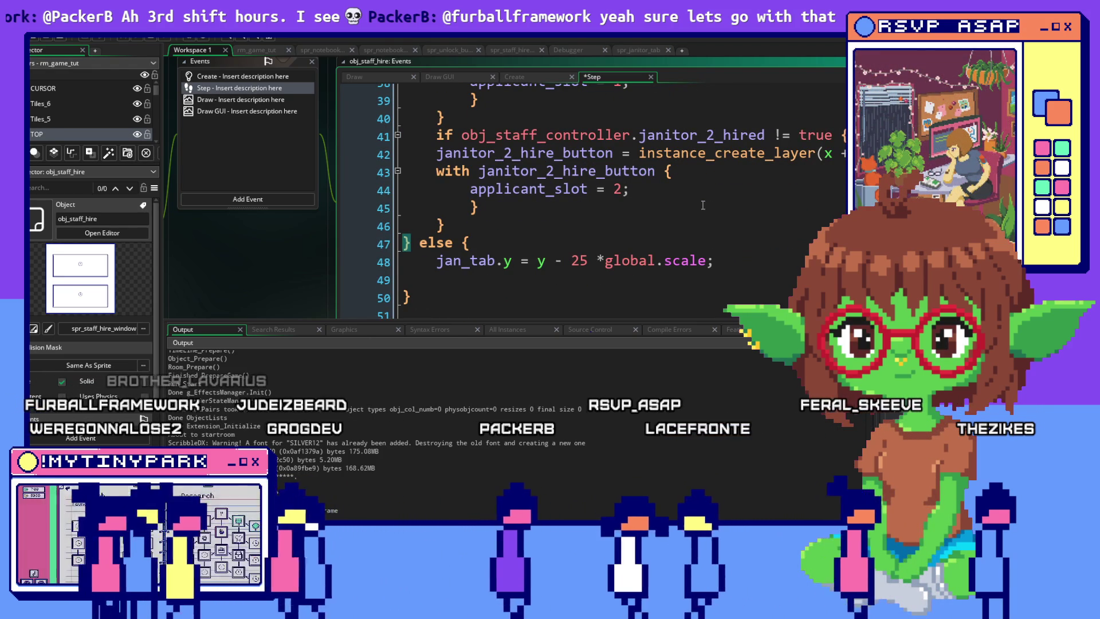
{"action": "scroll", "coordinate": [703, 205], "scroll_direction": "up", "scroll_amount": 2}
{"action": "scroll", "coordinate": [703, 204], "scroll_direction": "up", "scroll_amount": 2}
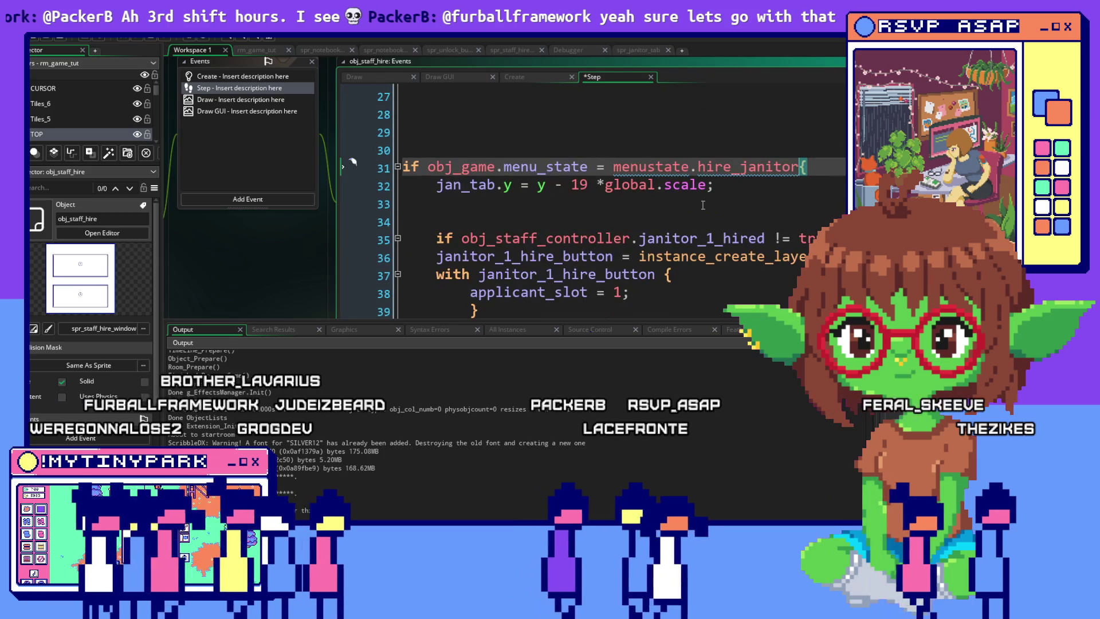
{"action": "scroll", "coordinate": [703, 204], "scroll_direction": "up", "scroll_amount": 2}
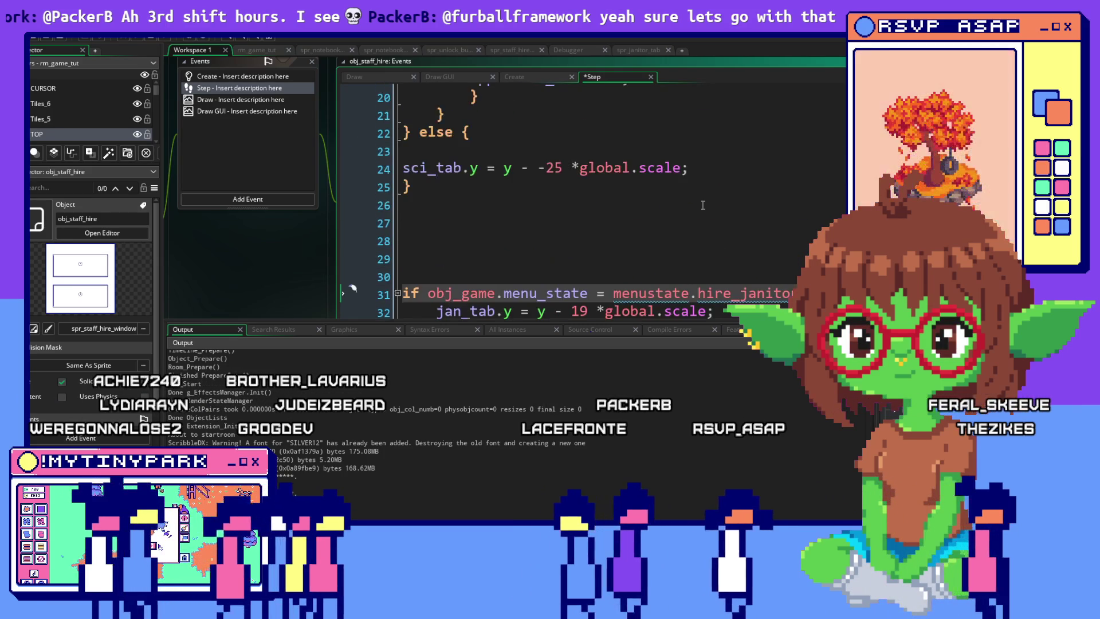
{"action": "scroll", "coordinate": [702, 204], "scroll_direction": "up", "scroll_amount": 4}
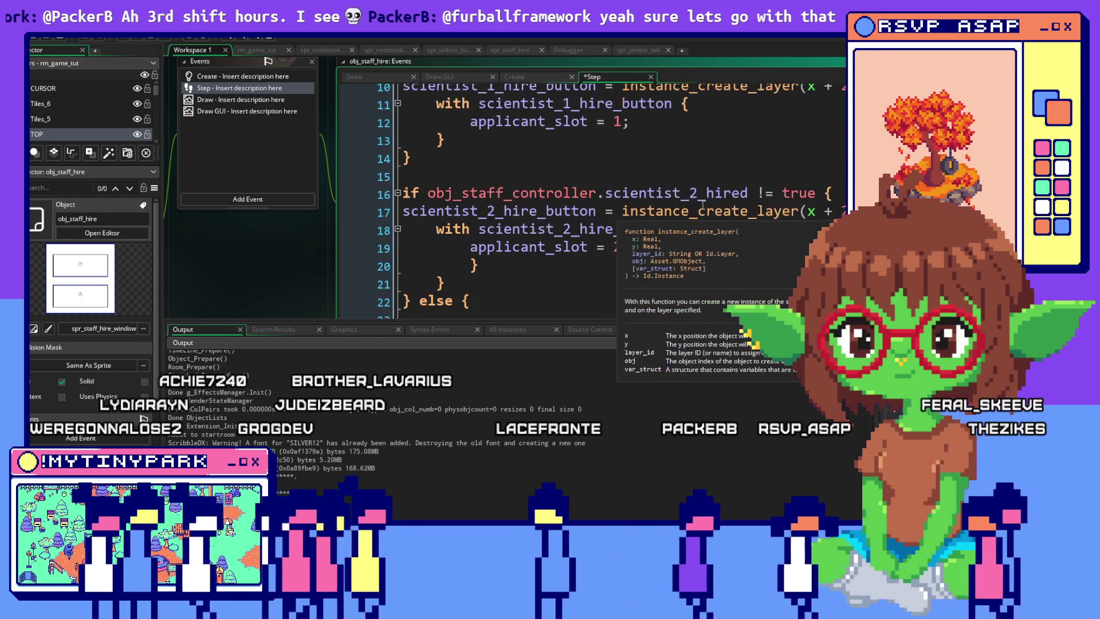
{"action": "scroll", "coordinate": [703, 204], "scroll_direction": "up", "scroll_amount": 3}
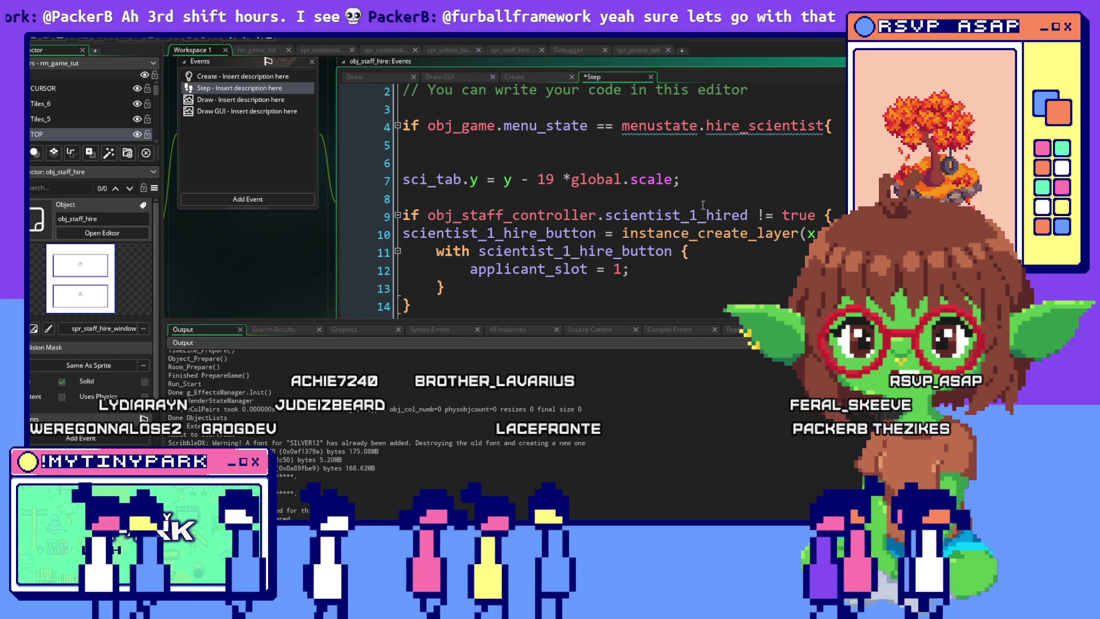
{"action": "scroll", "coordinate": [703, 205], "scroll_direction": "down", "scroll_amount": 2}
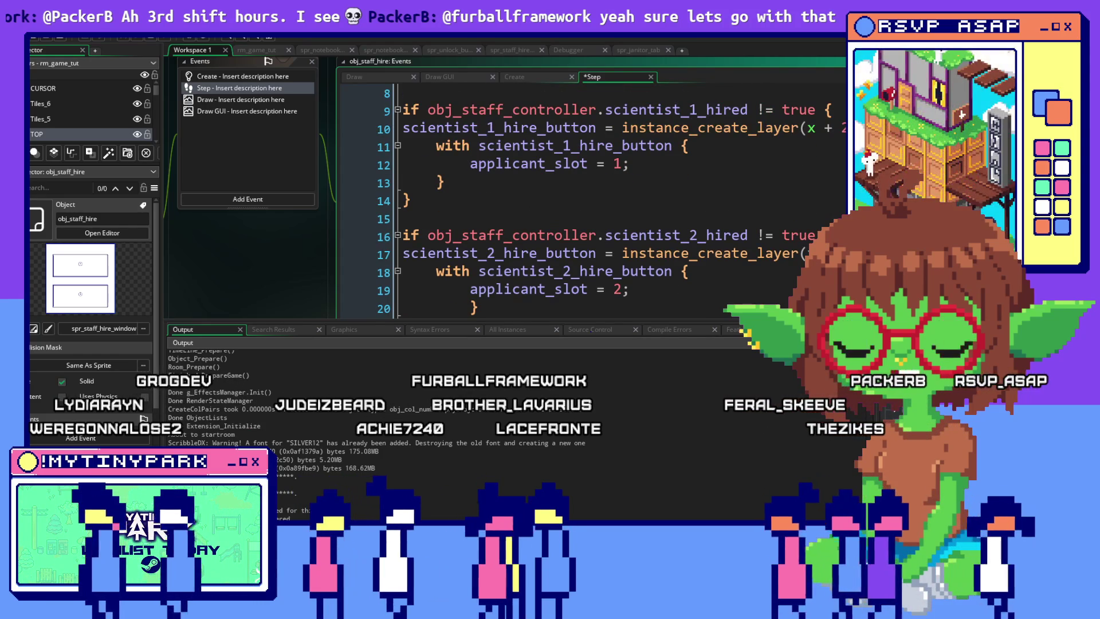
{"action": "key", "text": "alt+Tab"}
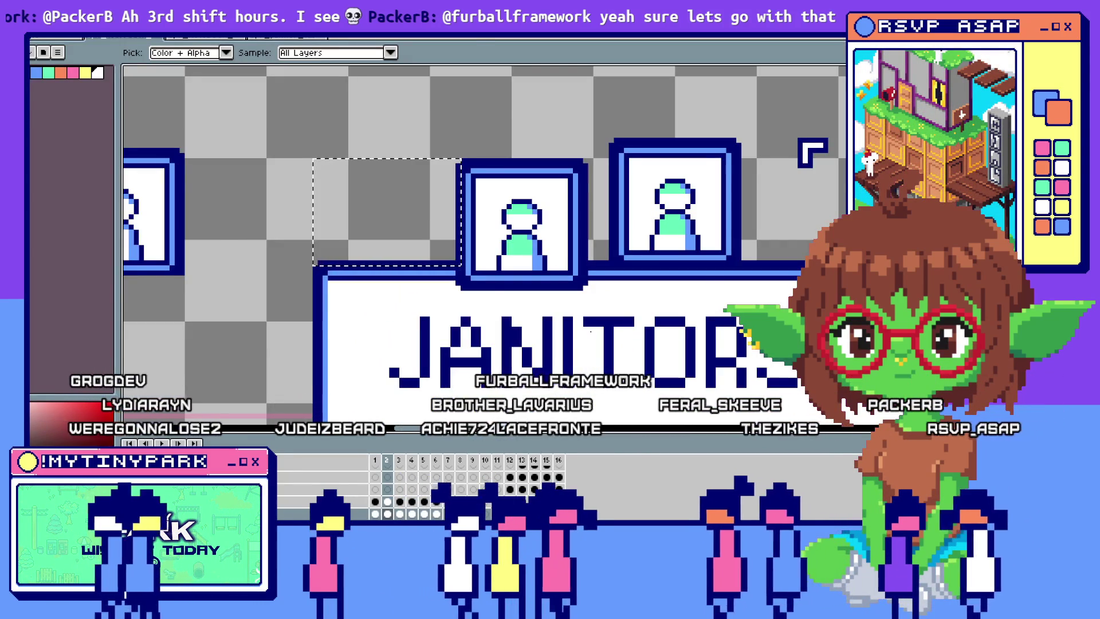
Step: Toggle the hiring window between Janitors and Scientists repeatedly, ending on the Janitors list
{"action": "key", "text": "alt+Tab"}
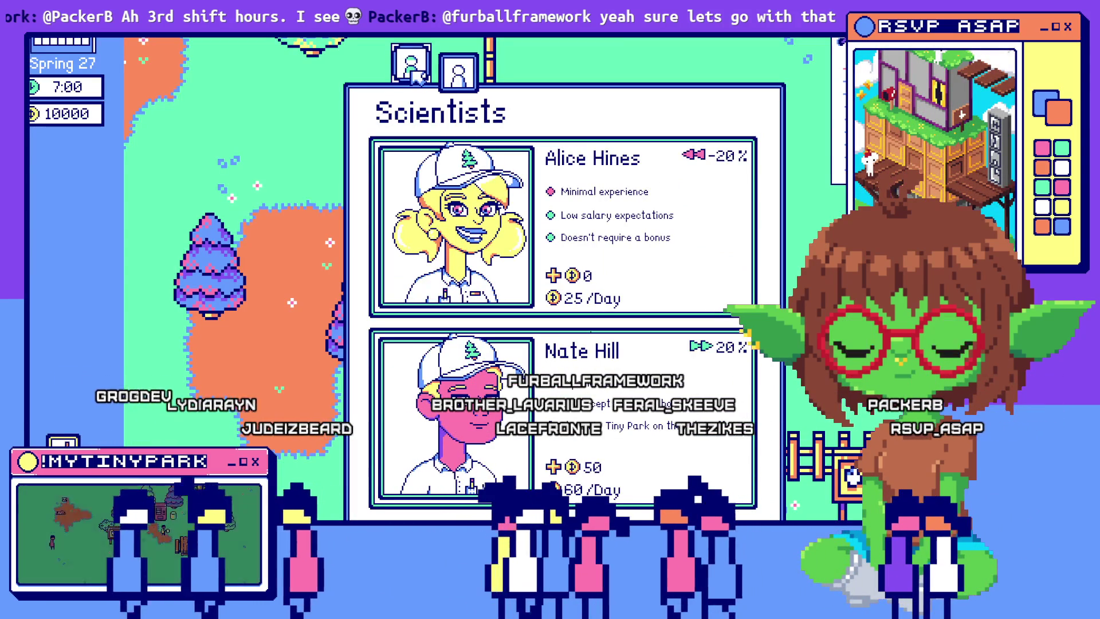
{"action": "left_click", "coordinate": [412, 66]}
{"action": "left_click", "coordinate": [458, 71]}
{"action": "left_click", "coordinate": [413, 66]}
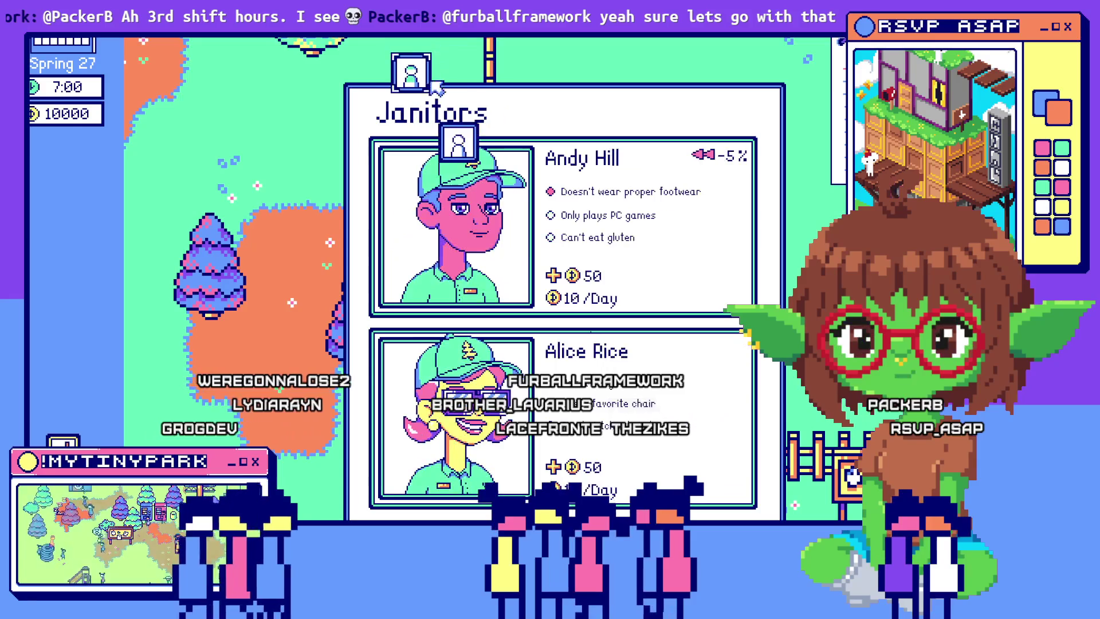
{"action": "left_click", "coordinate": [458, 71]}
{"action": "left_click", "coordinate": [412, 66]}
{"action": "left_click", "coordinate": [458, 71]}
{"action": "left_click", "coordinate": [426, 72]}
{"action": "left_click", "coordinate": [458, 75]}
{"action": "left_click", "coordinate": [422, 85]}
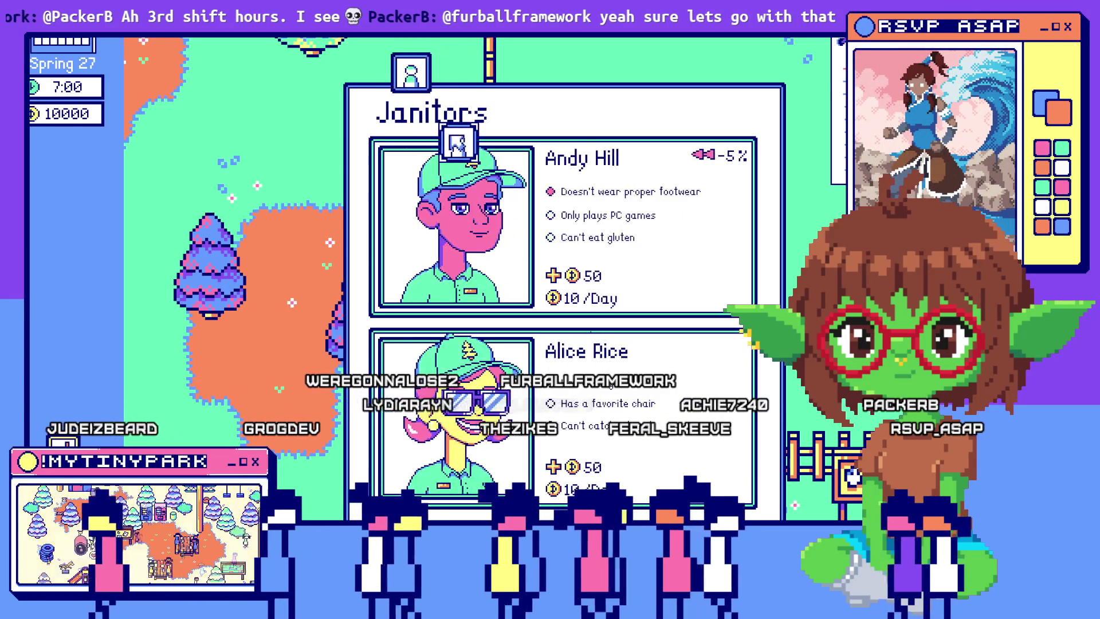
{"action": "left_click", "coordinate": [459, 71]}
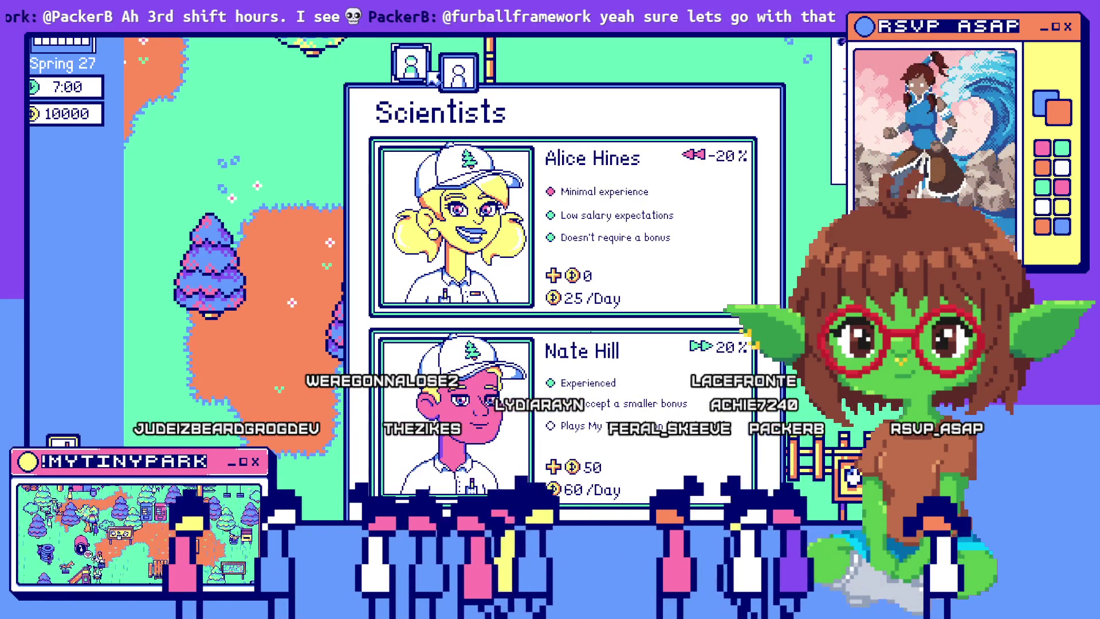
{"action": "left_click", "coordinate": [428, 76]}
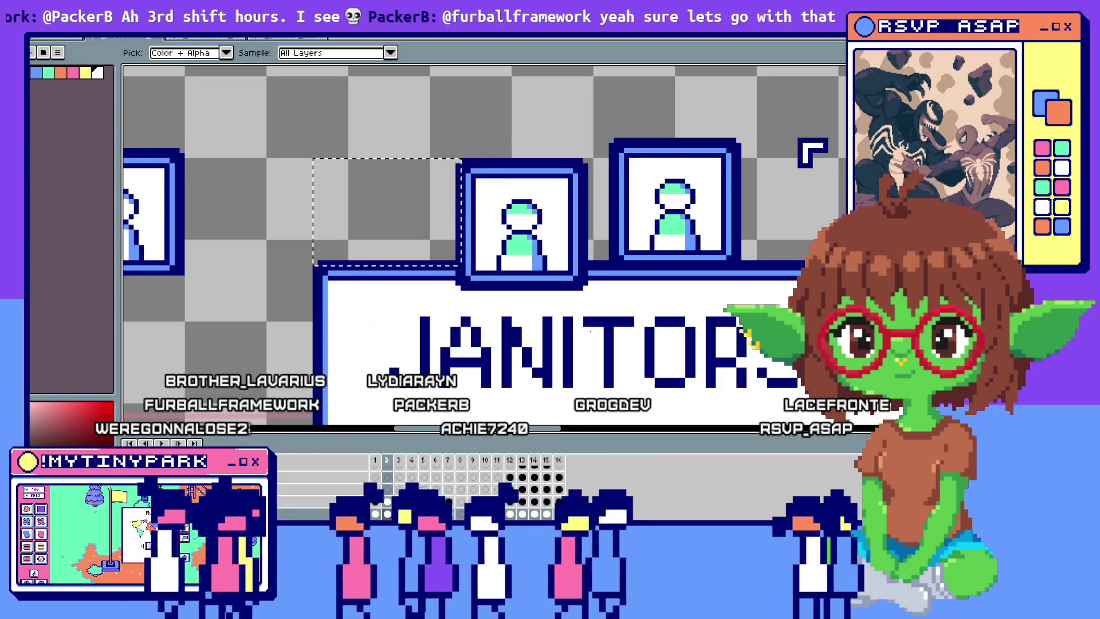
Step: Cut the sci_tab offset line, delete its empty else block, and paste it into the hire_janitor block
{"action": "scroll", "coordinate": [715, 189], "scroll_direction": "up", "scroll_amount": 3}
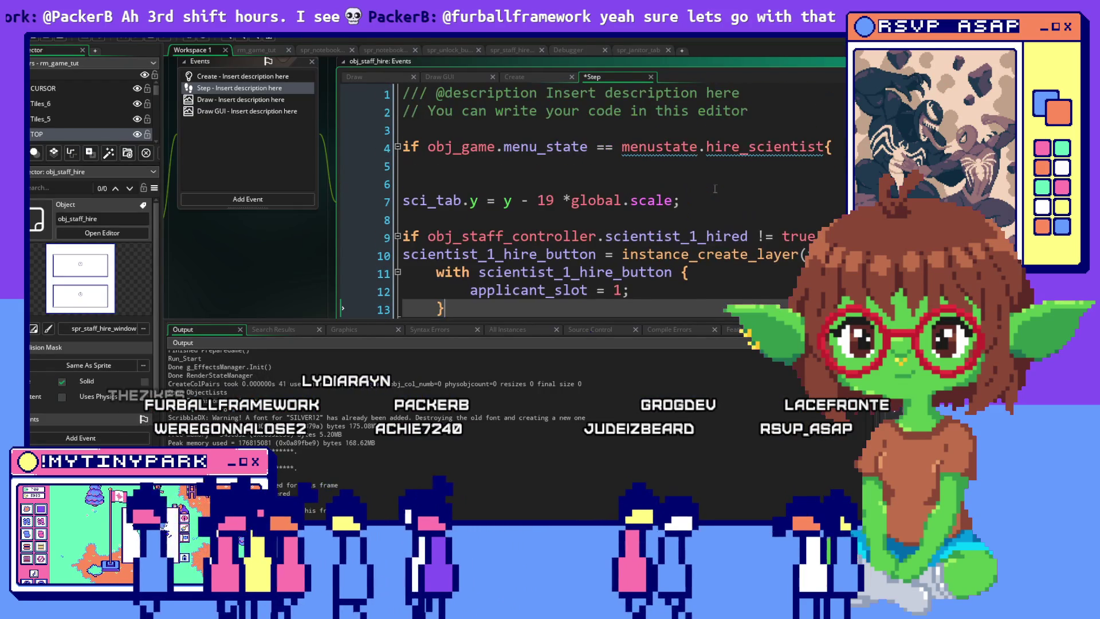
{"action": "left_click", "coordinate": [710, 198]}
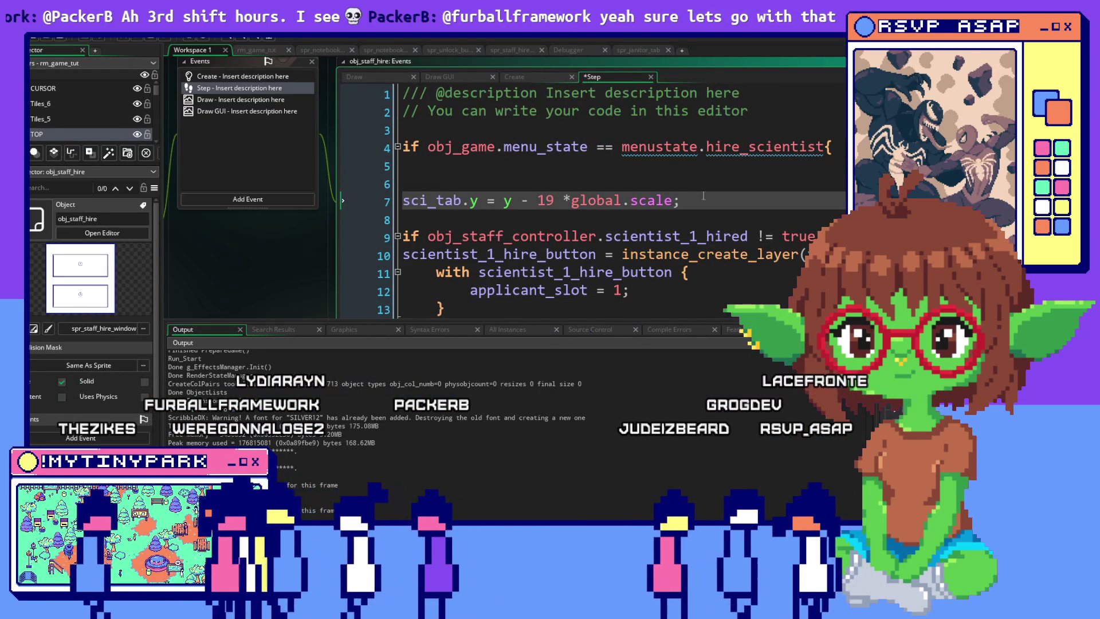
{"action": "scroll", "coordinate": [705, 194], "scroll_direction": "down", "scroll_amount": 1}
{"action": "scroll", "coordinate": [703, 195], "scroll_direction": "down", "scroll_amount": 2}
{"action": "scroll", "coordinate": [801, 126], "scroll_direction": "up", "scroll_amount": 2}
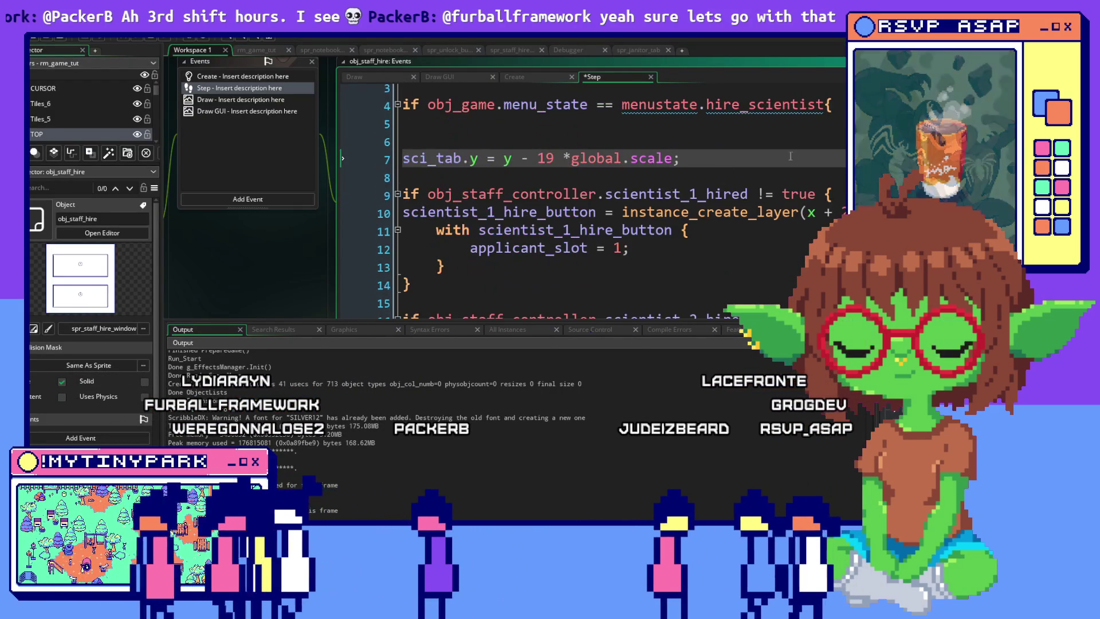
{"action": "scroll", "coordinate": [675, 209], "scroll_direction": "down", "scroll_amount": 4}
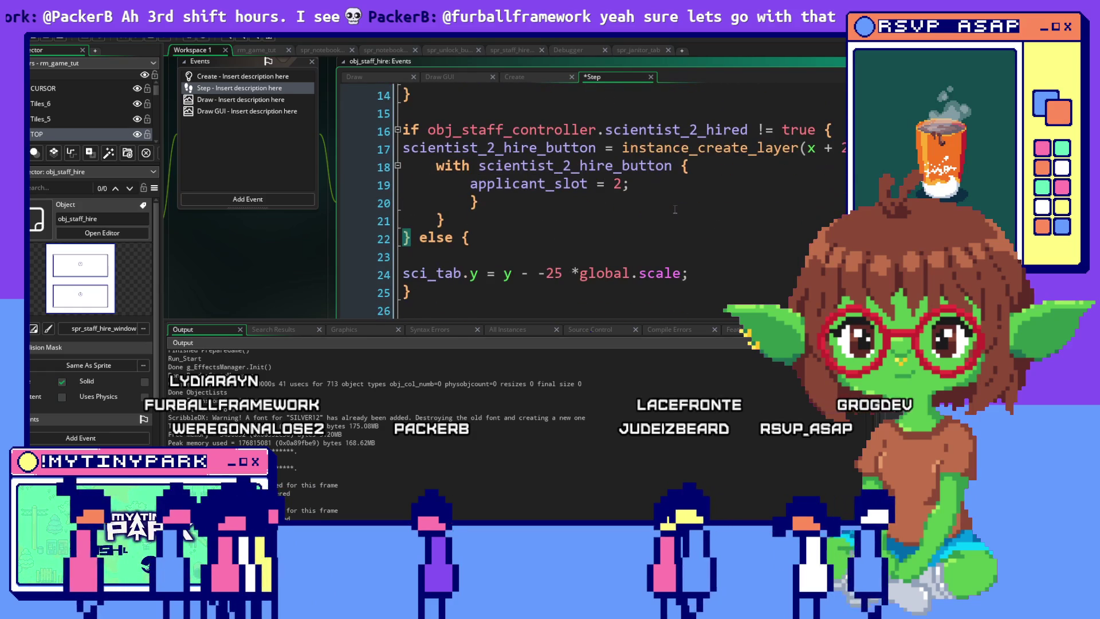
{"action": "scroll", "coordinate": [675, 209], "scroll_direction": "down", "scroll_amount": 1}
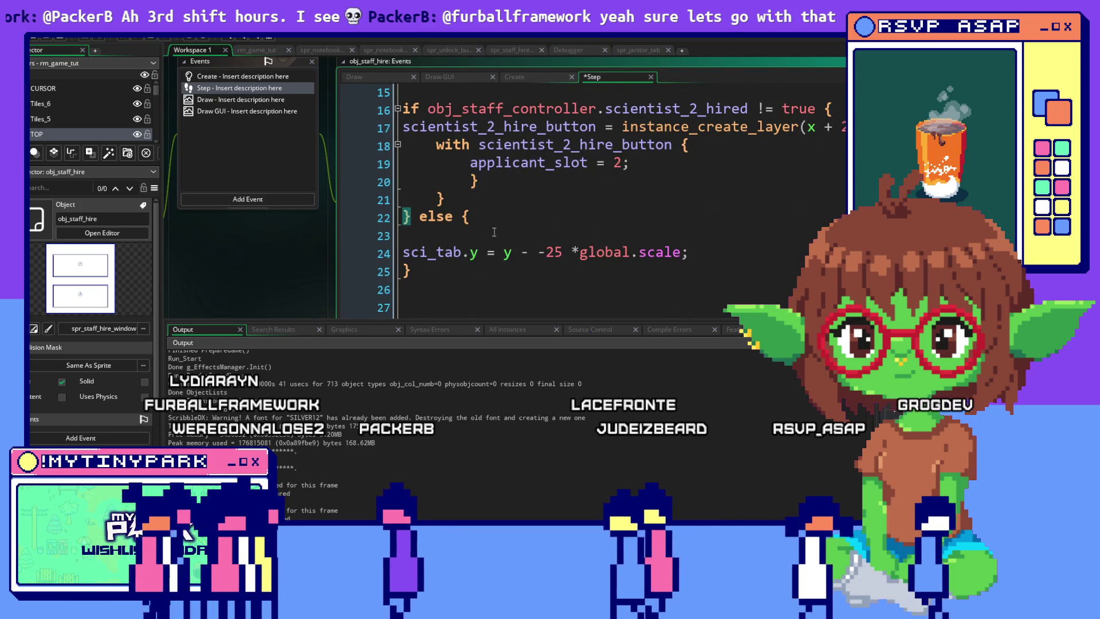
{"action": "left_click_drag", "start_coordinate": [404, 252], "coordinate": [716, 250]}
{"action": "key", "text": "ctrl+c"}
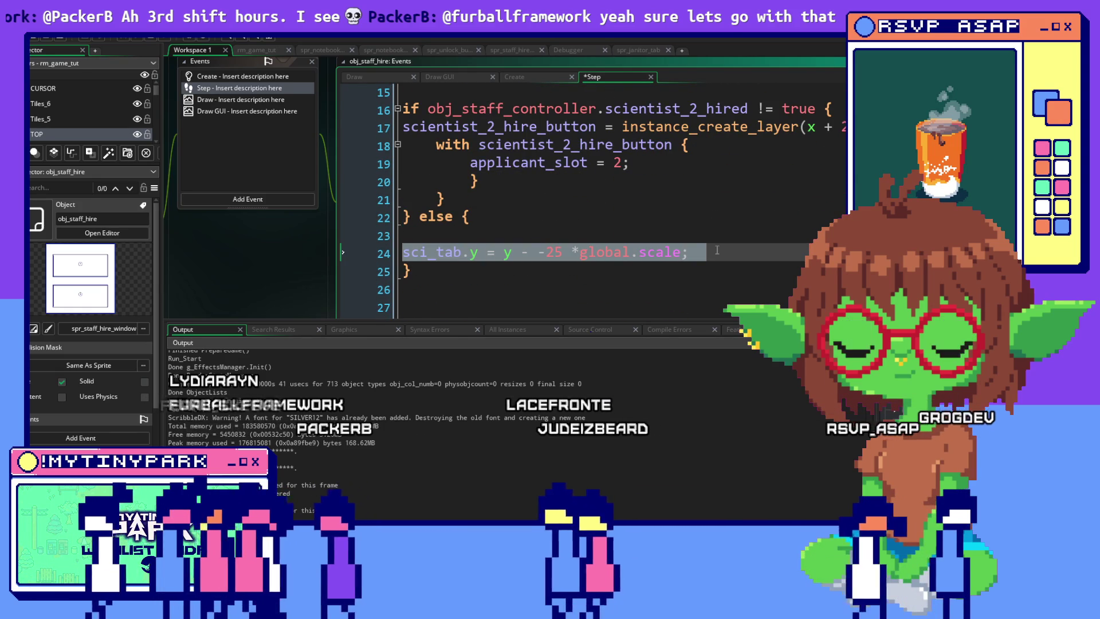
{"action": "key", "text": "Delete"}
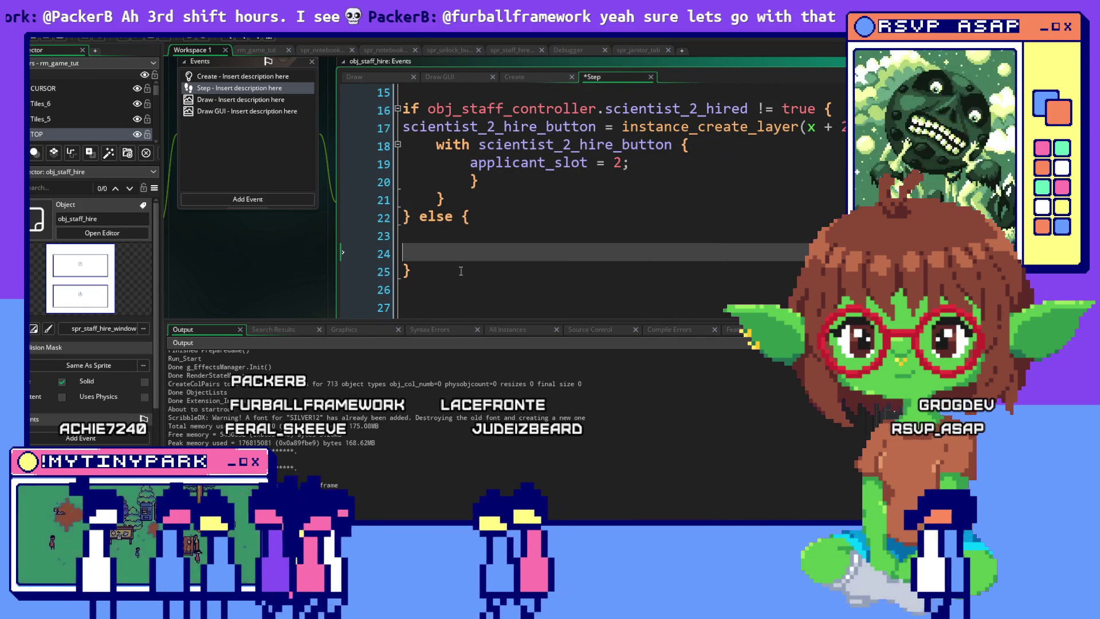
{"action": "left_click_drag", "start_coordinate": [717, 269], "coordinate": [419, 216]}
{"action": "key", "text": "Delete"}
{"action": "scroll", "coordinate": [424, 211], "scroll_direction": "down", "scroll_amount": 3}
{"action": "left_click", "coordinate": [684, 170]}
{"action": "key", "text": "ctrl+v"}
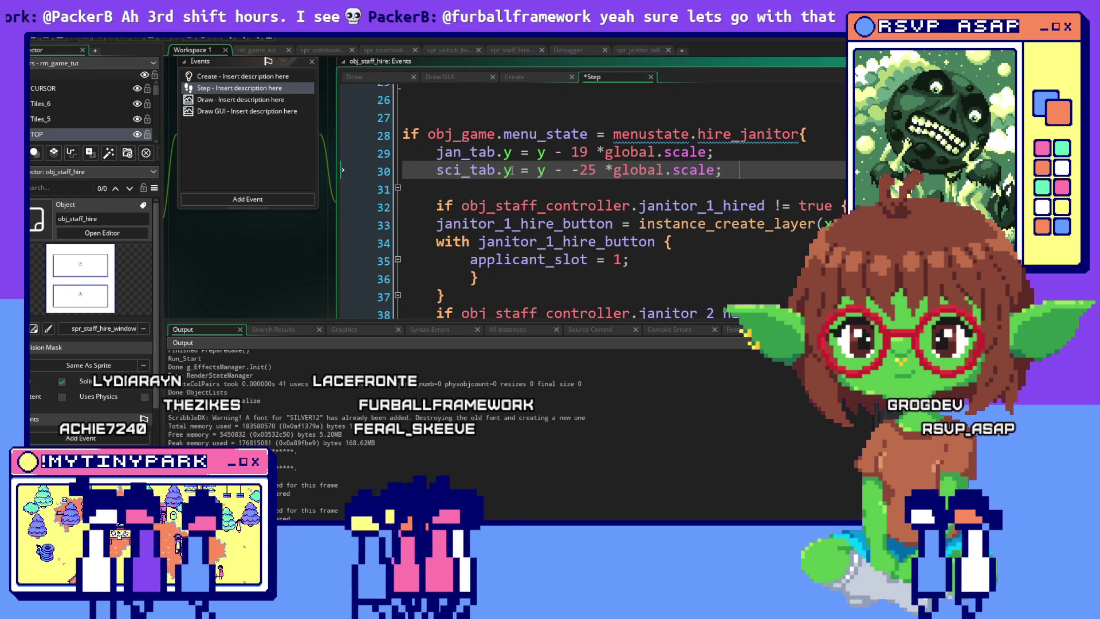
Step: Delete the janitor else branch that reset jan_tab.y to y - 25 *global.scale
{"action": "scroll", "coordinate": [684, 170], "scroll_direction": "down", "scroll_amount": 1}
{"action": "scroll", "coordinate": [685, 170], "scroll_direction": "down", "scroll_amount": 3}
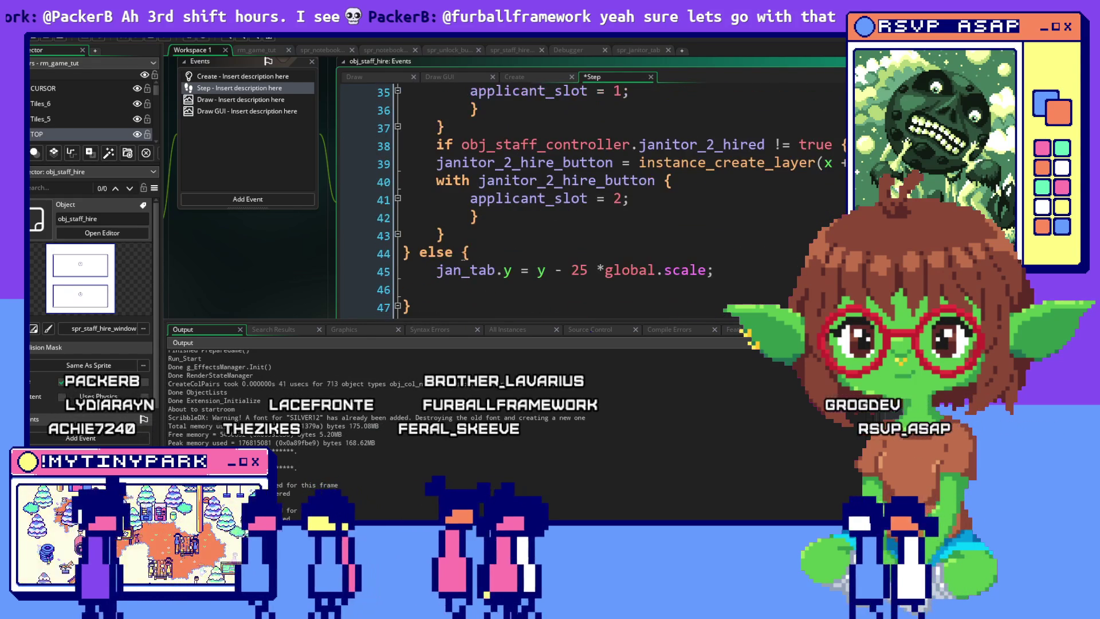
{"action": "left_click_drag", "start_coordinate": [420, 252], "coordinate": [450, 312]}
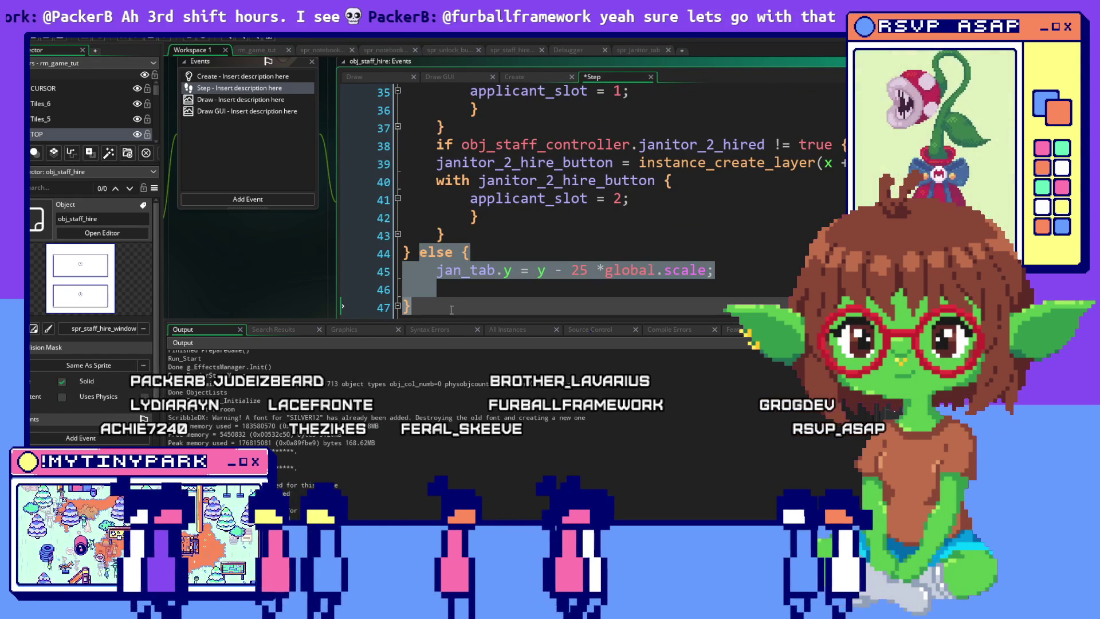
{"action": "left_click", "coordinate": [613, 236]}
{"action": "left_click_drag", "start_coordinate": [716, 271], "coordinate": [424, 273]}
{"action": "key", "text": "ctrl+c"}
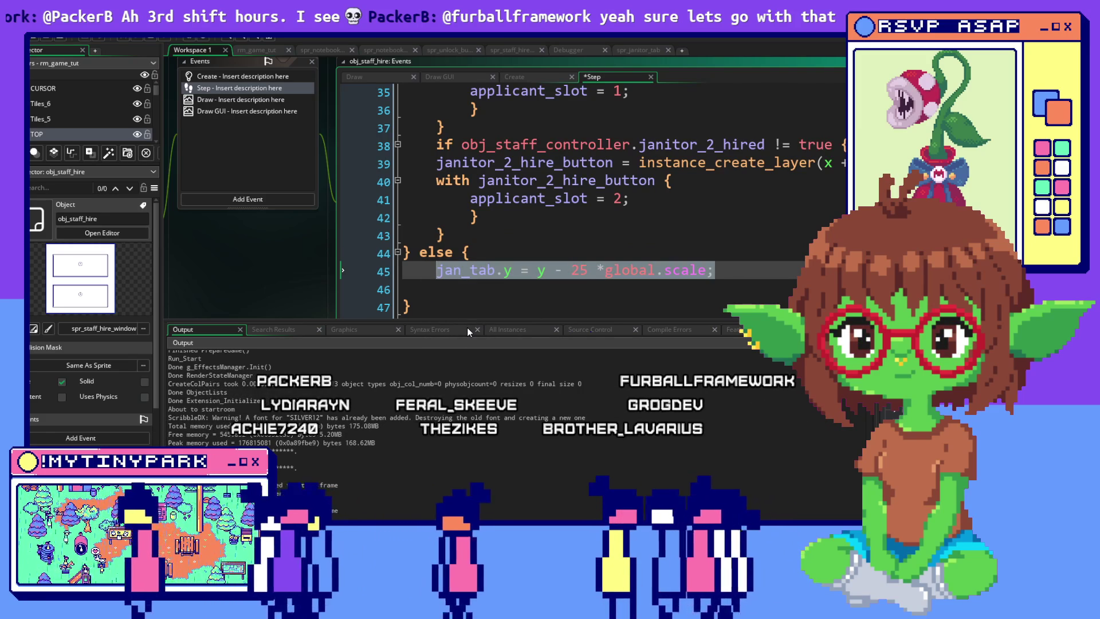
{"action": "key", "text": "BackSpace"}
{"action": "left_click_drag", "start_coordinate": [411, 307], "coordinate": [429, 253]}
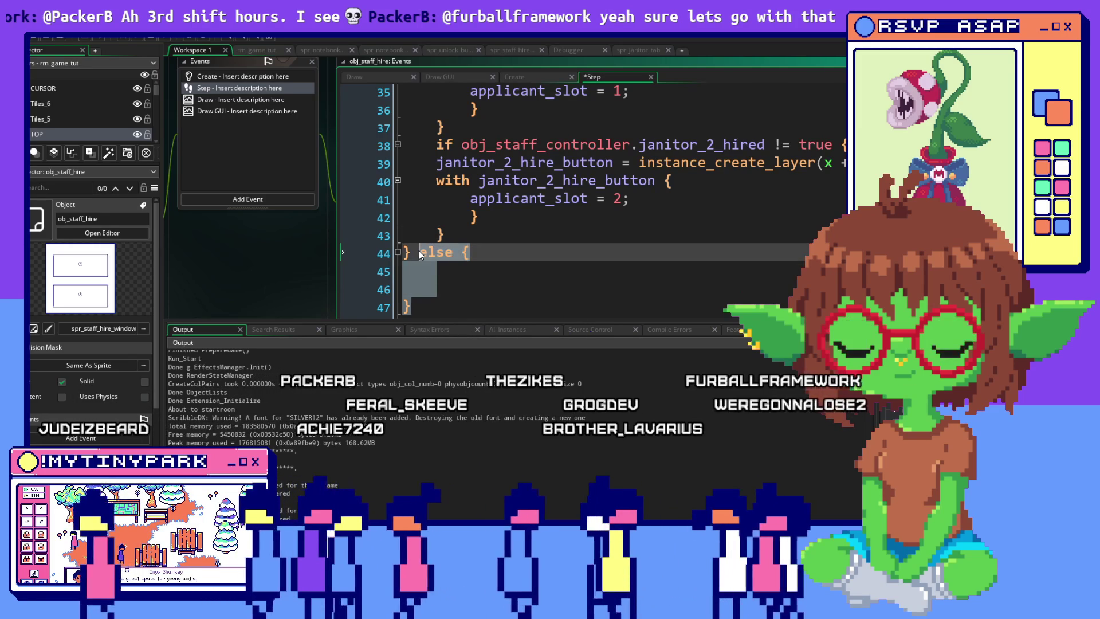
{"action": "key", "text": "BackSpace"}
{"action": "scroll", "coordinate": [428, 252], "scroll_direction": "down", "scroll_amount": 3}
{"action": "scroll", "coordinate": [441, 247], "scroll_direction": "up", "scroll_amount": 11}
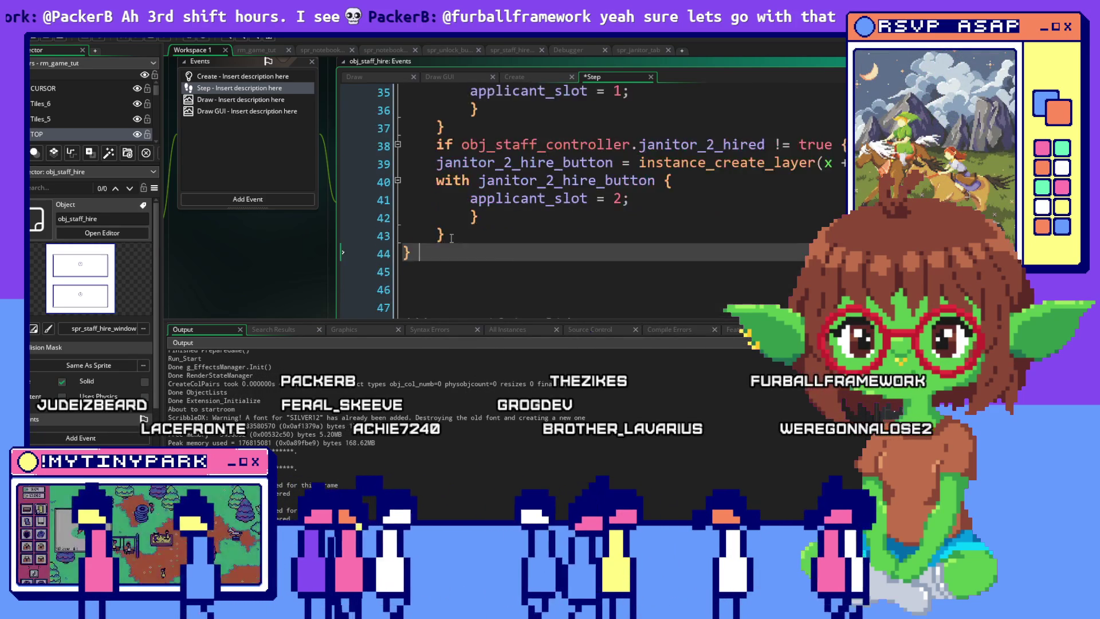
{"action": "scroll", "coordinate": [451, 240], "scroll_direction": "up", "scroll_amount": 3}
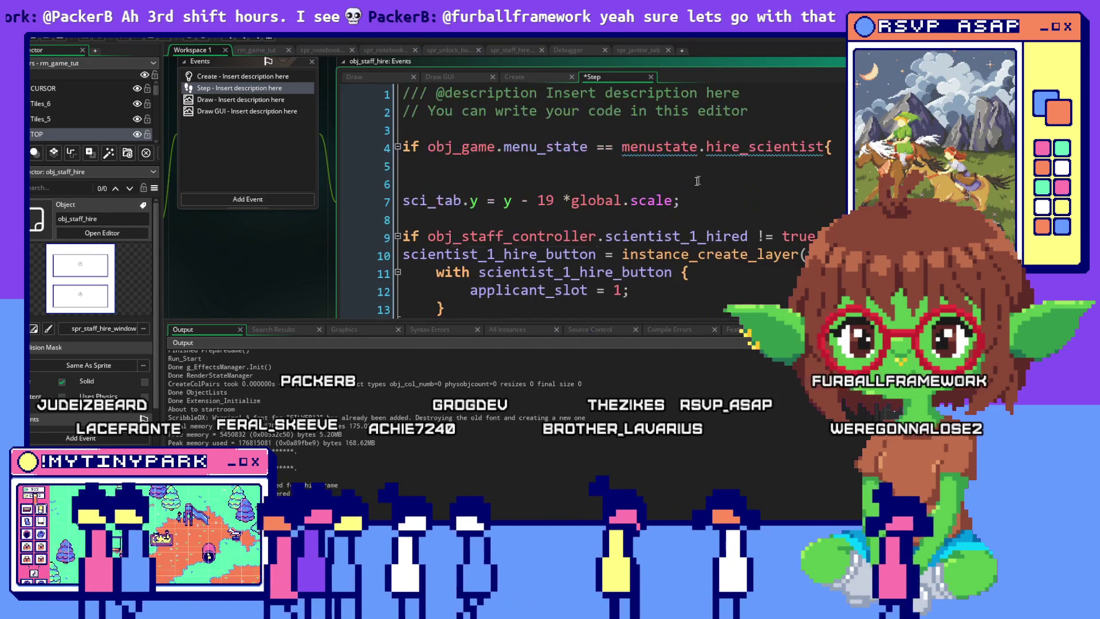
Step: Paste jan_tab.y = y - 25 *global.scale below the sci_tab line in the hire_scientist block, then switch to Aseprite
{"action": "left_click", "coordinate": [699, 202]}
{"action": "key", "text": "Return"}
{"action": "key", "text": "ctrl+v"}
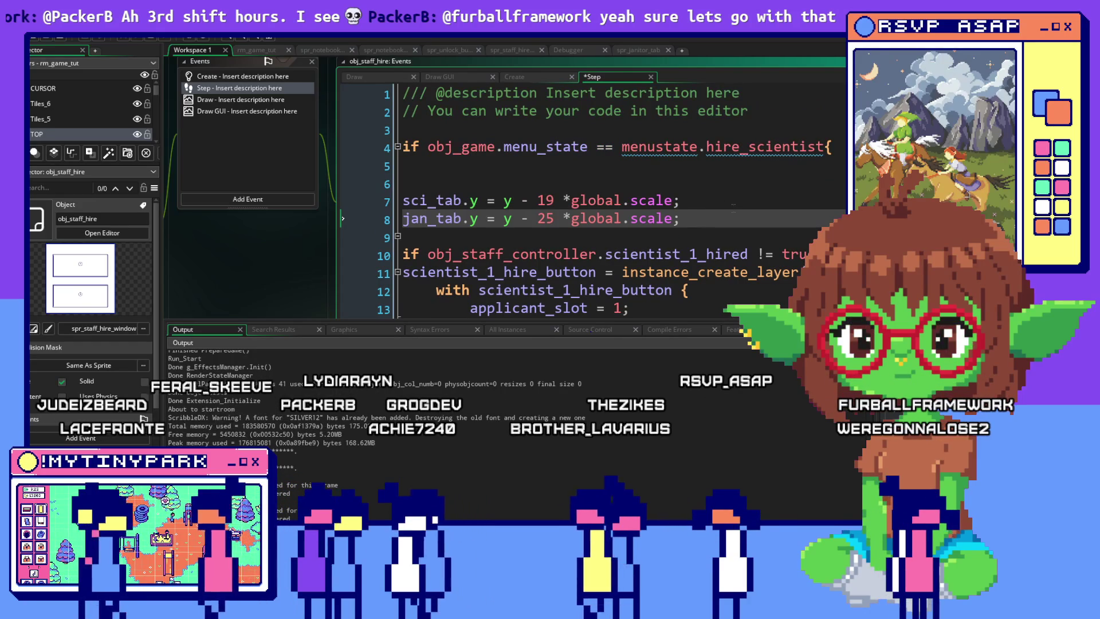
{"action": "left_click", "coordinate": [730, 184]}
{"action": "scroll", "coordinate": [729, 186], "scroll_direction": "down", "scroll_amount": 8}
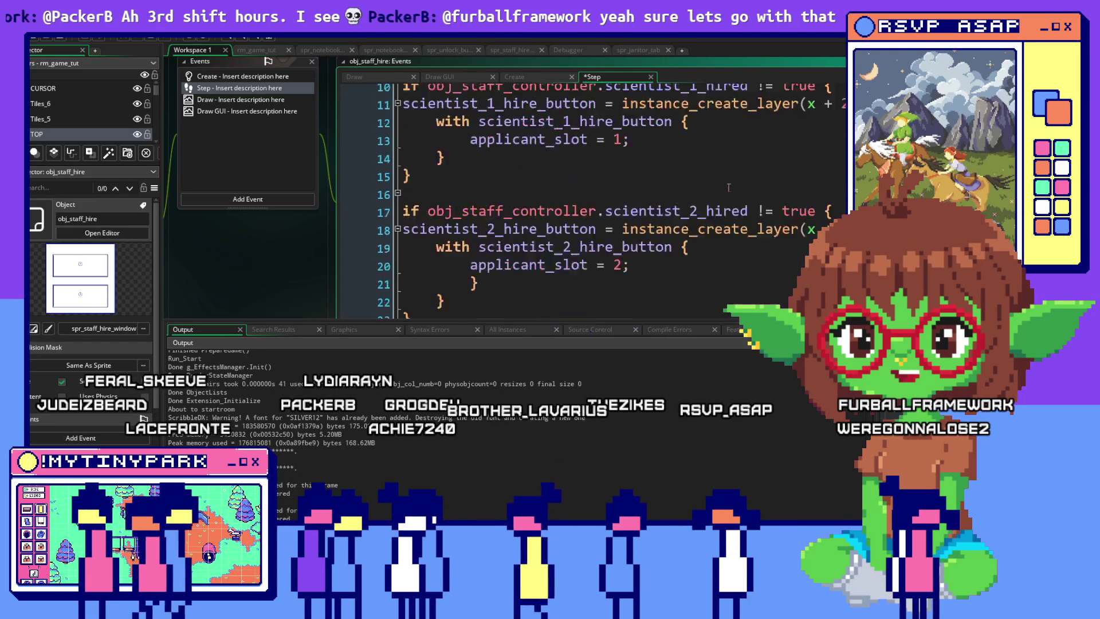
{"action": "scroll", "coordinate": [728, 189], "scroll_direction": "up", "scroll_amount": 3}
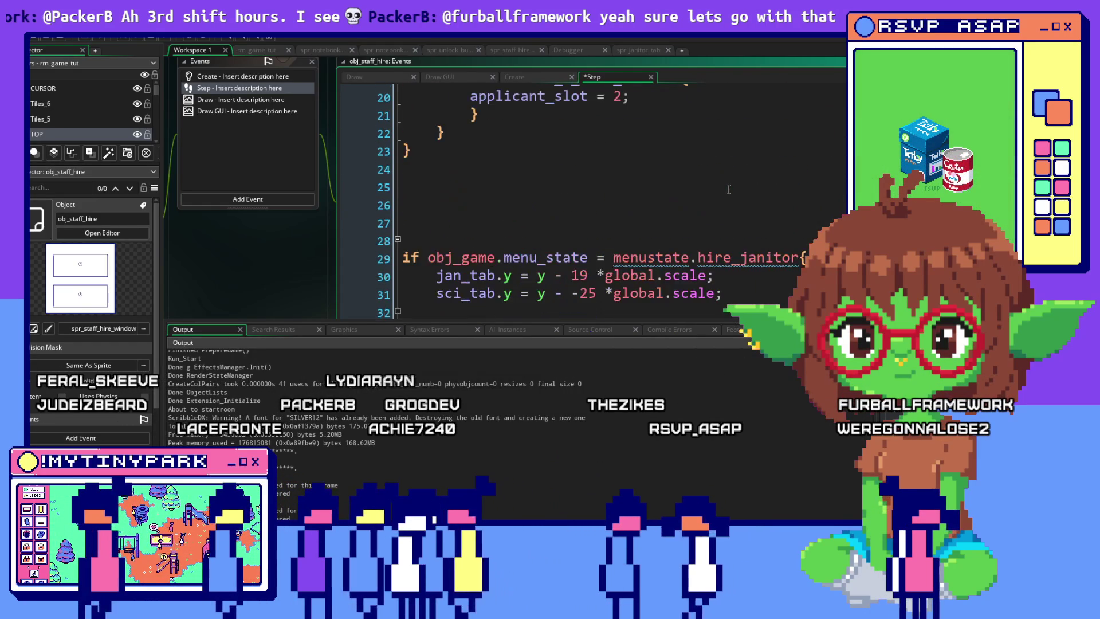
{"action": "key", "text": "alt+Tab"}
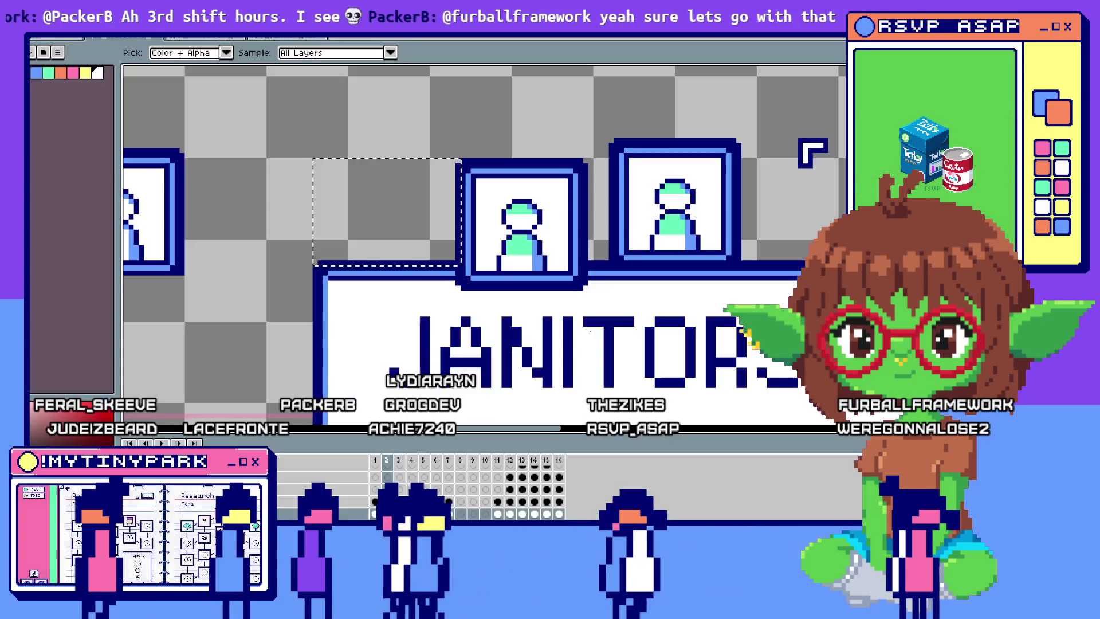
Step: Switch from Aseprite back to GameMaker and run the game build
{"action": "key", "text": "alt+Tab"}
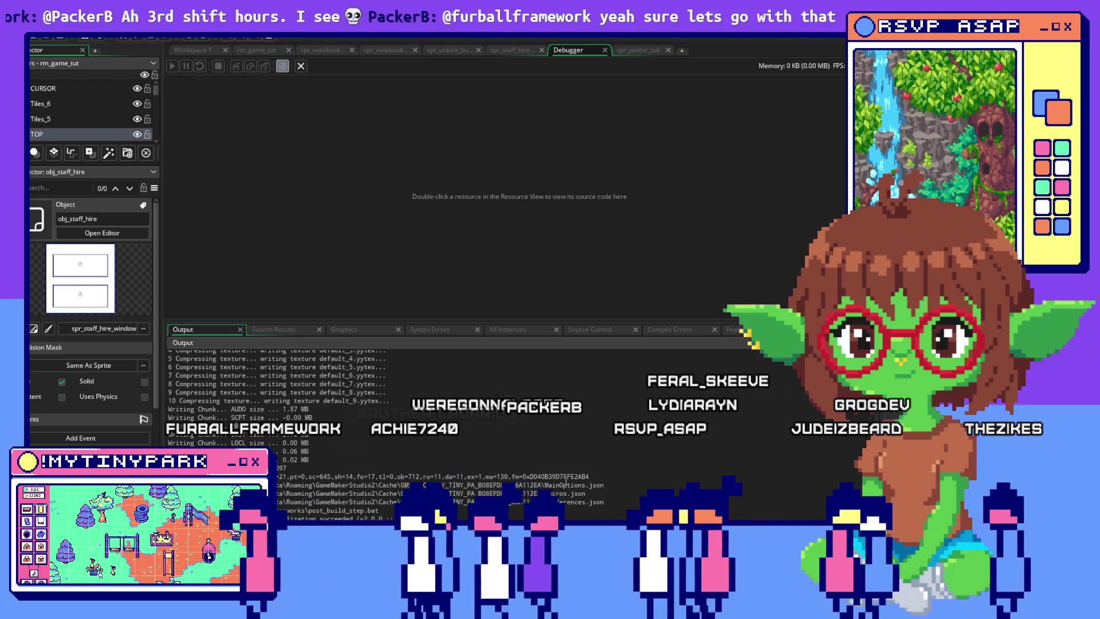
Step: Toggle the running game's hiring panel between Janitors and Scientists repeatedly, then return to Aseprite
{"action": "key", "text": "alt+Tab"}
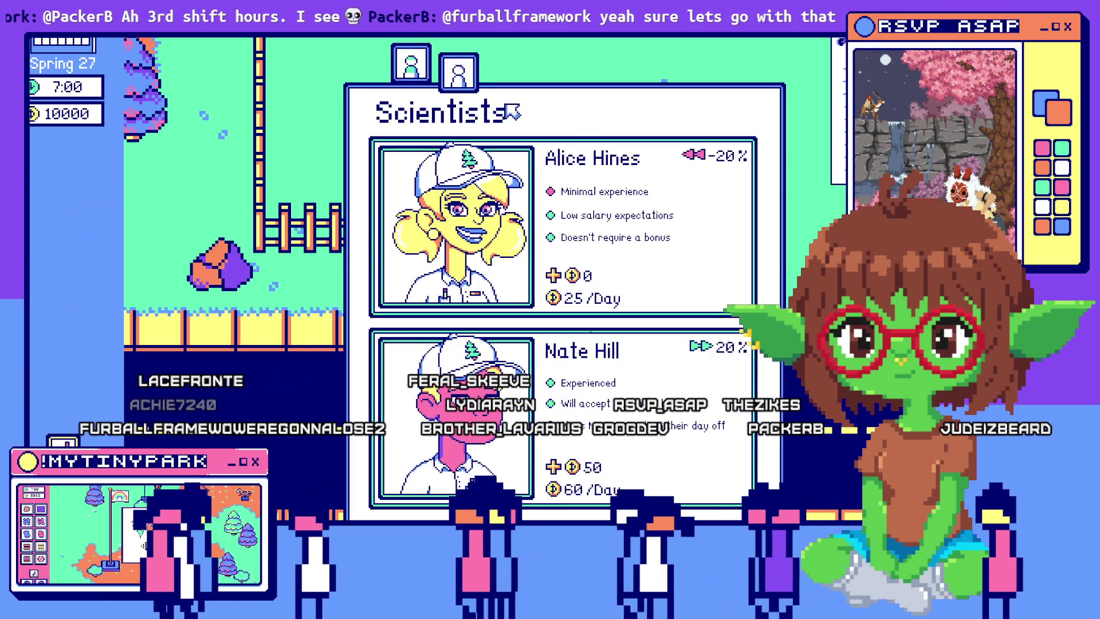
{"action": "left_click", "coordinate": [412, 64]}
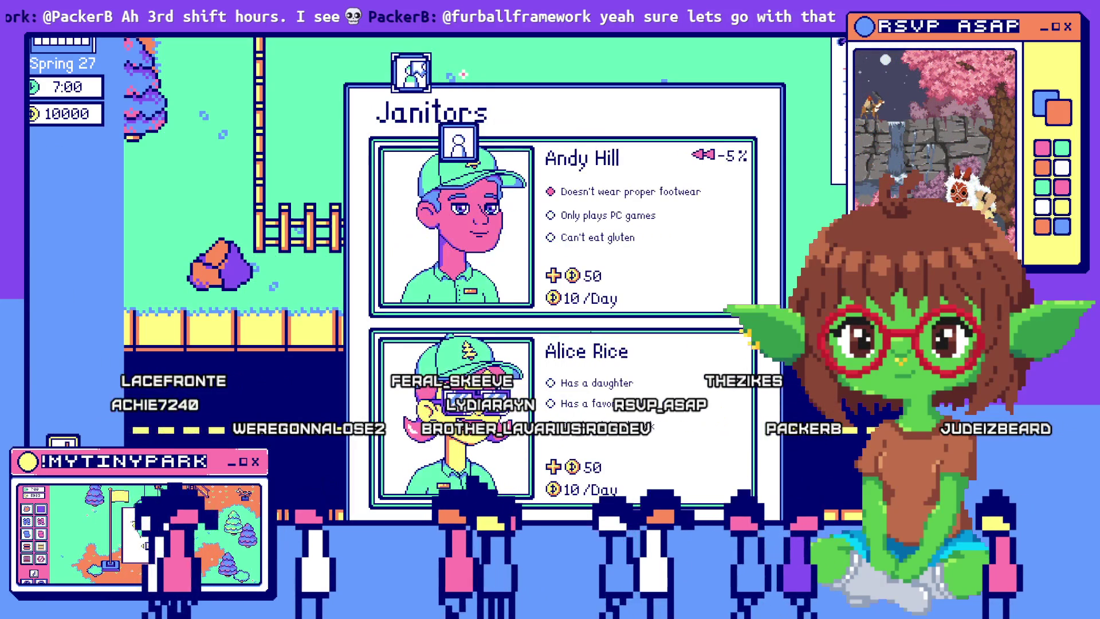
{"action": "left_click", "coordinate": [458, 143]}
{"action": "left_click", "coordinate": [411, 71]}
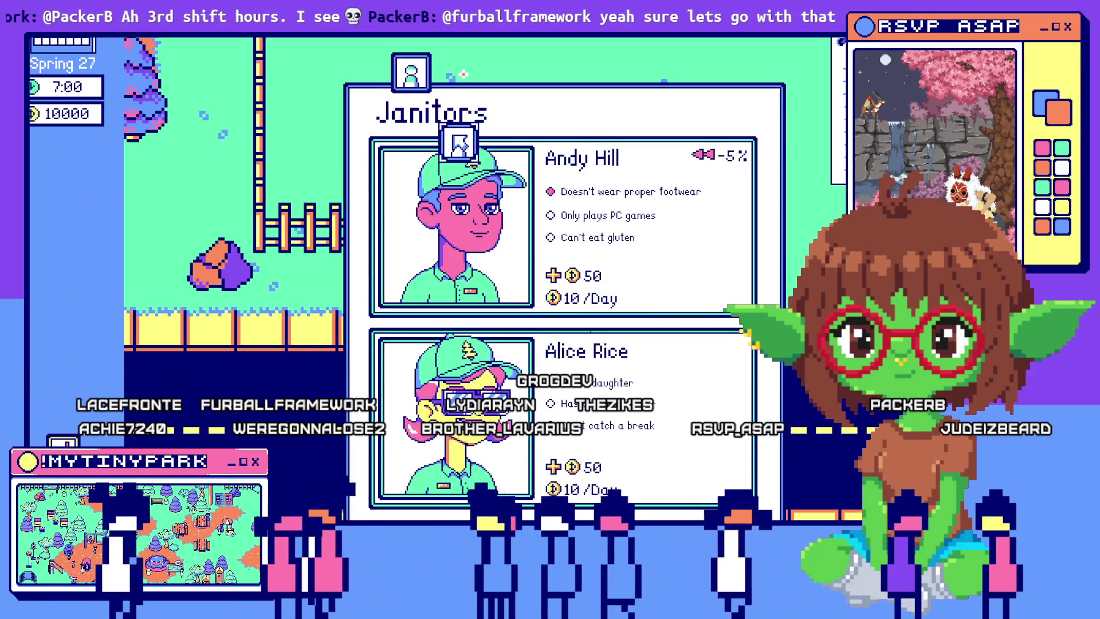
{"action": "left_click", "coordinate": [459, 143]}
{"action": "left_click", "coordinate": [411, 83]}
{"action": "left_click", "coordinate": [430, 111]}
{"action": "left_click", "coordinate": [417, 84]}
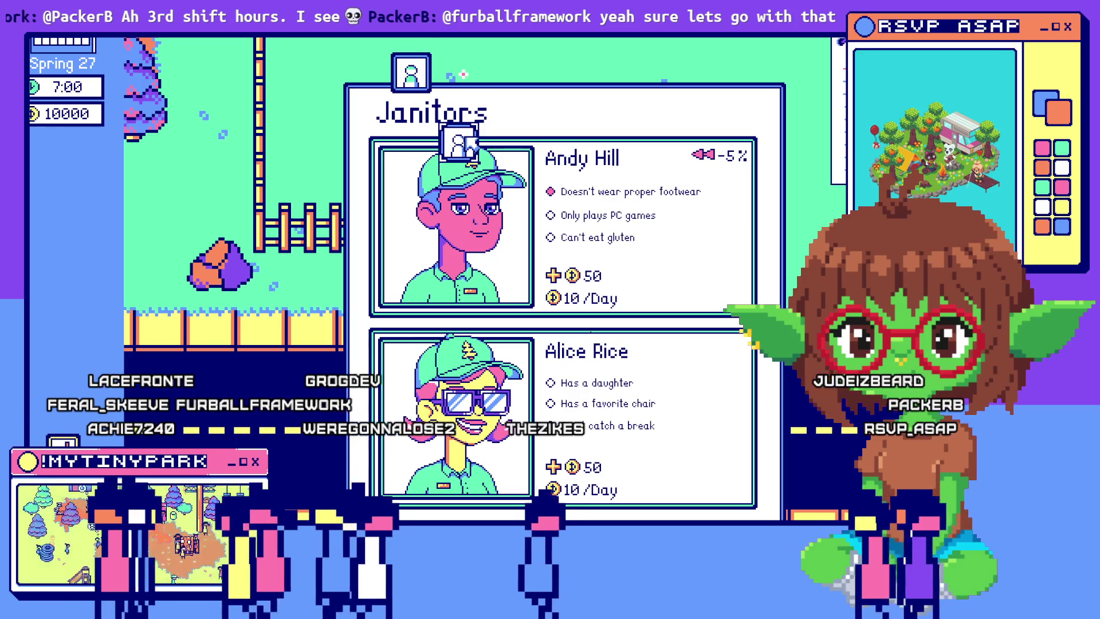
{"action": "left_click", "coordinate": [413, 65]}
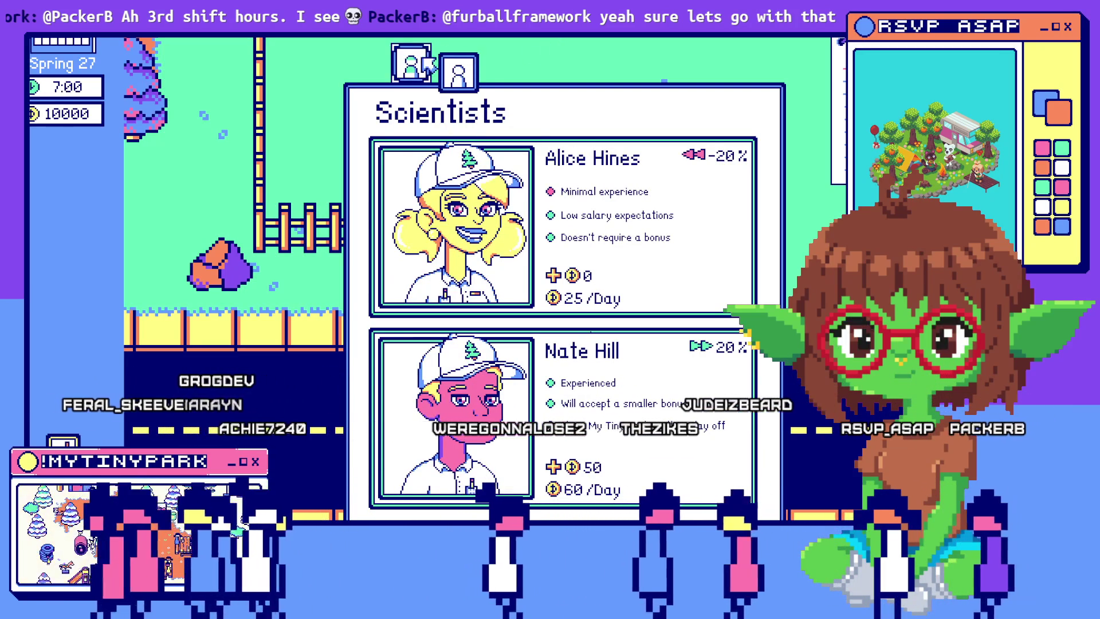
{"action": "left_click", "coordinate": [426, 63]}
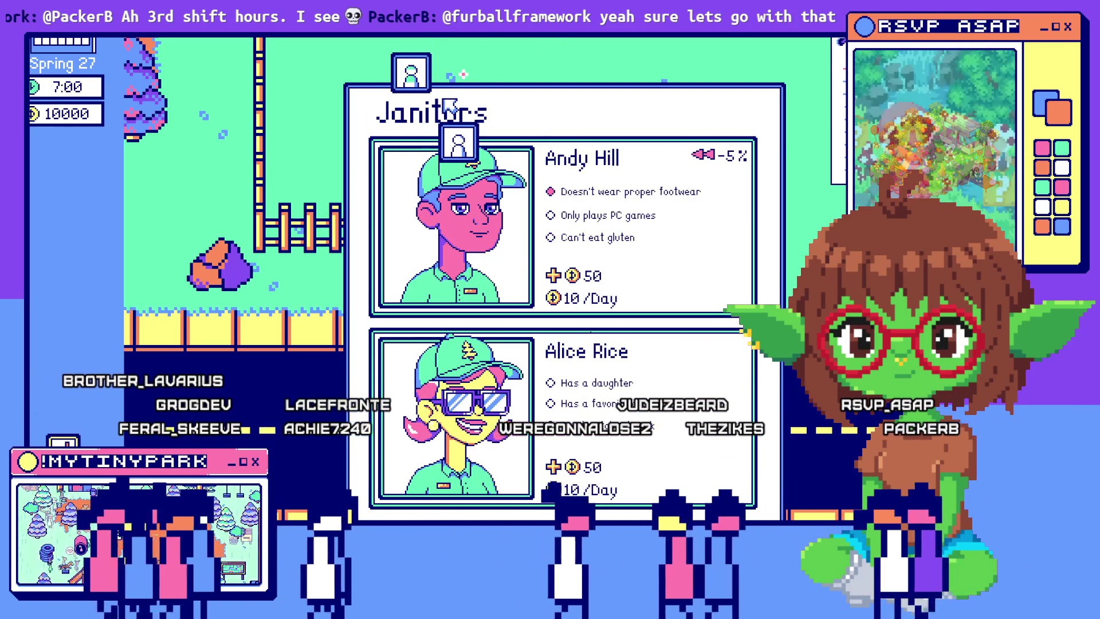
{"action": "key", "text": "alt+Tab"}
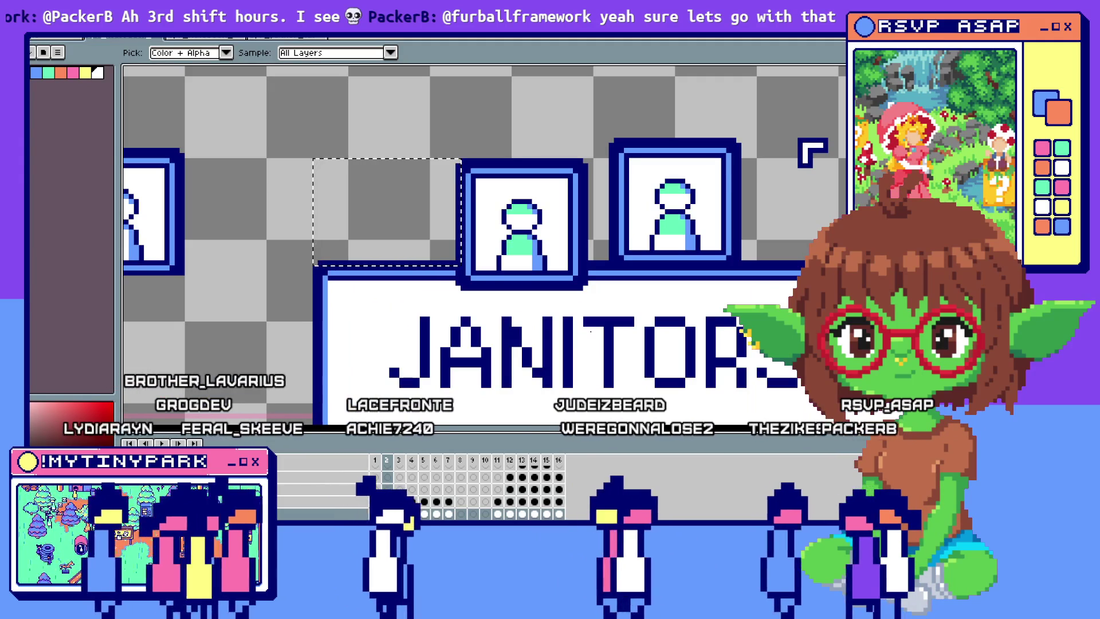
Step: Review obj_button_janitor_tab's Step code, then open the two-frame spr_janitor_tab sprite
{"action": "key", "text": "alt+Tab"}
{"action": "left_click", "coordinate": [190, 50]}
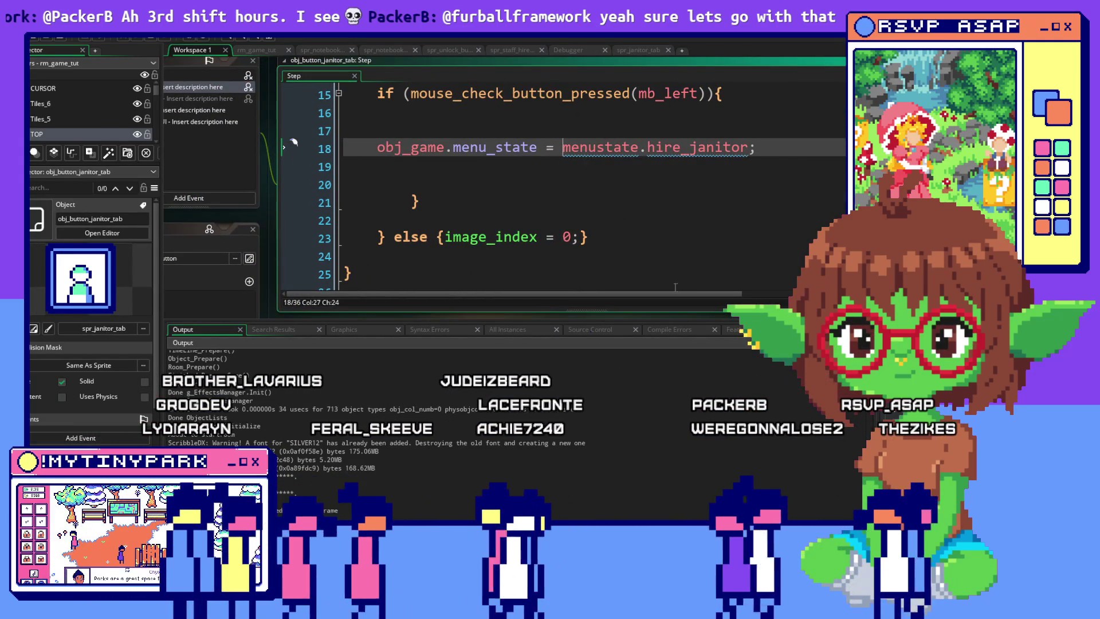
{"action": "scroll", "coordinate": [613, 228], "scroll_direction": "down", "scroll_amount": 2}
{"action": "scroll", "coordinate": [613, 229], "scroll_direction": "up", "scroll_amount": 5}
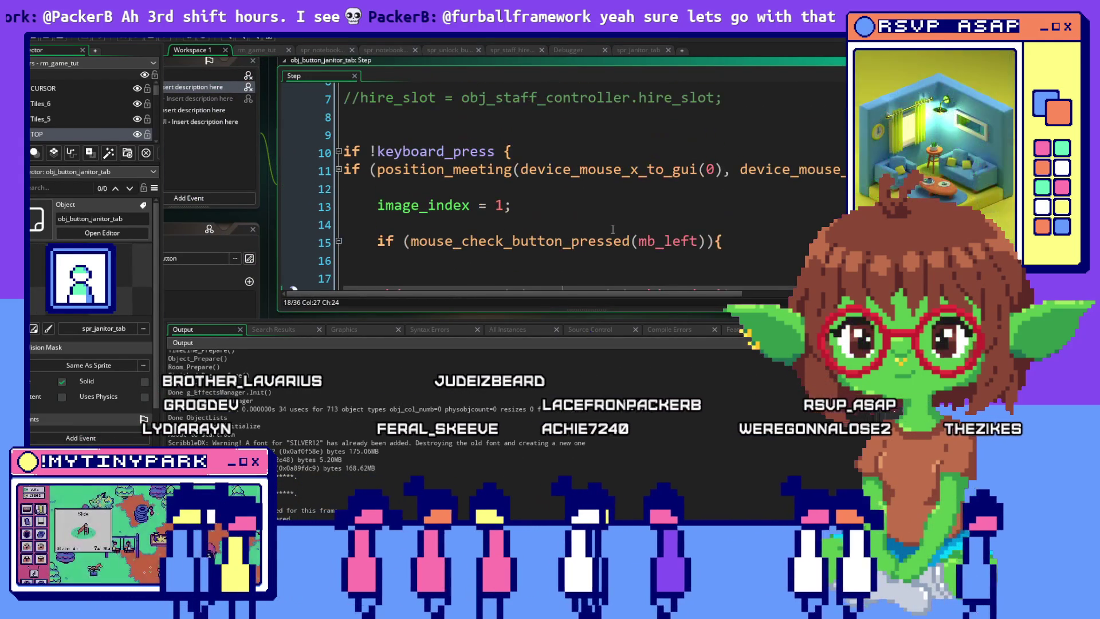
{"action": "left_click", "coordinate": [515, 150]}
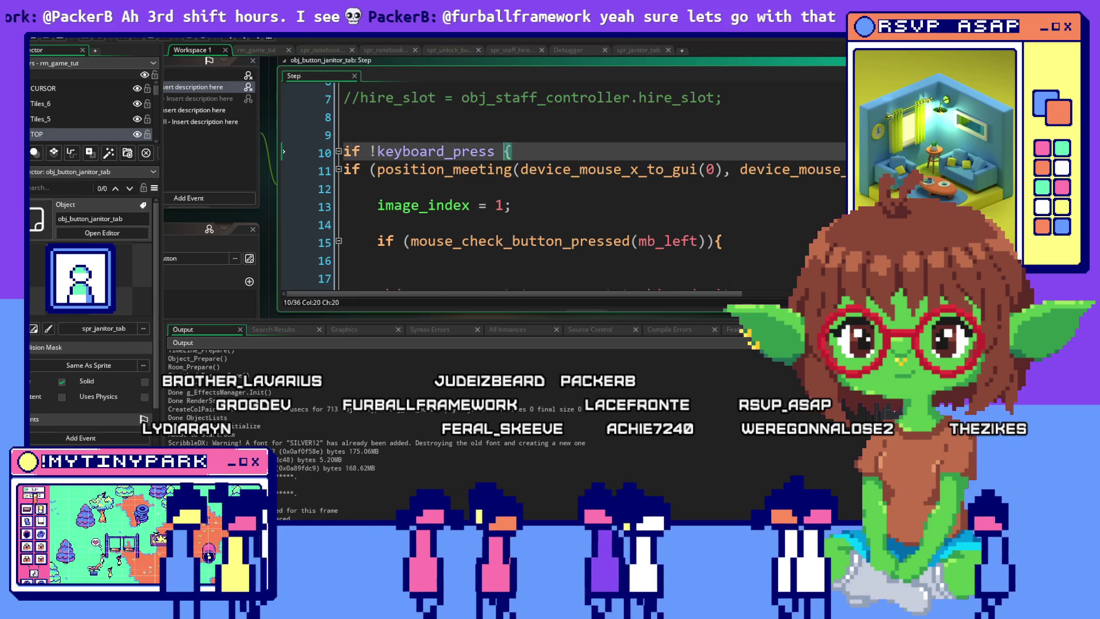
{"action": "scroll", "coordinate": [512, 152], "scroll_direction": "down", "scroll_amount": 7}
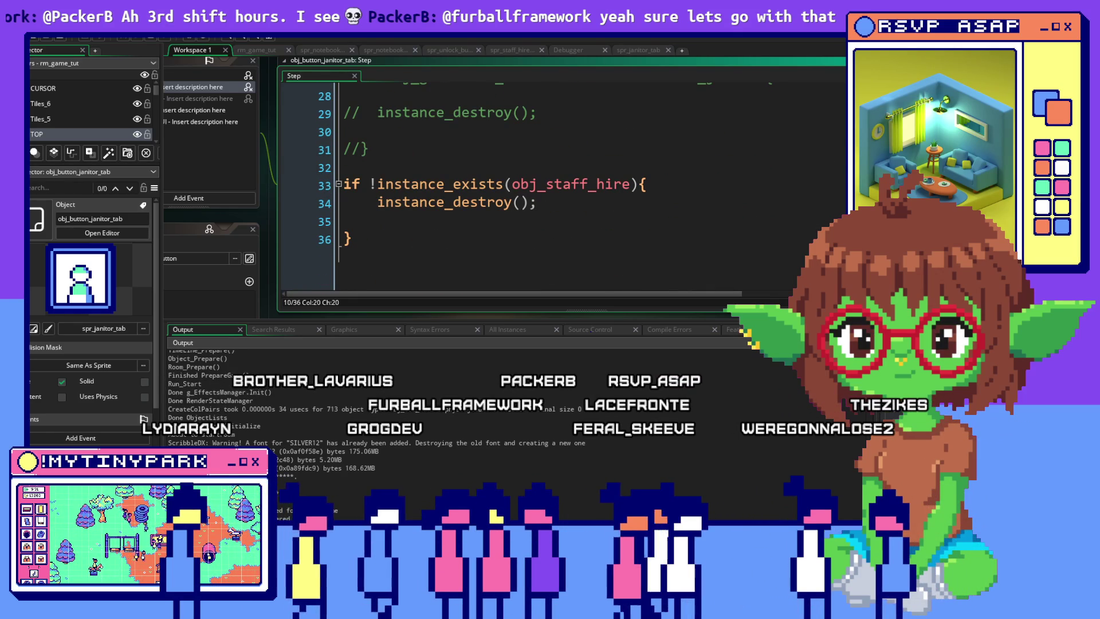
{"action": "left_click", "coordinate": [33, 328]}
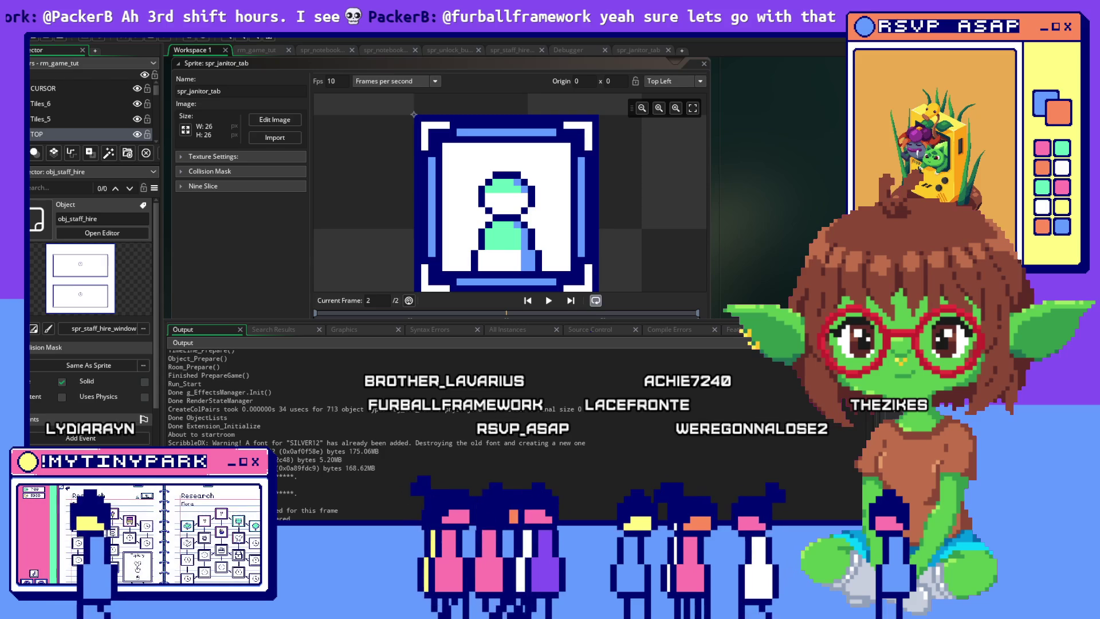
Step: Review obj_staff_hire's jan_tab and sci_tab offset lines in Step, then view its Draw and Create events
{"action": "left_click", "coordinate": [102, 233]}
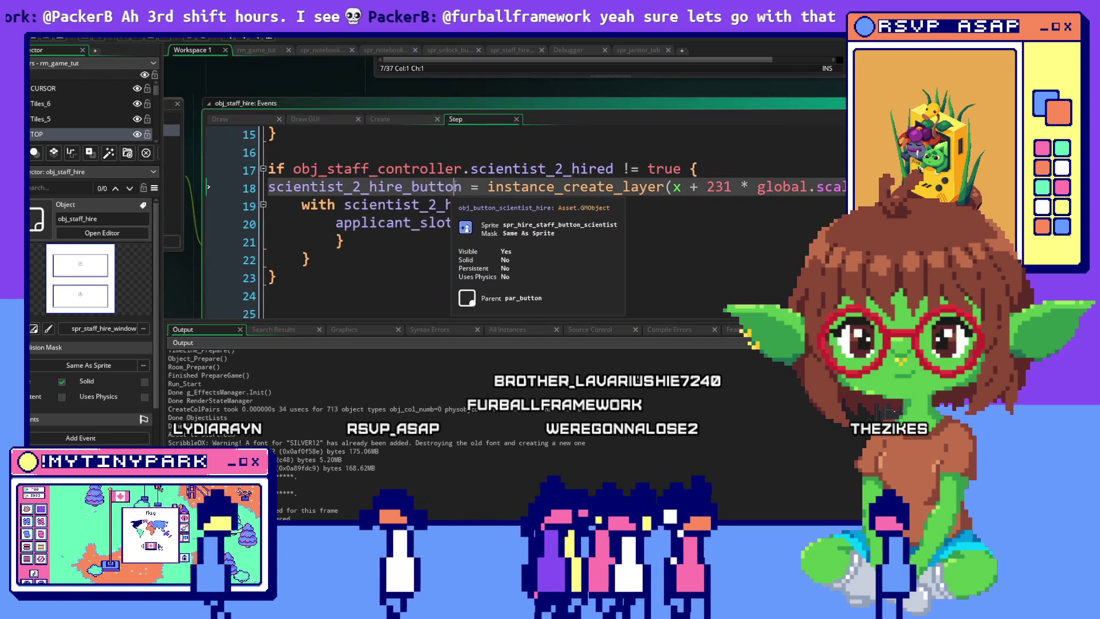
{"action": "scroll", "coordinate": [454, 185], "scroll_direction": "up", "scroll_amount": 4}
{"action": "scroll", "coordinate": [454, 185], "scroll_direction": "up", "scroll_amount": 2}
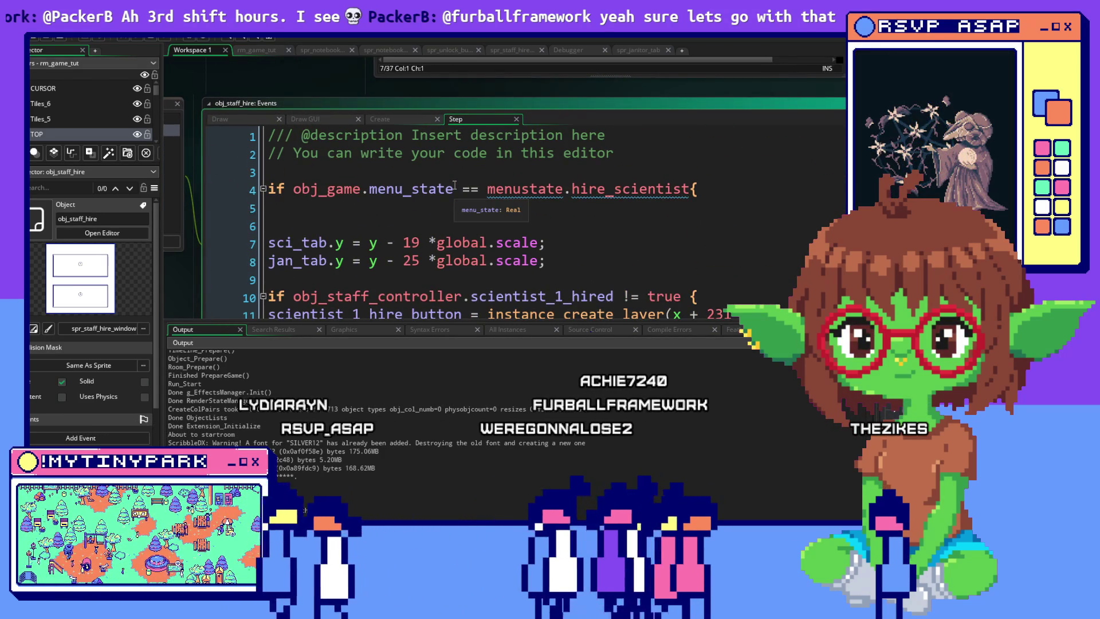
{"action": "left_click", "coordinate": [622, 242]}
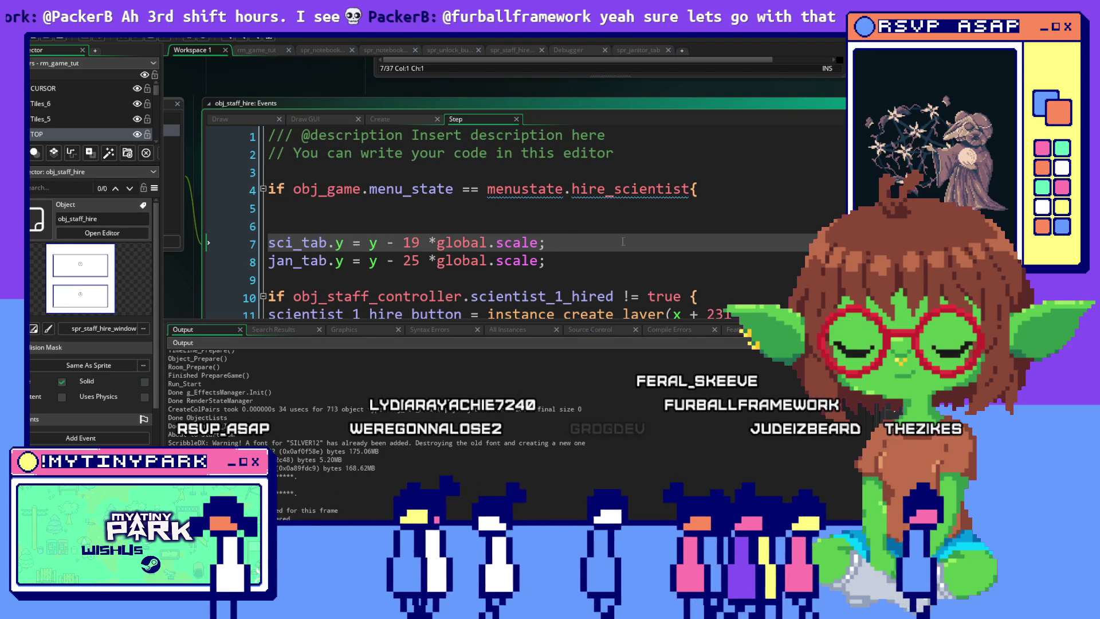
{"action": "left_click_drag", "start_coordinate": [547, 261], "coordinate": [265, 264]}
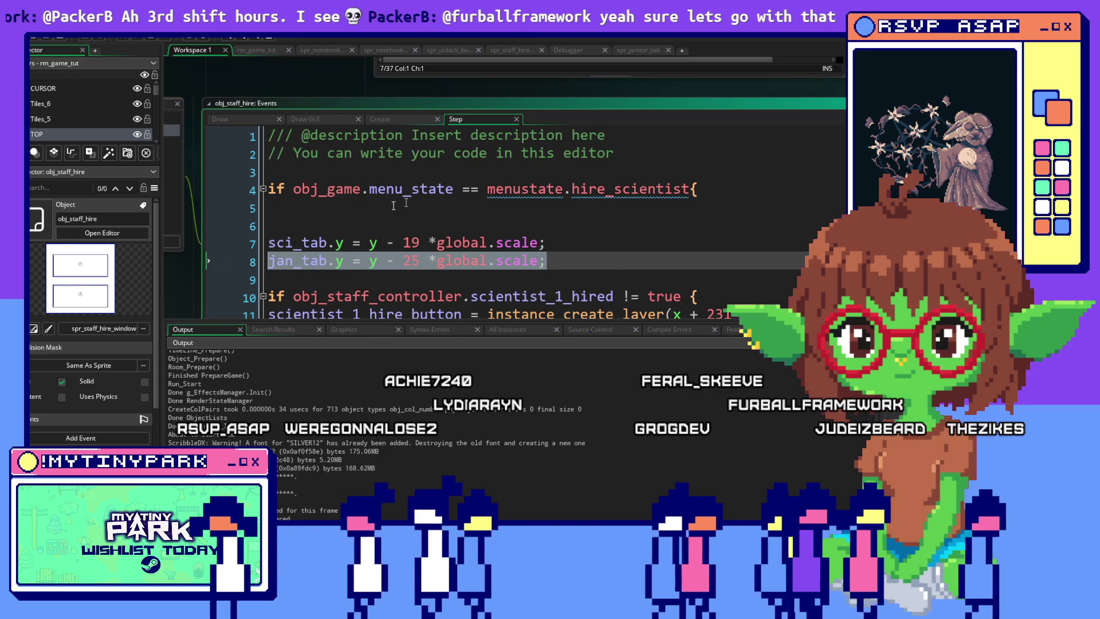
{"action": "left_click", "coordinate": [421, 207]}
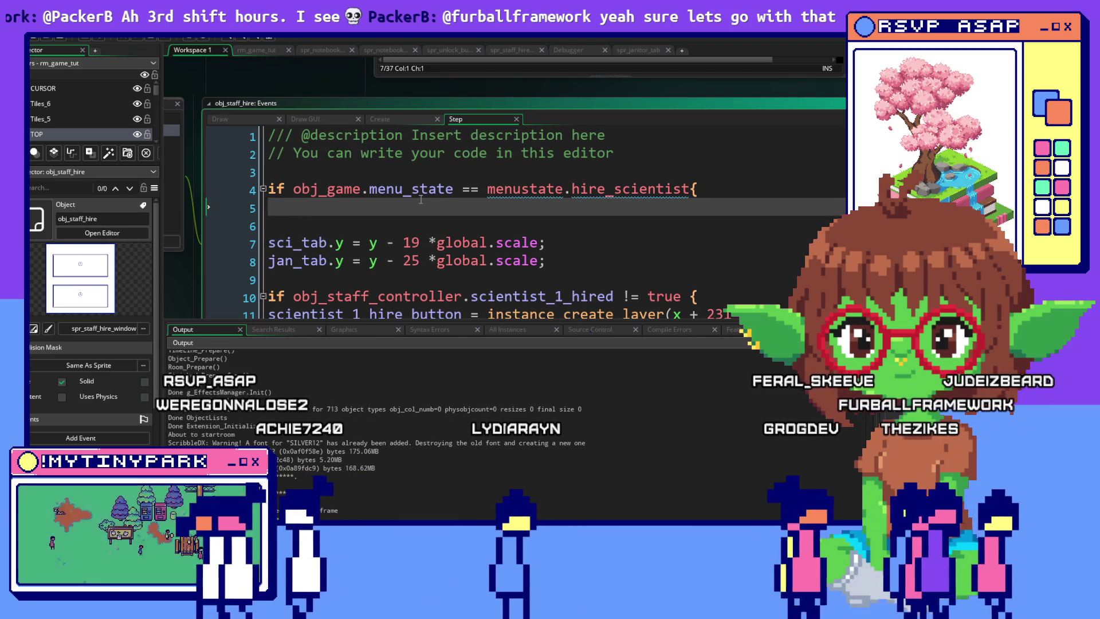
{"action": "left_click", "coordinate": [245, 119]}
{"action": "left_click", "coordinate": [386, 119]}
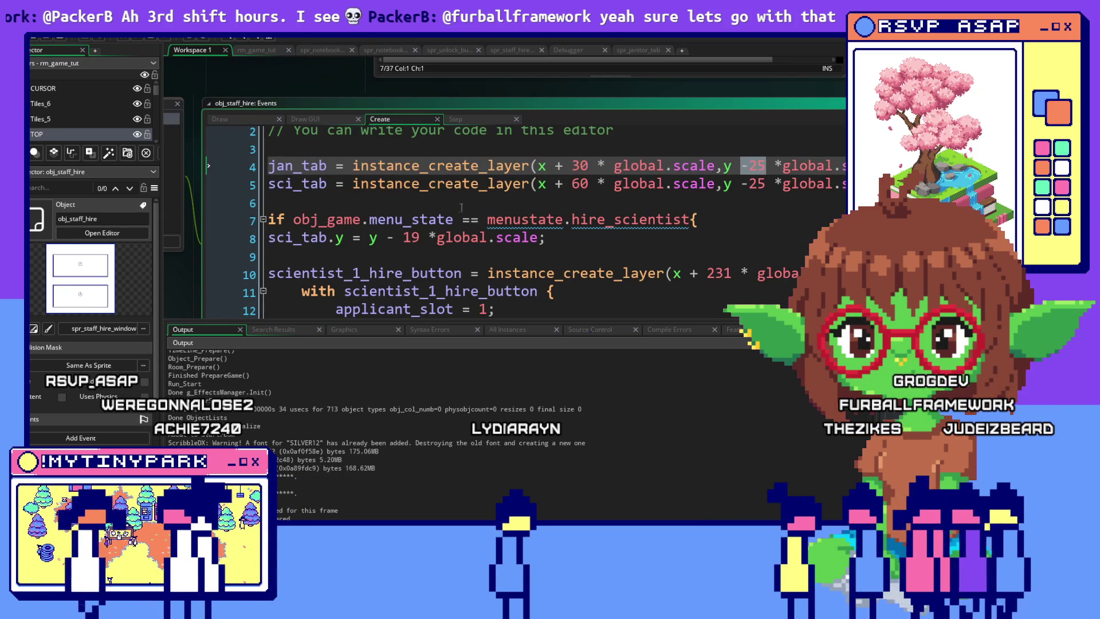
Step: Inspect the Create code's 'sci_tab.y = y - 19 *global.scale;' line, then switch to the Step event
{"action": "scroll", "coordinate": [461, 207], "scroll_direction": "right", "scroll_amount": 5}
{"action": "left_click", "coordinate": [804, 194]}
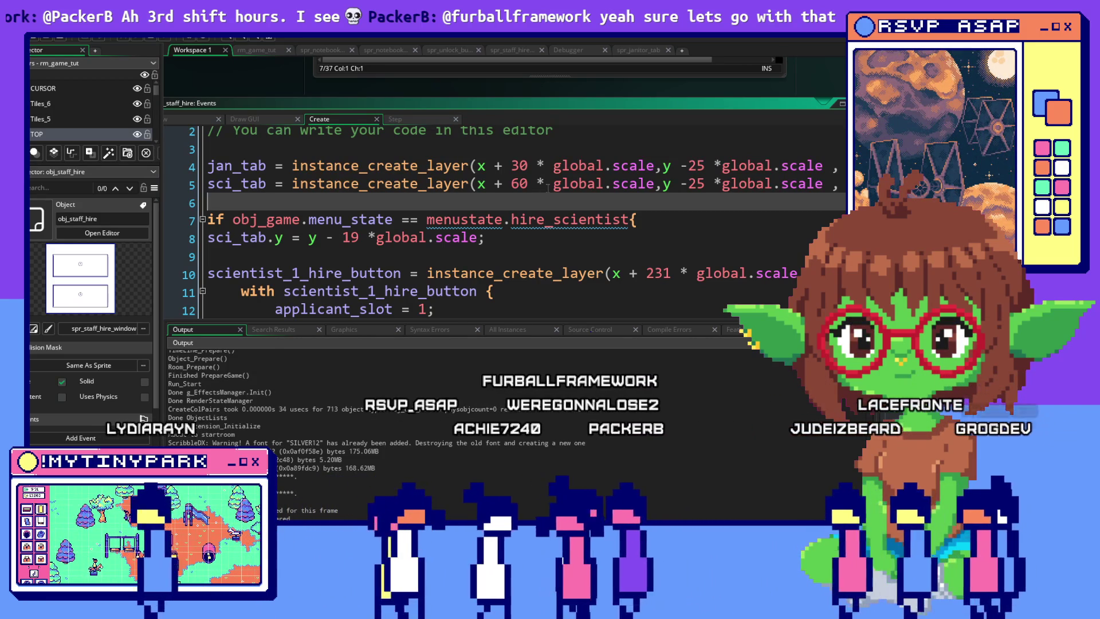
{"action": "left_click", "coordinate": [410, 123]}
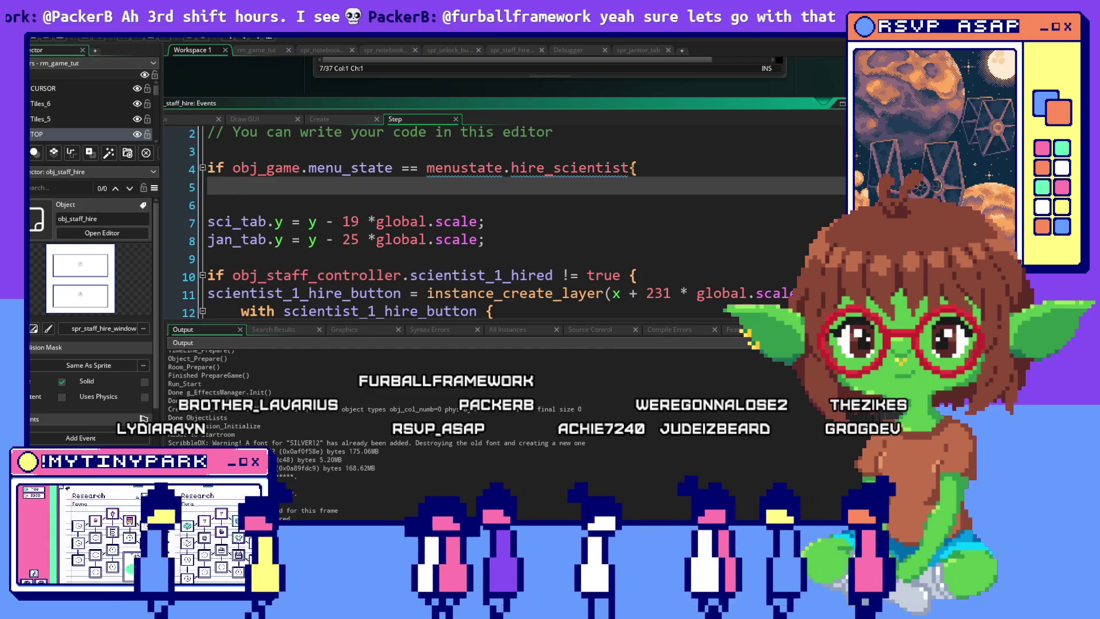
Step: Remove the extra minus so the hire-janitor block reads 'sci_tab.y = y - 25 *global.scale;'
{"action": "scroll", "coordinate": [620, 193], "scroll_direction": "down", "scroll_amount": 2}
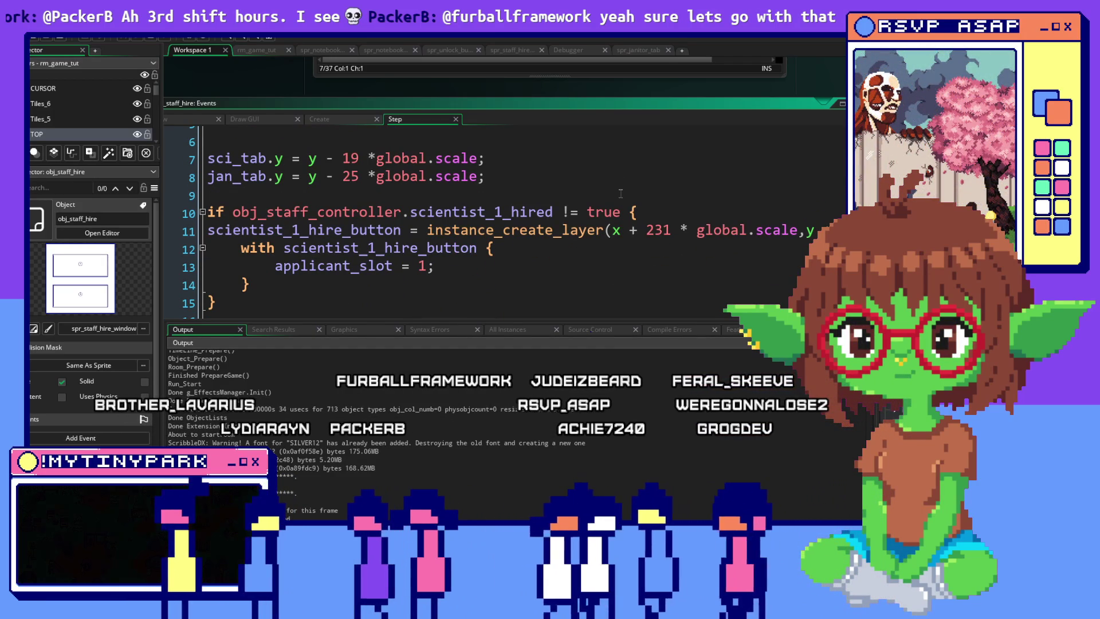
{"action": "scroll", "coordinate": [620, 194], "scroll_direction": "down", "scroll_amount": 4}
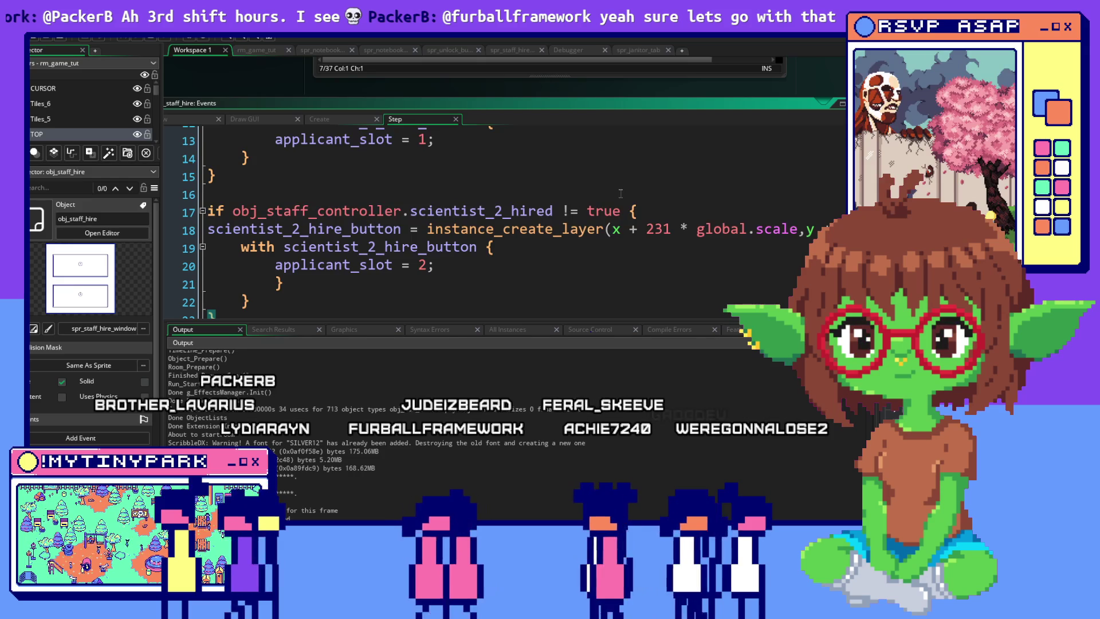
{"action": "scroll", "coordinate": [621, 193], "scroll_direction": "down", "scroll_amount": 6}
{"action": "scroll", "coordinate": [620, 193], "scroll_direction": "up", "scroll_amount": 3}
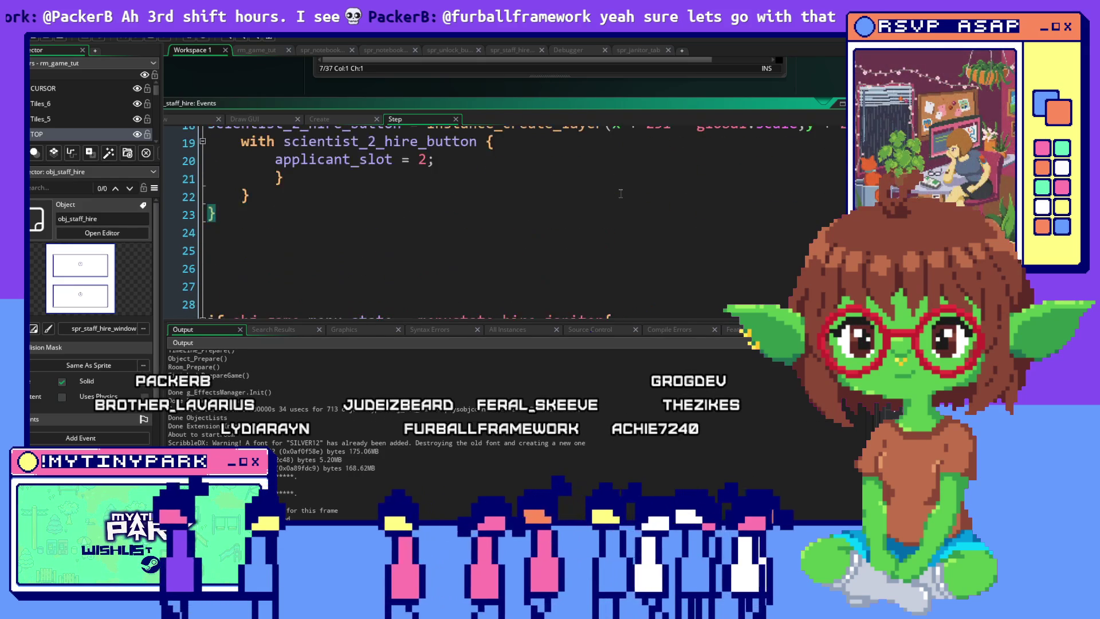
{"action": "scroll", "coordinate": [620, 194], "scroll_direction": "up", "scroll_amount": 3}
{"action": "scroll", "coordinate": [620, 194], "scroll_direction": "down", "scroll_amount": 3}
{"action": "scroll", "coordinate": [621, 193], "scroll_direction": "down", "scroll_amount": 3}
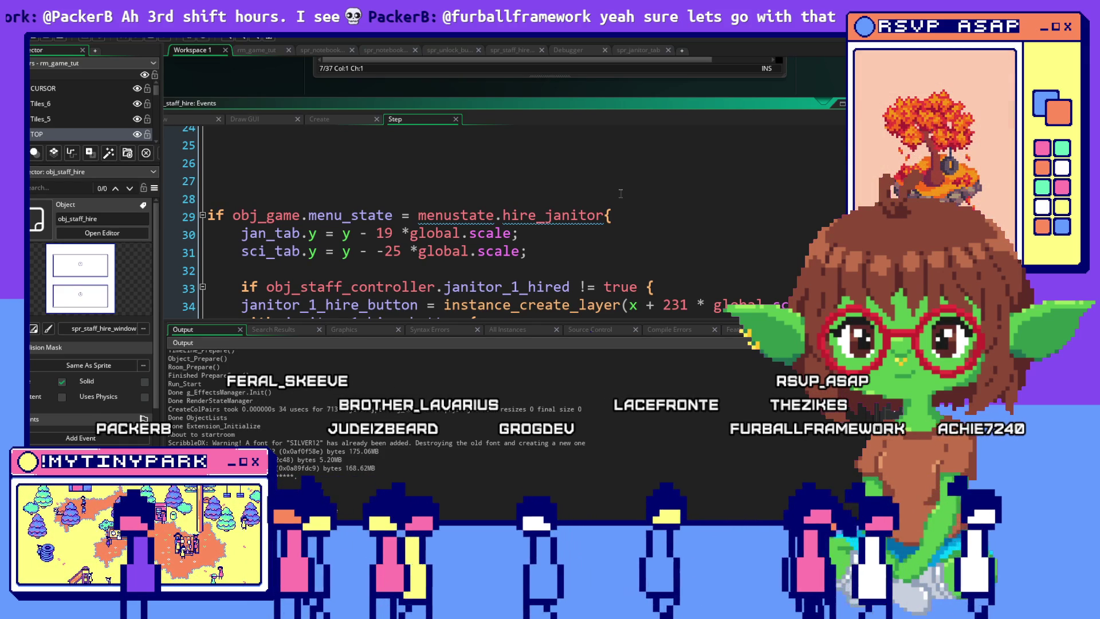
{"action": "scroll", "coordinate": [620, 193], "scroll_direction": "up", "scroll_amount": 5}
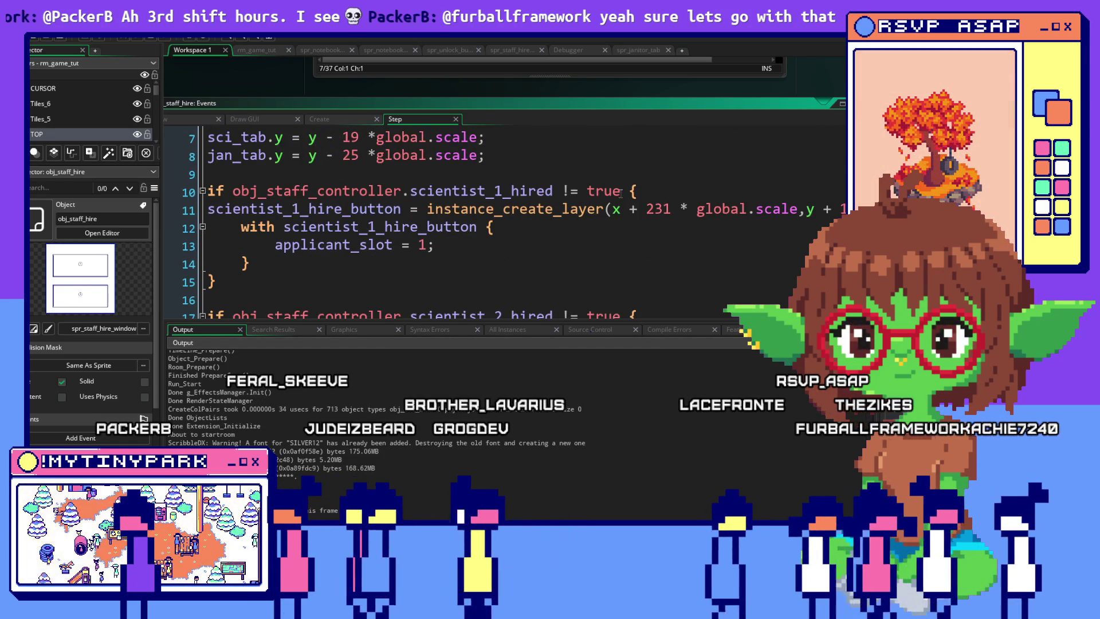
{"action": "scroll", "coordinate": [620, 193], "scroll_direction": "down", "scroll_amount": 4}
{"action": "scroll", "coordinate": [620, 194], "scroll_direction": "down", "scroll_amount": 3}
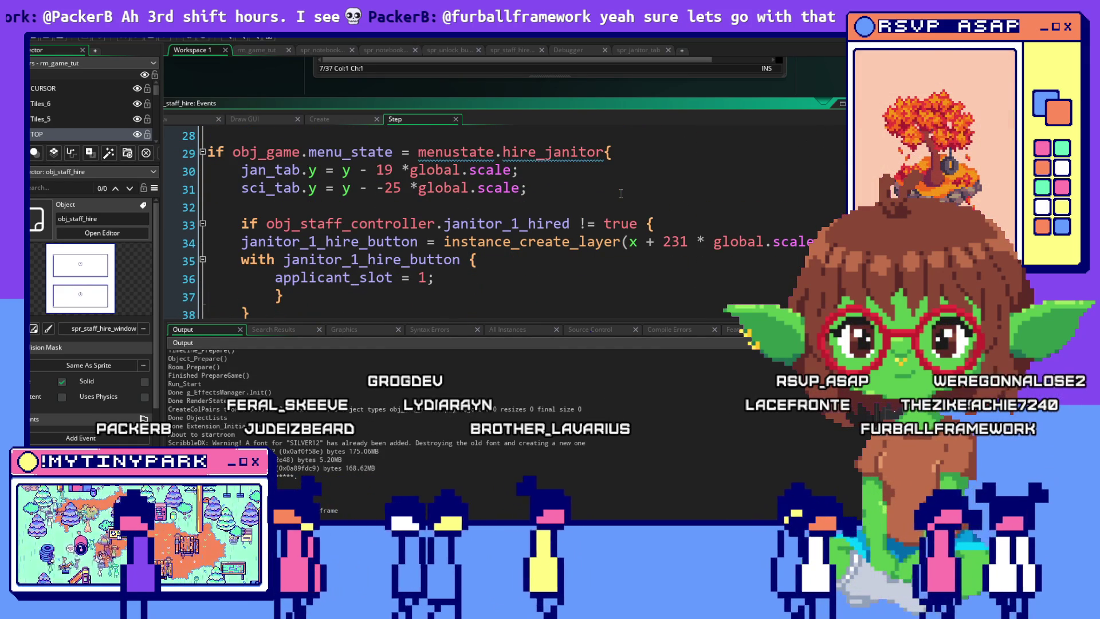
{"action": "double_click", "coordinate": [380, 188]}
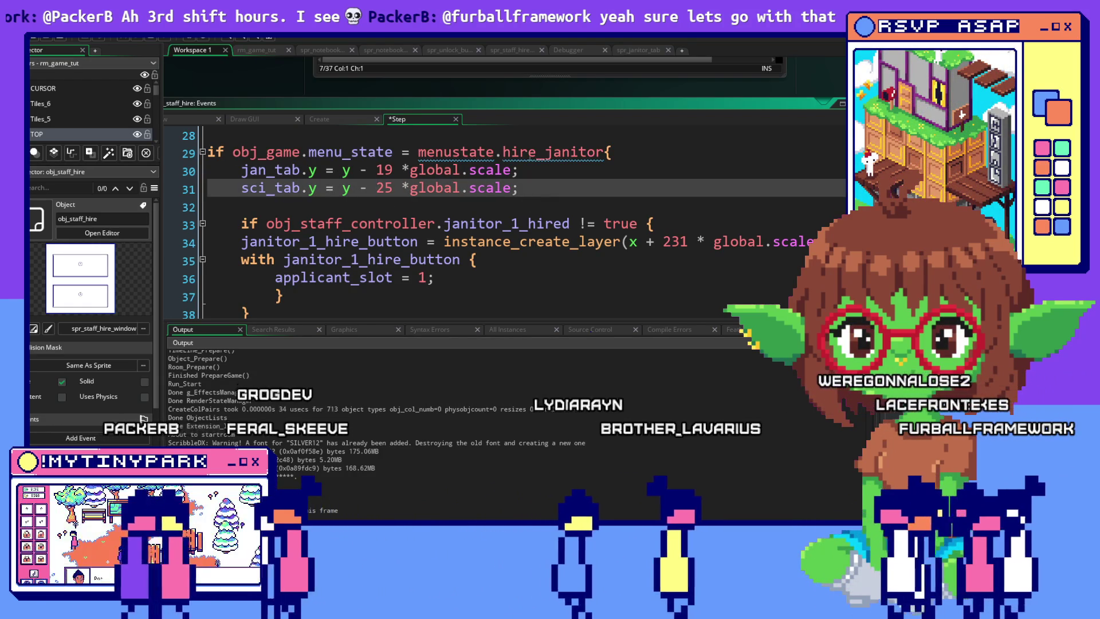
{"action": "key", "text": "Up"}
{"action": "key", "text": "Up"}
{"action": "scroll", "coordinate": [465, 247], "scroll_direction": "down", "scroll_amount": 1}
{"action": "scroll", "coordinate": [465, 247], "scroll_direction": "down", "scroll_amount": 4}
{"action": "scroll", "coordinate": [465, 247], "scroll_direction": "up", "scroll_amount": 5}
{"action": "key", "text": "alt+Tab"}
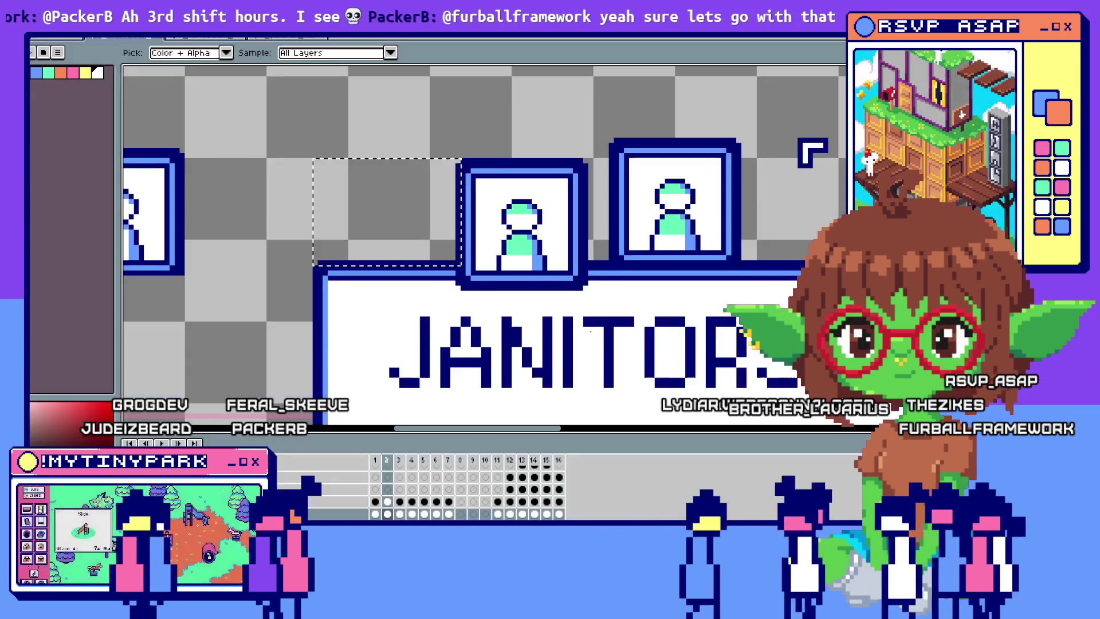
{"action": "key", "text": "alt+Tab"}
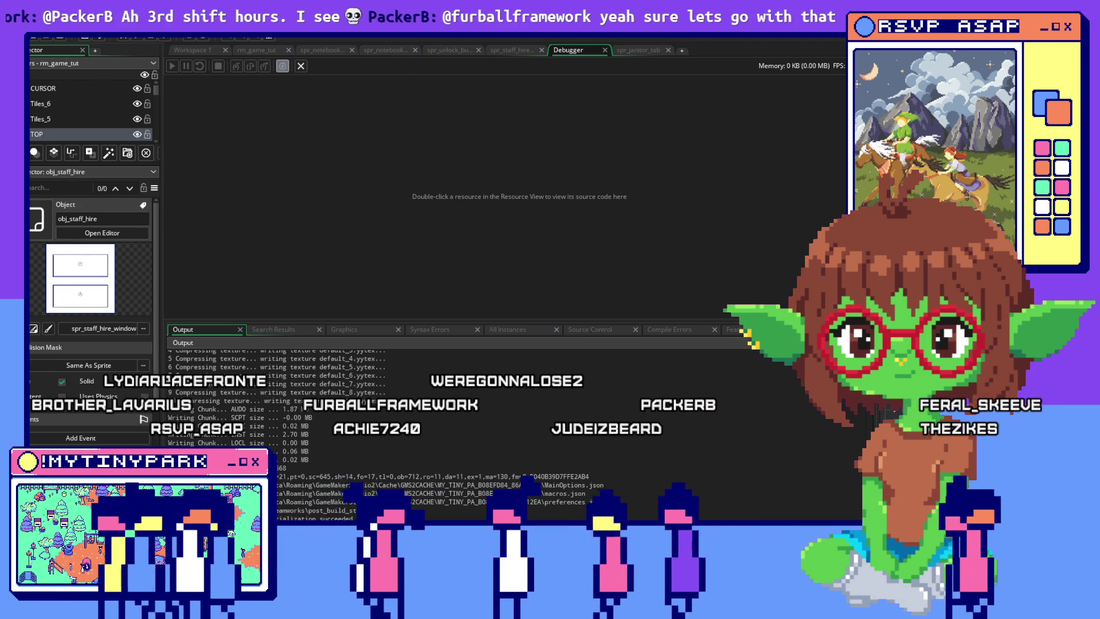
{"action": "key", "text": "alt+Tab"}
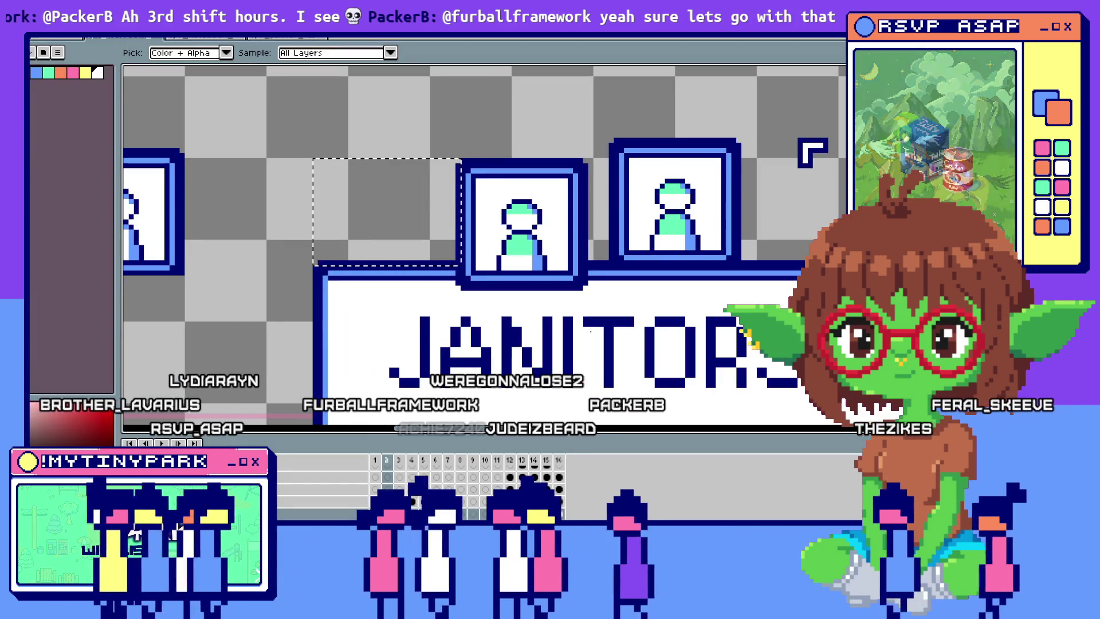
{"action": "key", "text": "alt+Tab"}
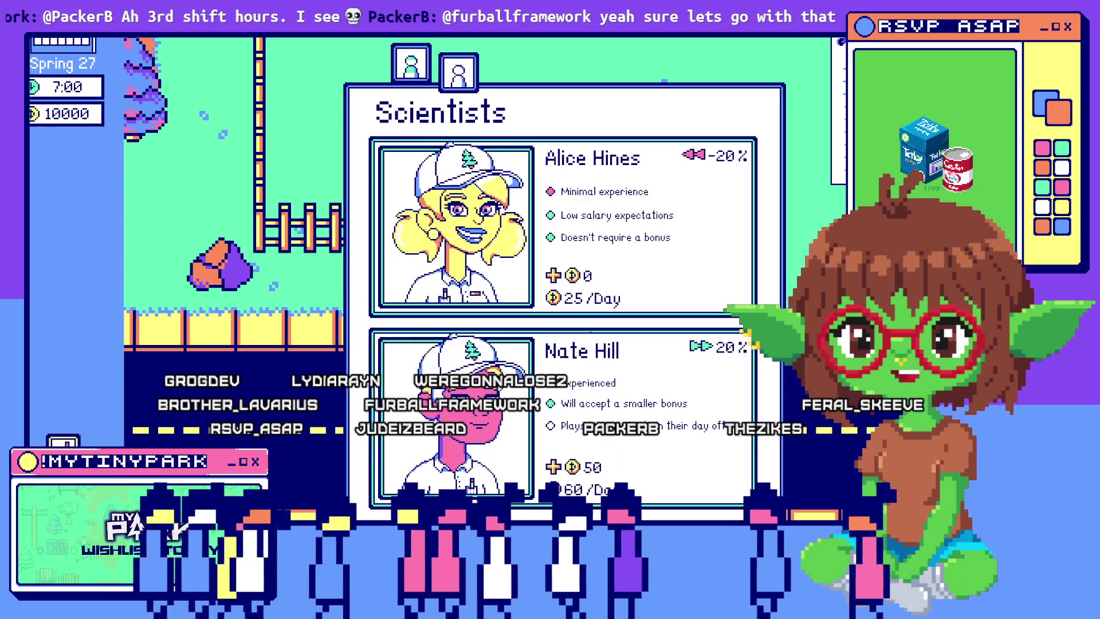
Step: Flip the hiring panel between Janitors and Scientists about a dozen times, then close it to the park map
{"action": "left_click", "coordinate": [411, 71]}
{"action": "left_click", "coordinate": [458, 72]}
{"action": "left_click", "coordinate": [417, 75]}
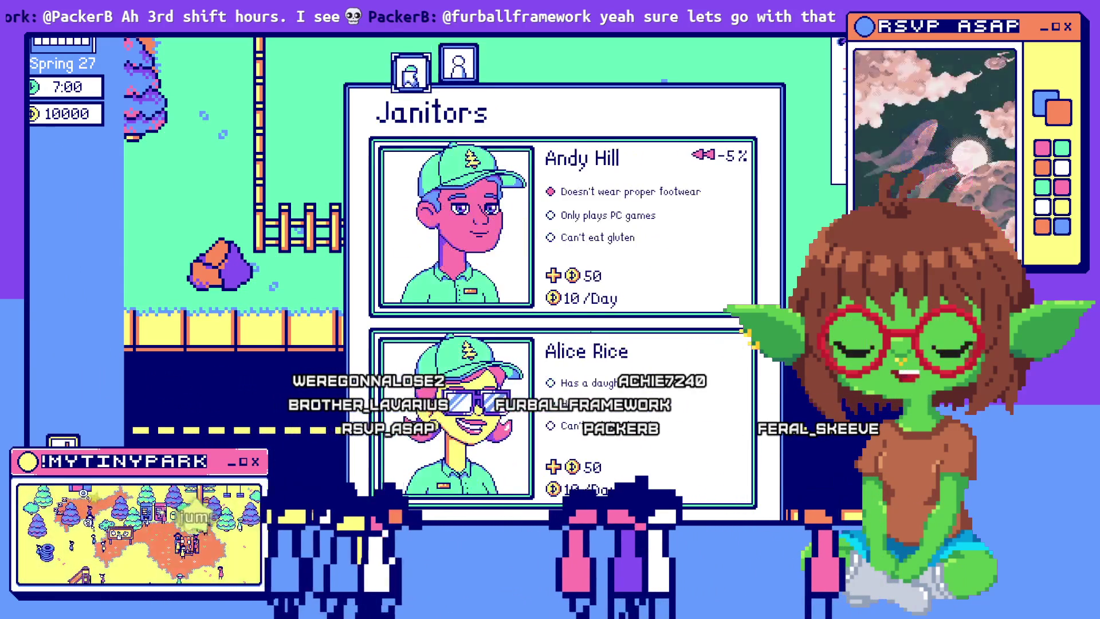
{"action": "left_click", "coordinate": [409, 80]}
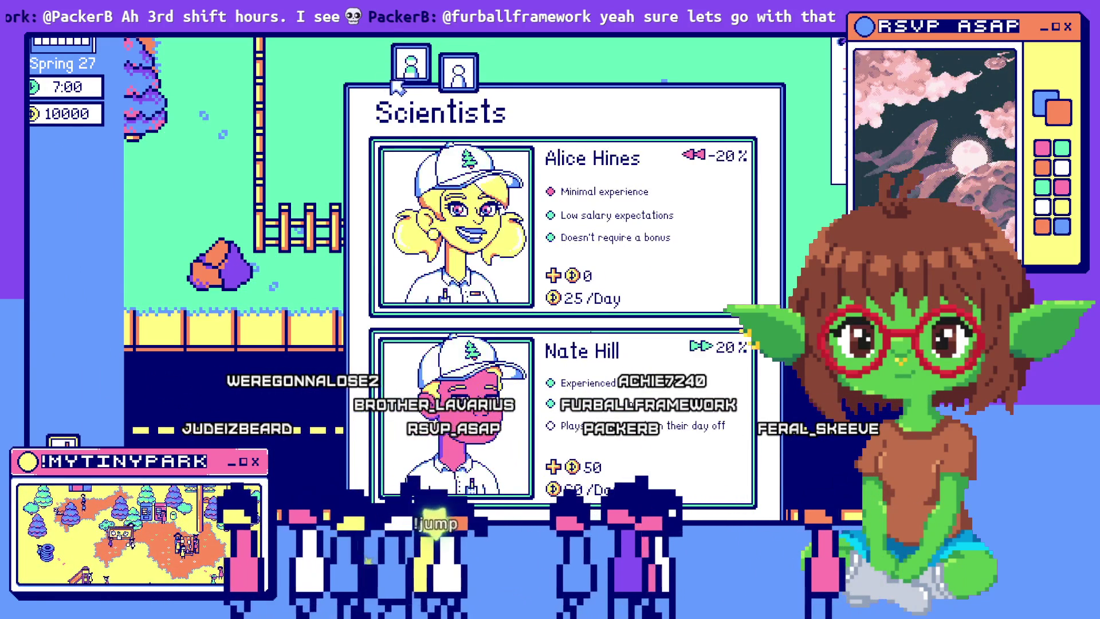
{"action": "left_click", "coordinate": [458, 76]}
{"action": "left_click", "coordinate": [459, 78]}
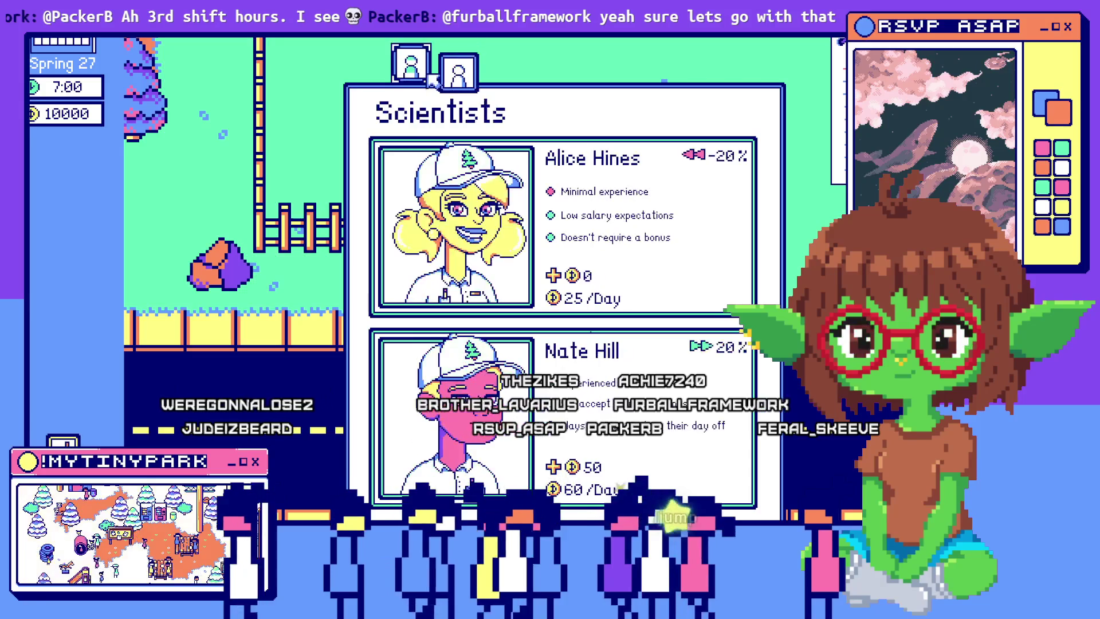
{"action": "left_click", "coordinate": [458, 78]}
{"action": "left_click", "coordinate": [460, 83]}
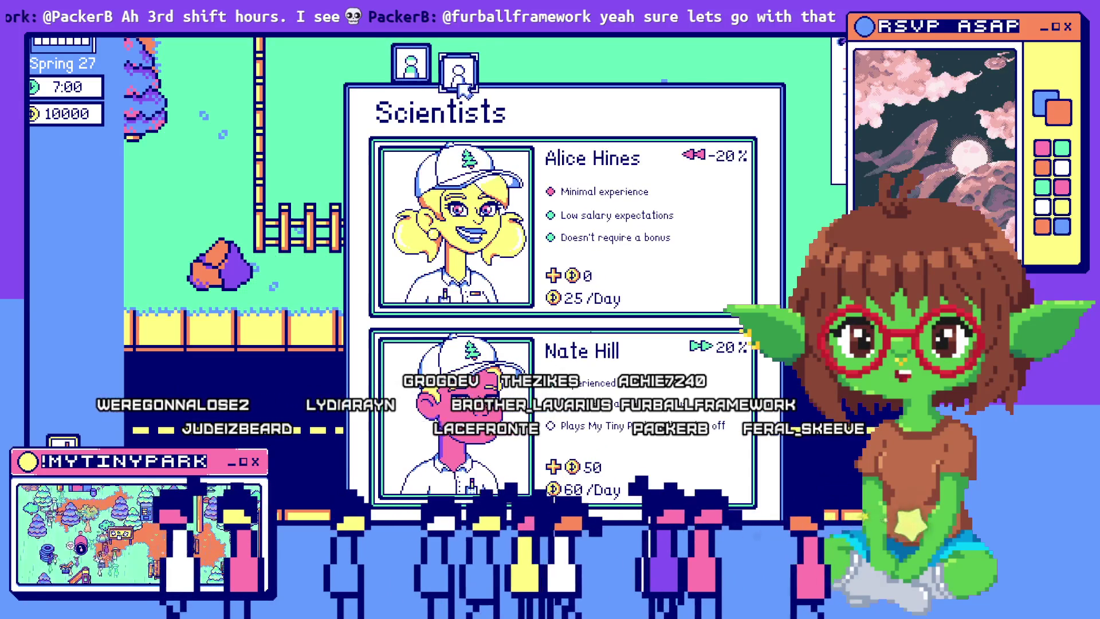
{"action": "left_click", "coordinate": [442, 92]}
{"action": "left_click", "coordinate": [436, 83]}
{"action": "left_click", "coordinate": [432, 75]}
{"action": "left_click", "coordinate": [474, 77]}
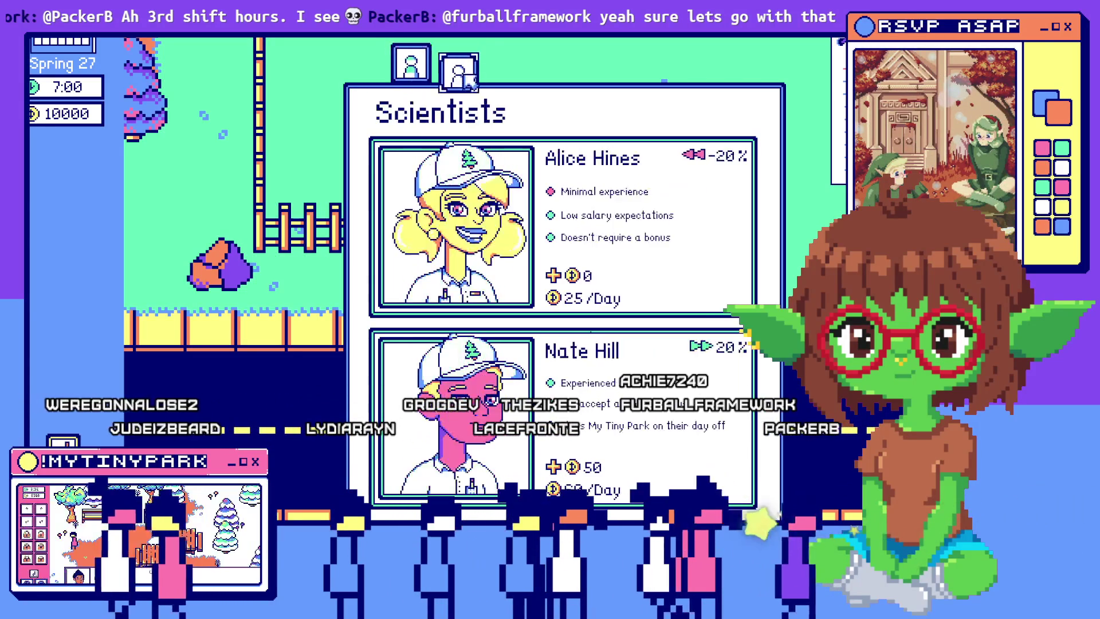
{"action": "left_click", "coordinate": [640, 54]}
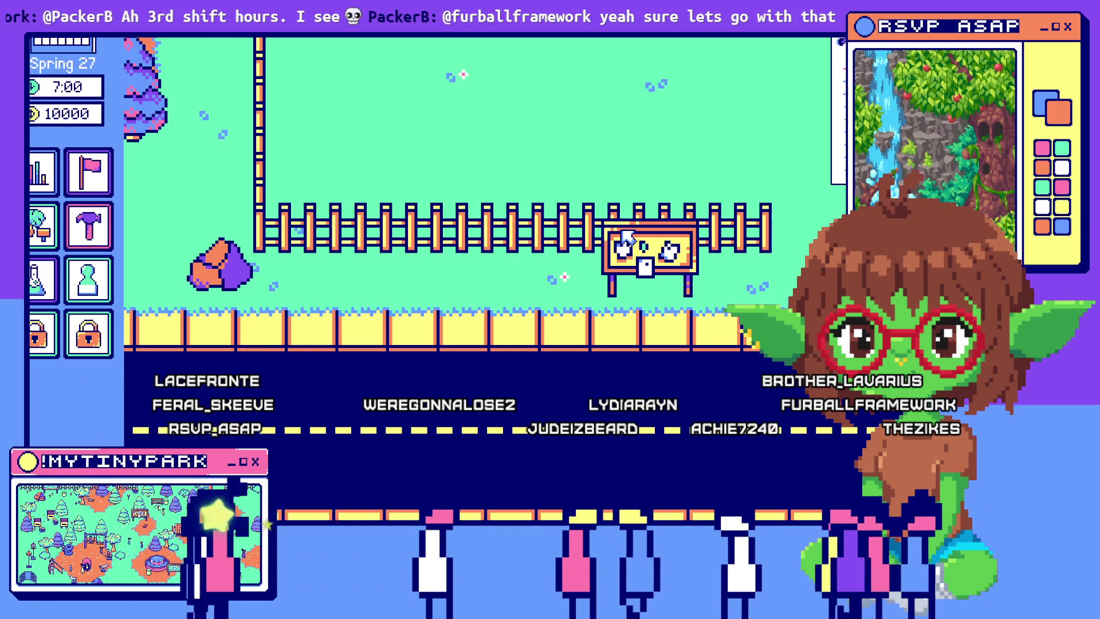
{"action": "scroll", "coordinate": [627, 235], "scroll_direction": "up", "scroll_amount": 1}
{"action": "left_click", "coordinate": [650, 225]}
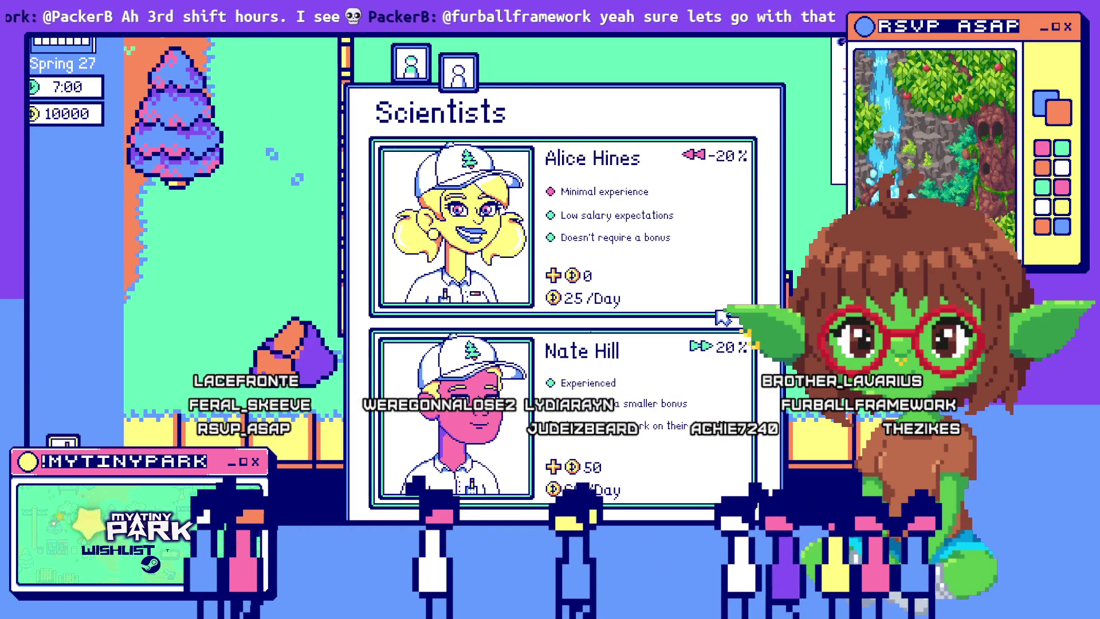
{"action": "left_click", "coordinate": [411, 72]}
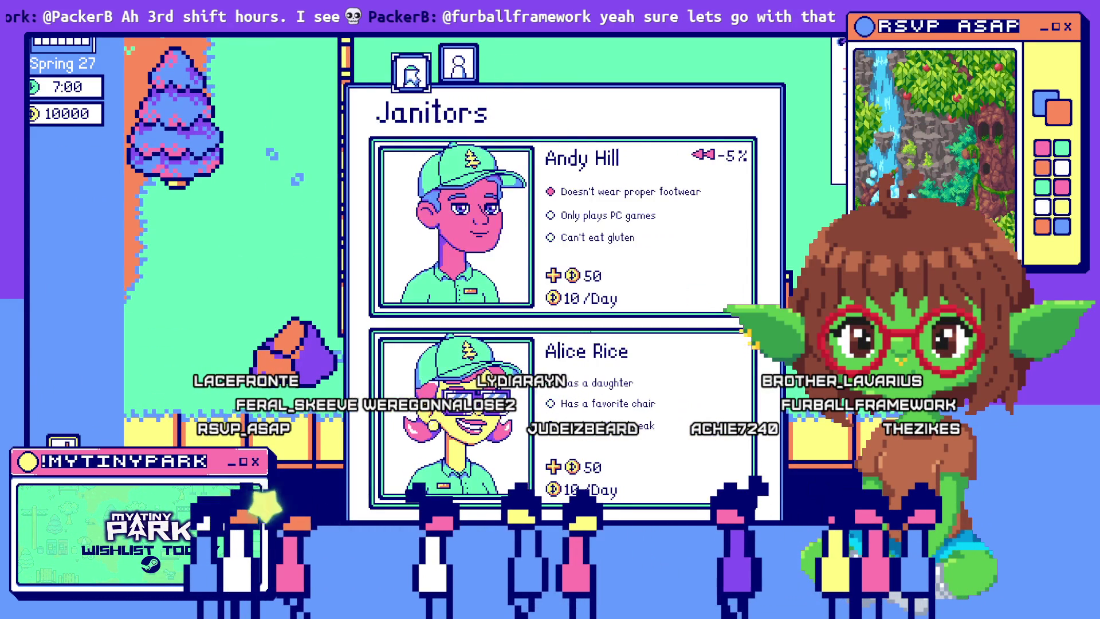
{"action": "left_click", "coordinate": [456, 66]}
{"action": "left_click", "coordinate": [418, 73]}
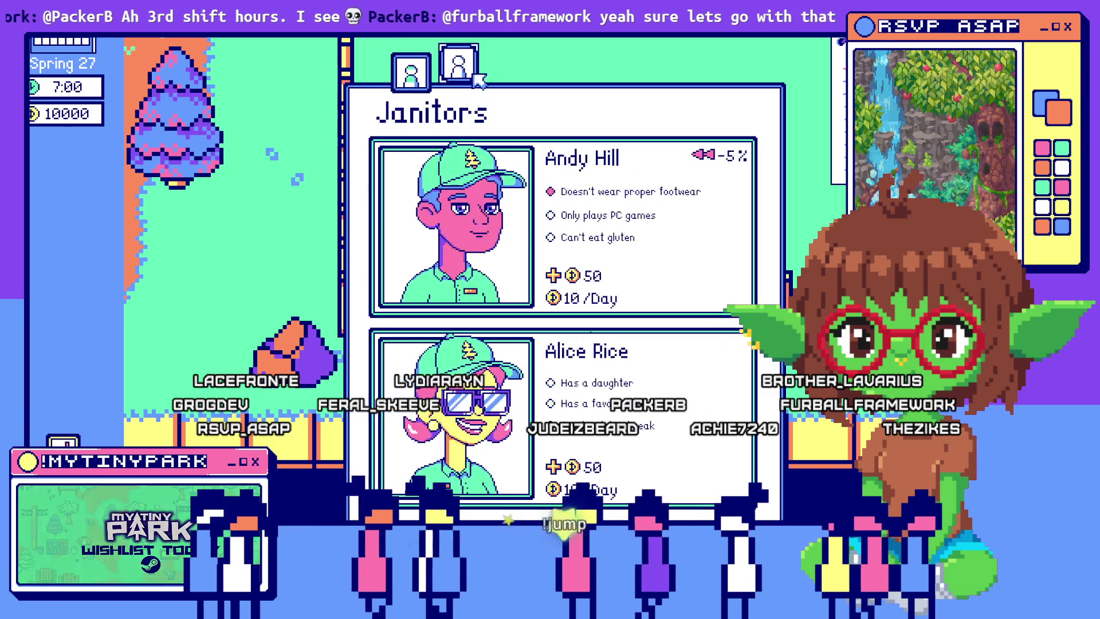
{"action": "left_click", "coordinate": [421, 75]}
{"action": "left_click", "coordinate": [423, 78]}
{"action": "left_click", "coordinate": [427, 79]}
{"action": "left_click", "coordinate": [426, 82]}
{"action": "left_click", "coordinate": [418, 83]}
{"action": "left_click", "coordinate": [412, 77]}
{"action": "left_click", "coordinate": [413, 75]}
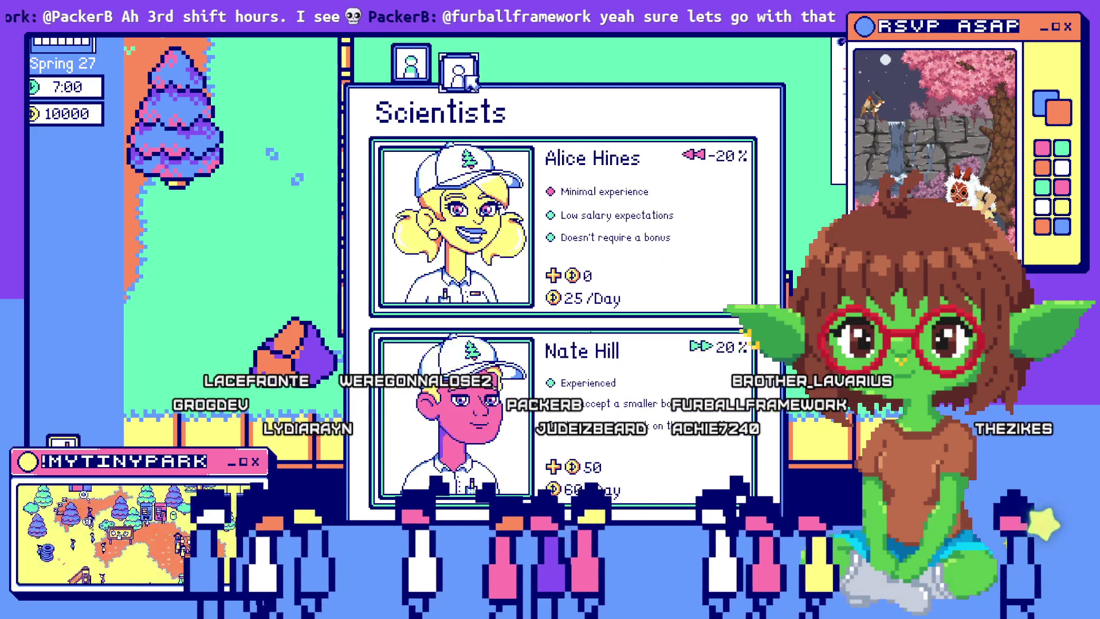
{"action": "left_click", "coordinate": [421, 78]}
{"action": "left_click", "coordinate": [457, 80]}
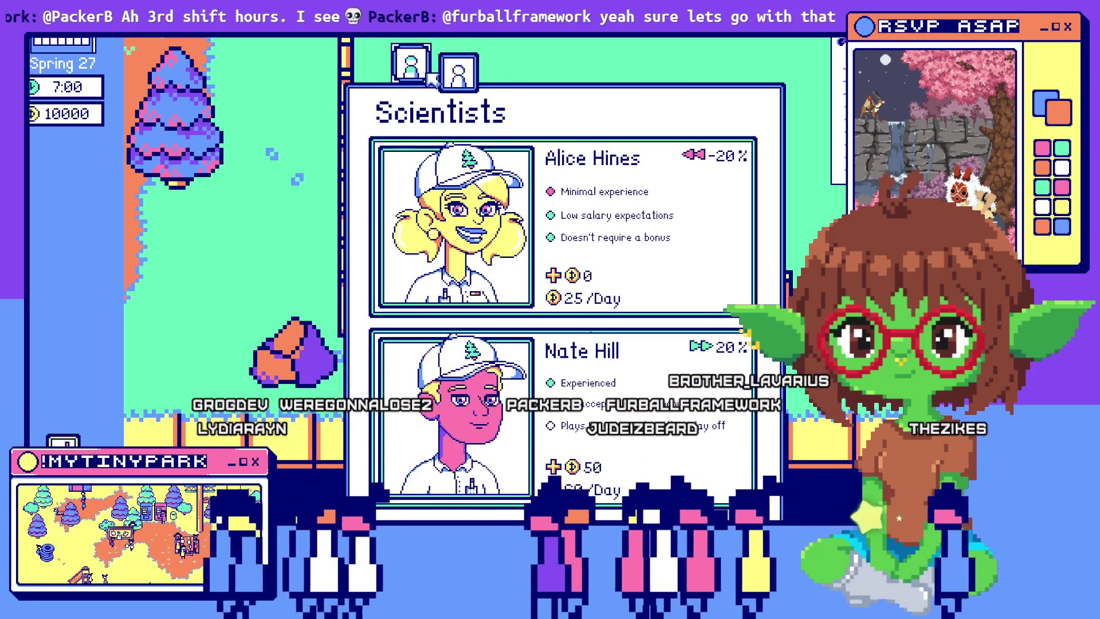
{"action": "left_click", "coordinate": [429, 81]}
{"action": "left_click", "coordinate": [426, 85]}
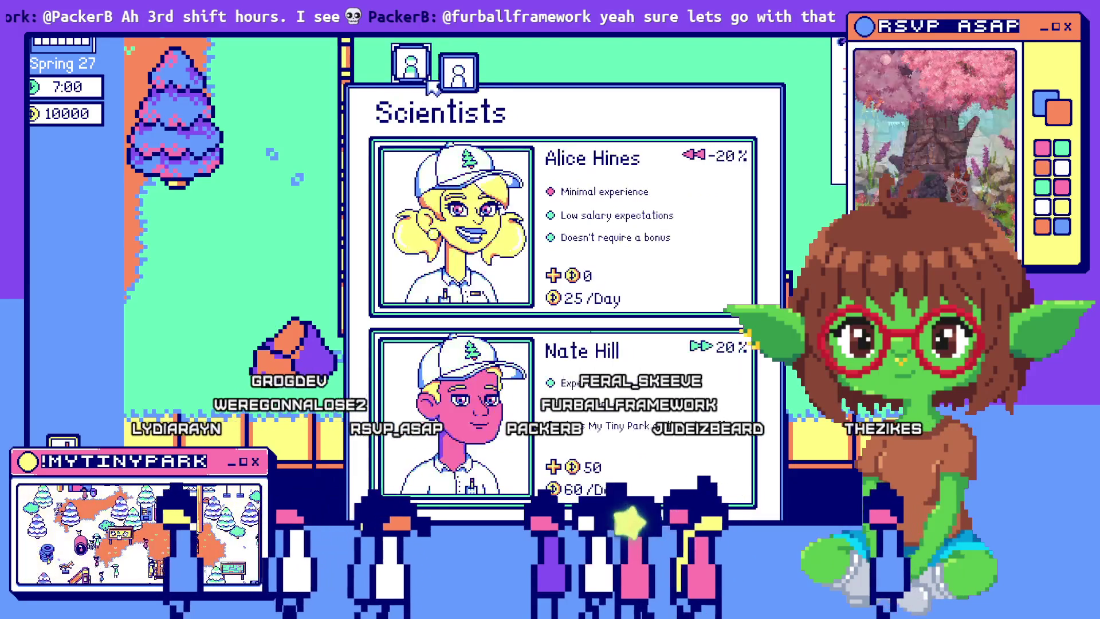
{"action": "left_click", "coordinate": [455, 83]}
{"action": "left_click", "coordinate": [421, 83]}
{"action": "left_click", "coordinate": [454, 84]}
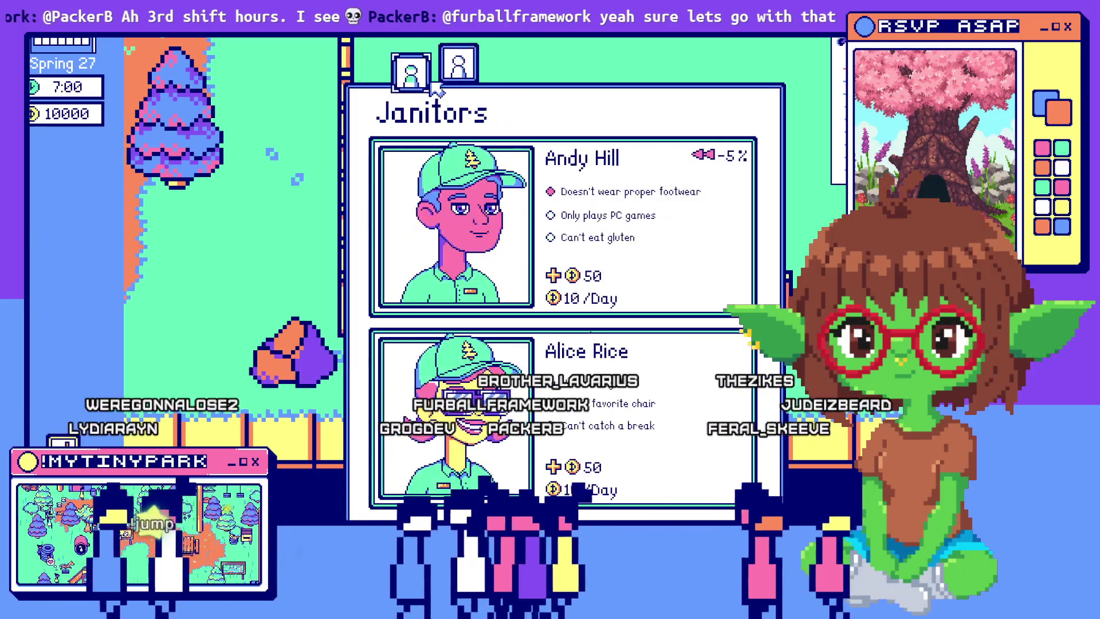
{"action": "left_click", "coordinate": [455, 85]}
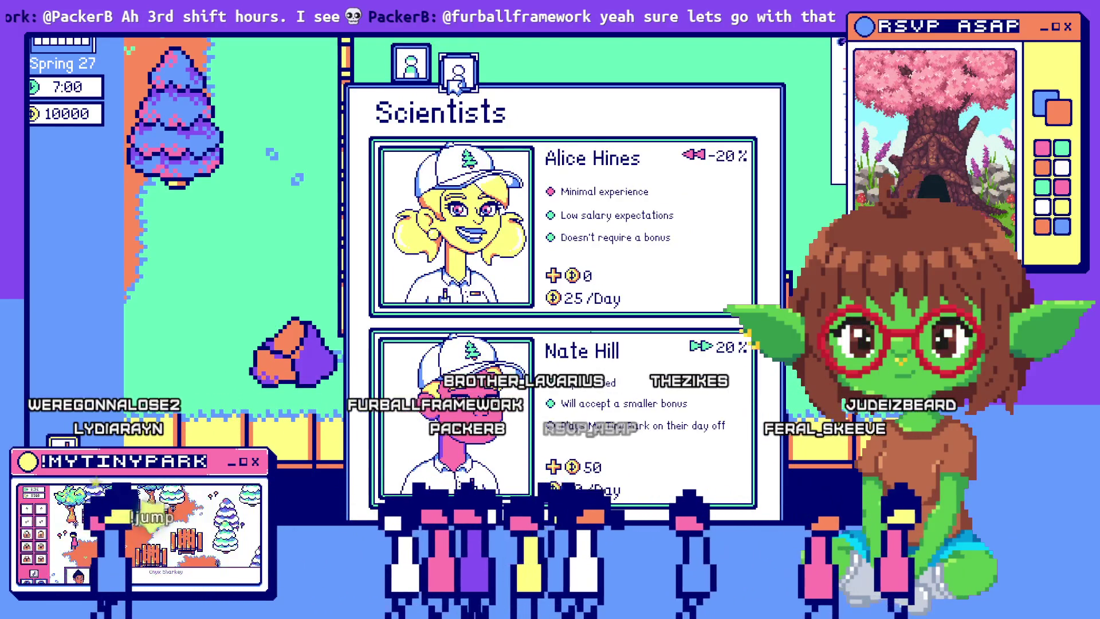
{"action": "left_click", "coordinate": [410, 74]}
{"action": "left_click", "coordinate": [441, 76]}
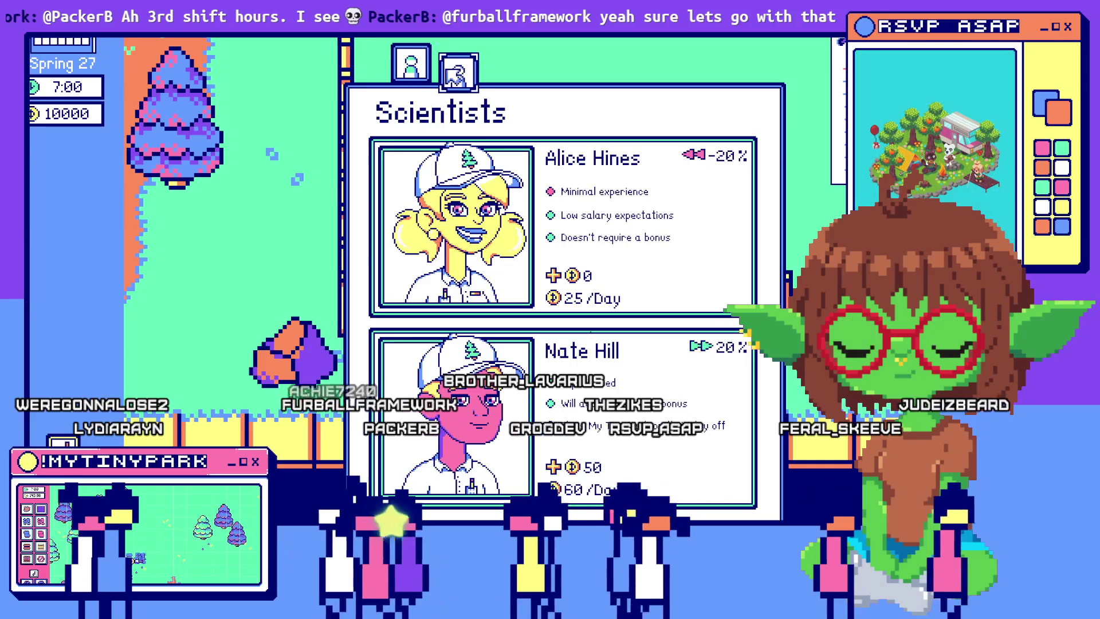
{"action": "left_click", "coordinate": [426, 71]}
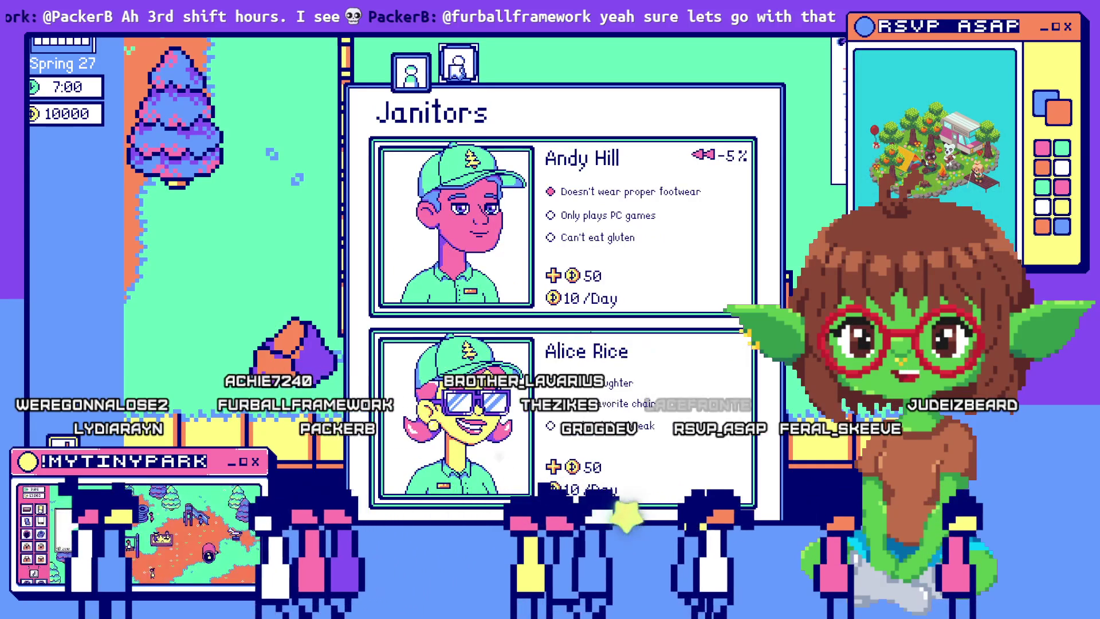
{"action": "left_click", "coordinate": [447, 74]}
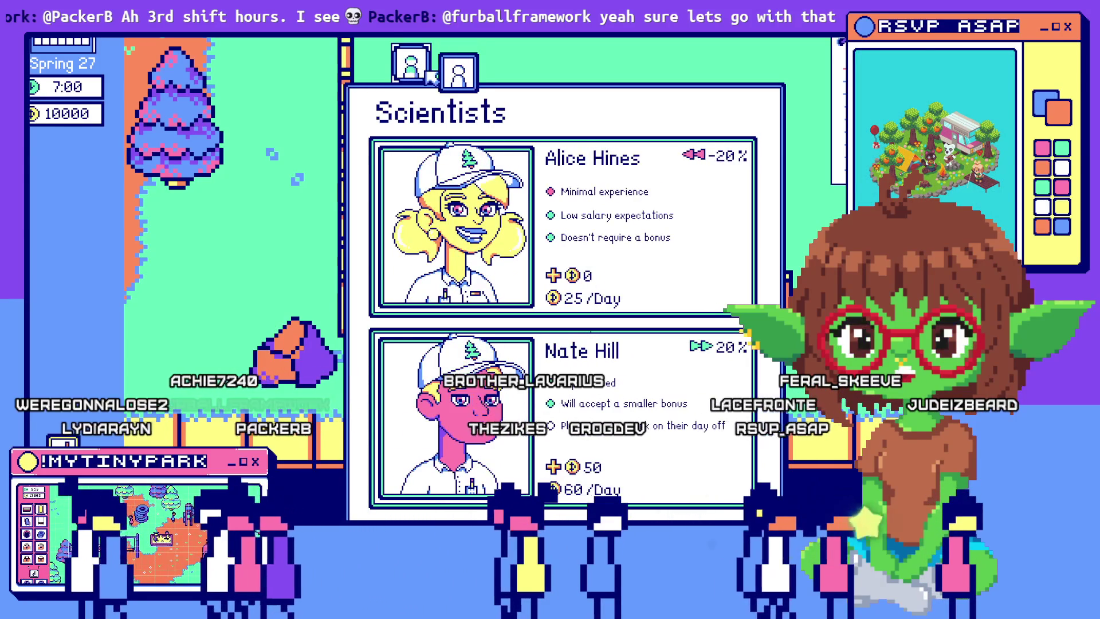
{"action": "left_click", "coordinate": [343, 175]}
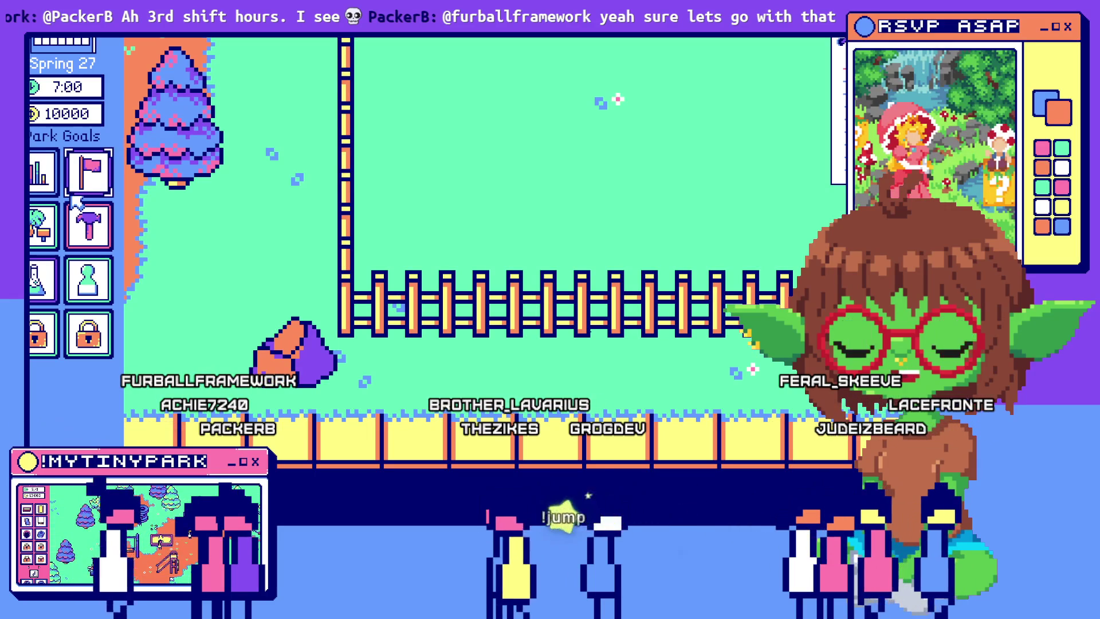
{"action": "left_click", "coordinate": [492, 282]}
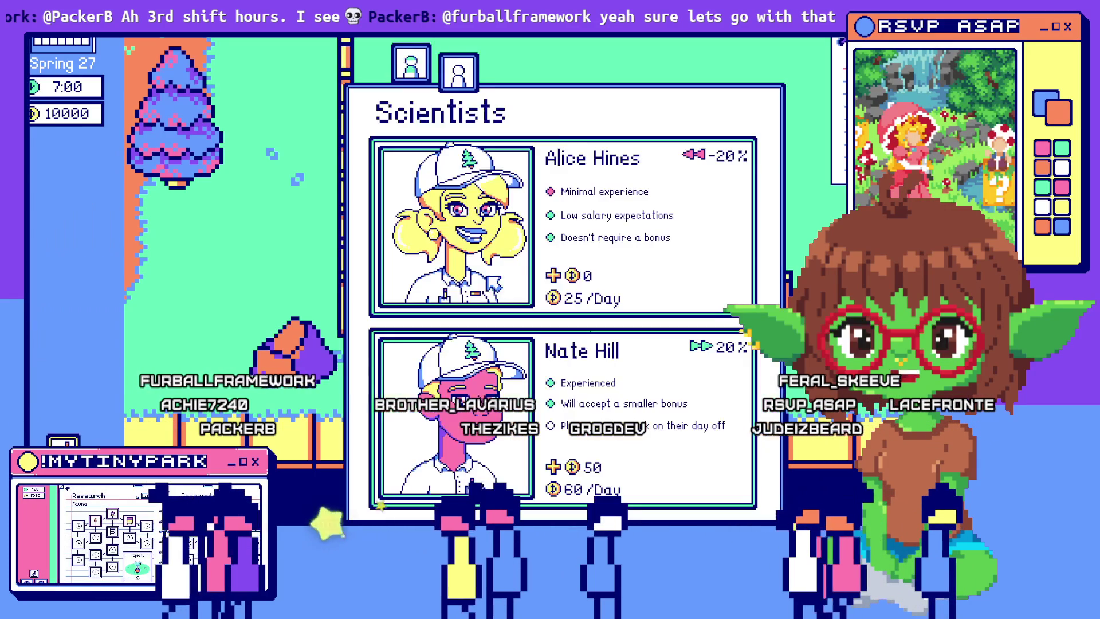
{"action": "left_click", "coordinate": [412, 75]}
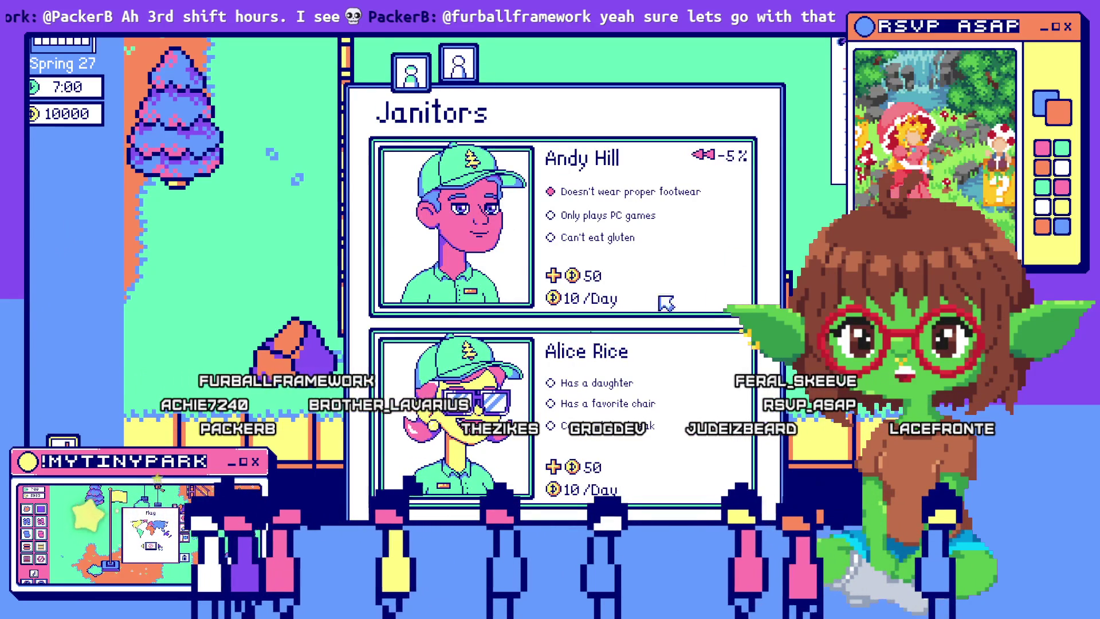
{"action": "left_click", "coordinate": [458, 64]}
{"action": "left_click", "coordinate": [410, 74]}
{"action": "left_click", "coordinate": [458, 64]}
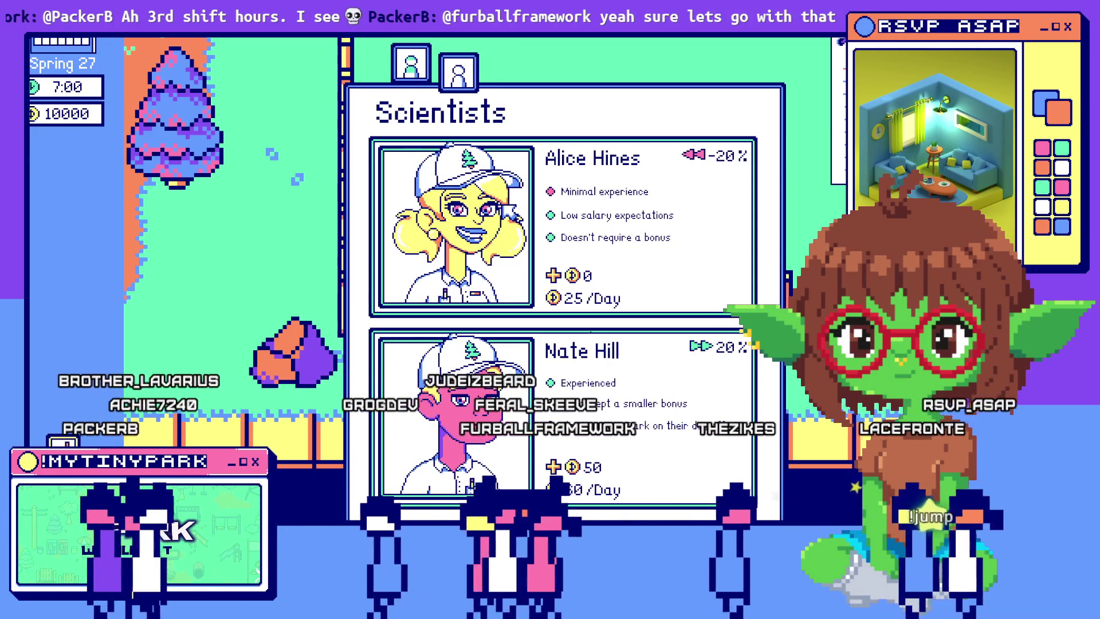
{"action": "left_click", "coordinate": [456, 75]}
{"action": "left_click", "coordinate": [411, 71]}
{"action": "left_click", "coordinate": [456, 72]}
{"action": "left_click", "coordinate": [411, 72]}
{"action": "left_click", "coordinate": [449, 77]}
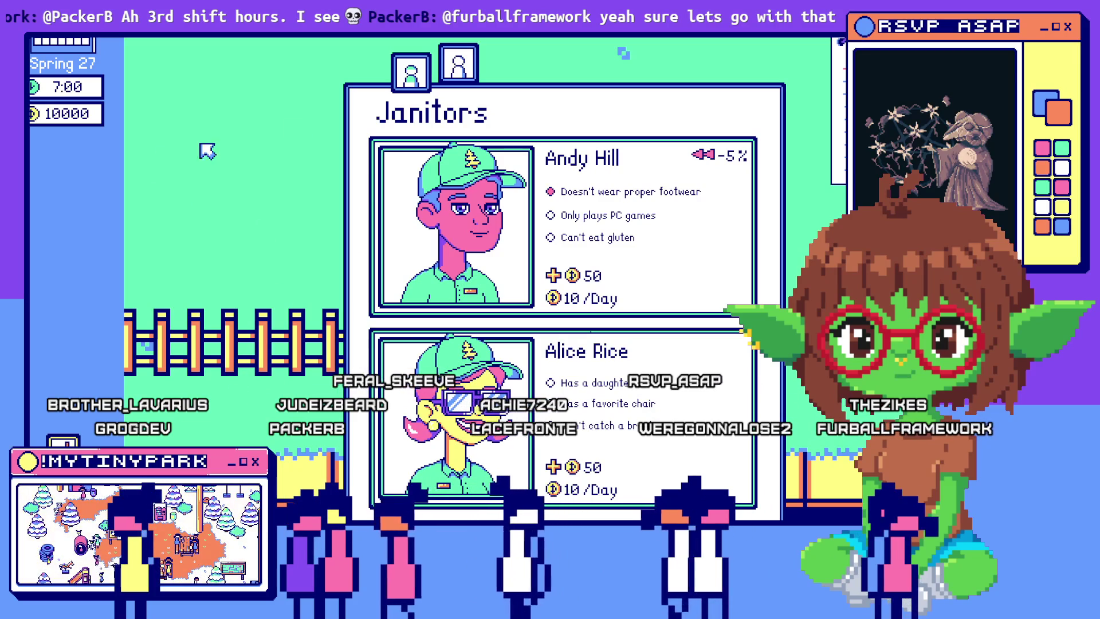
{"action": "left_click", "coordinate": [456, 71]}
{"action": "left_click", "coordinate": [458, 74]}
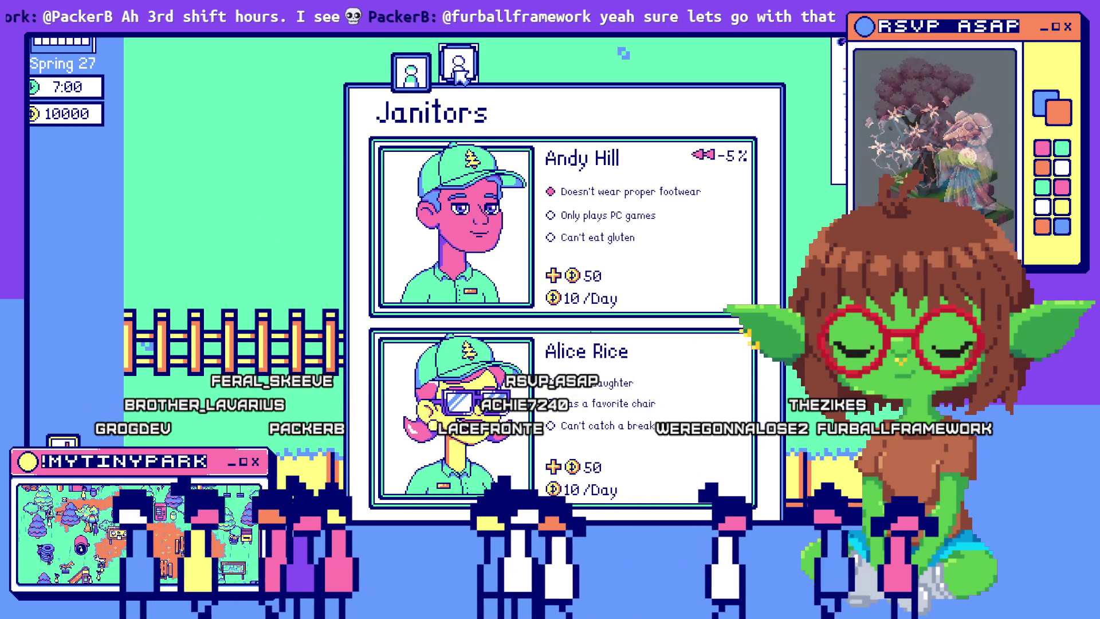
{"action": "left_click", "coordinate": [460, 73]}
{"action": "left_click", "coordinate": [426, 76]}
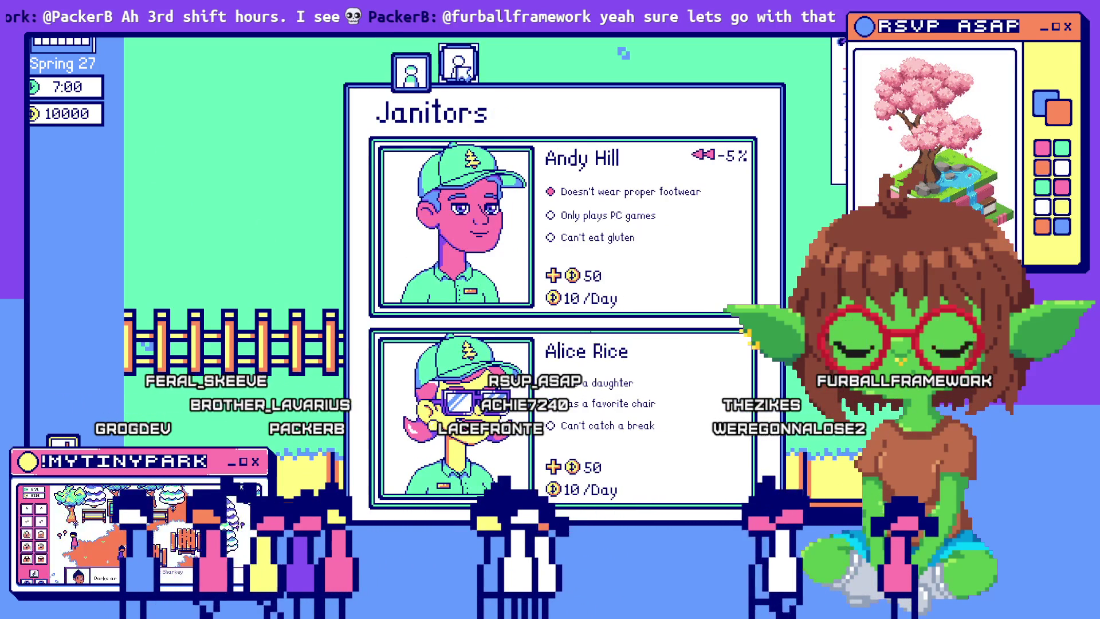
{"action": "left_click", "coordinate": [439, 76]}
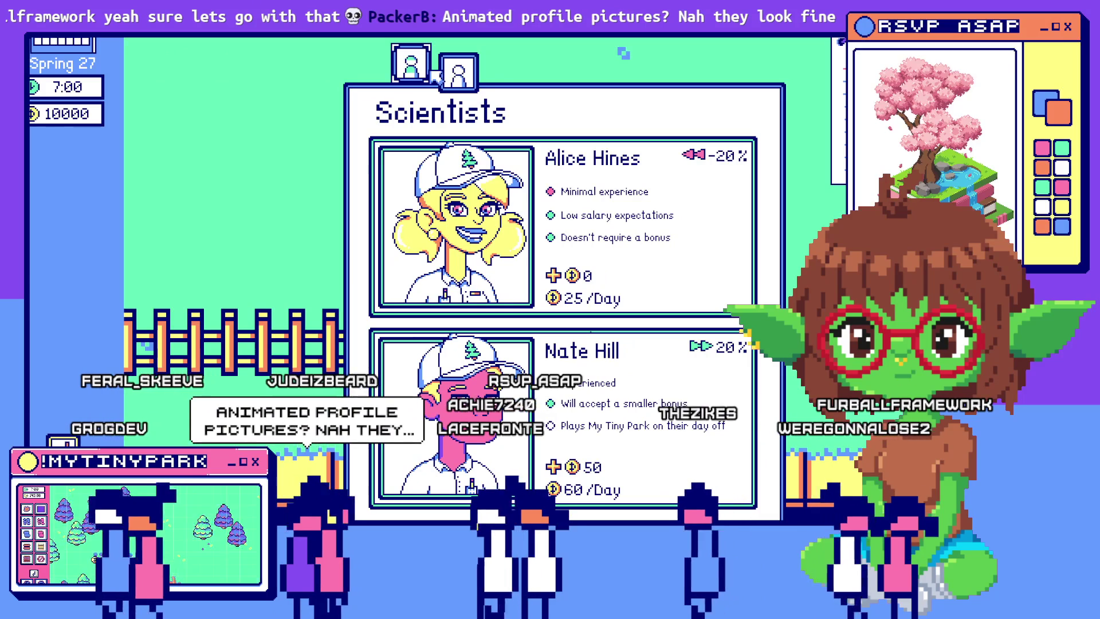
{"action": "left_click", "coordinate": [460, 69]}
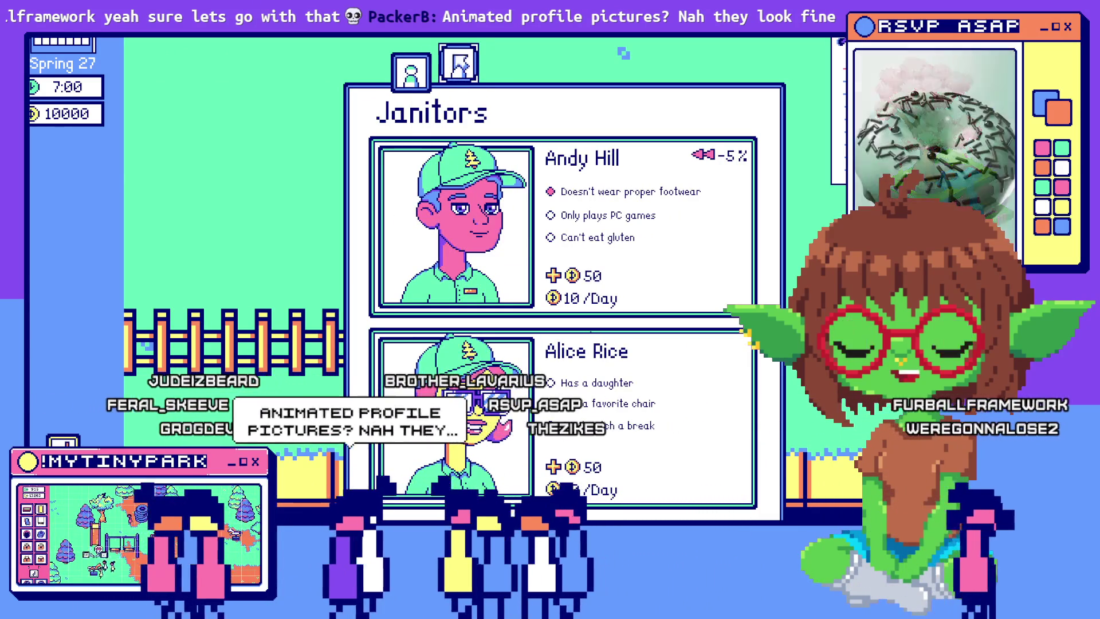
{"action": "left_click", "coordinate": [411, 71]}
{"action": "left_click", "coordinate": [452, 69]}
{"action": "left_click", "coordinate": [409, 78]}
{"action": "left_click", "coordinate": [458, 75]}
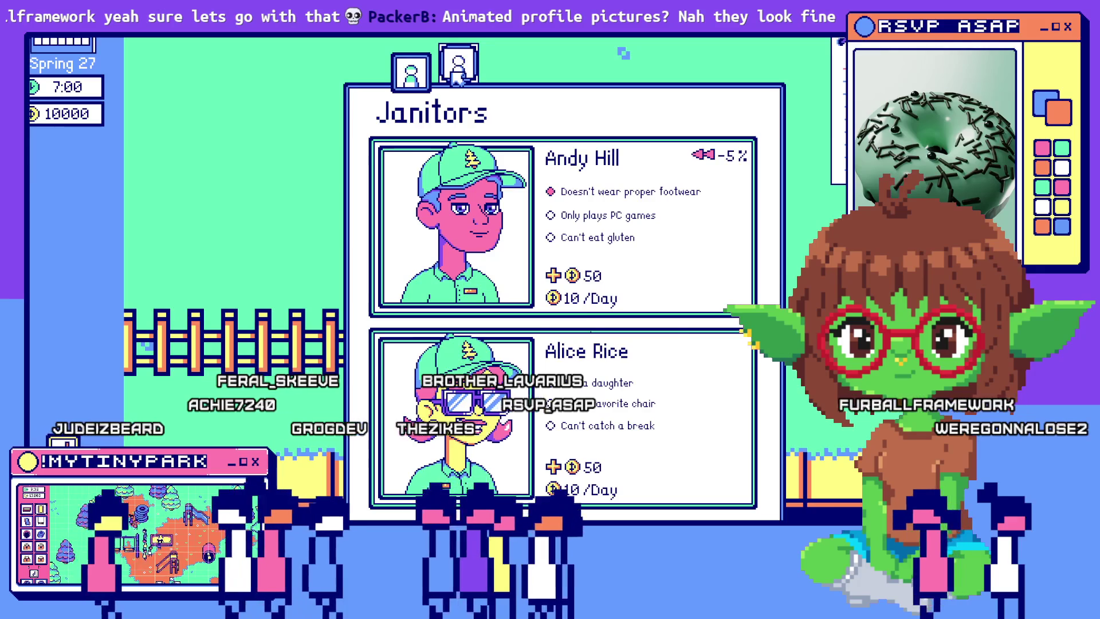
{"action": "left_click", "coordinate": [182, 176]}
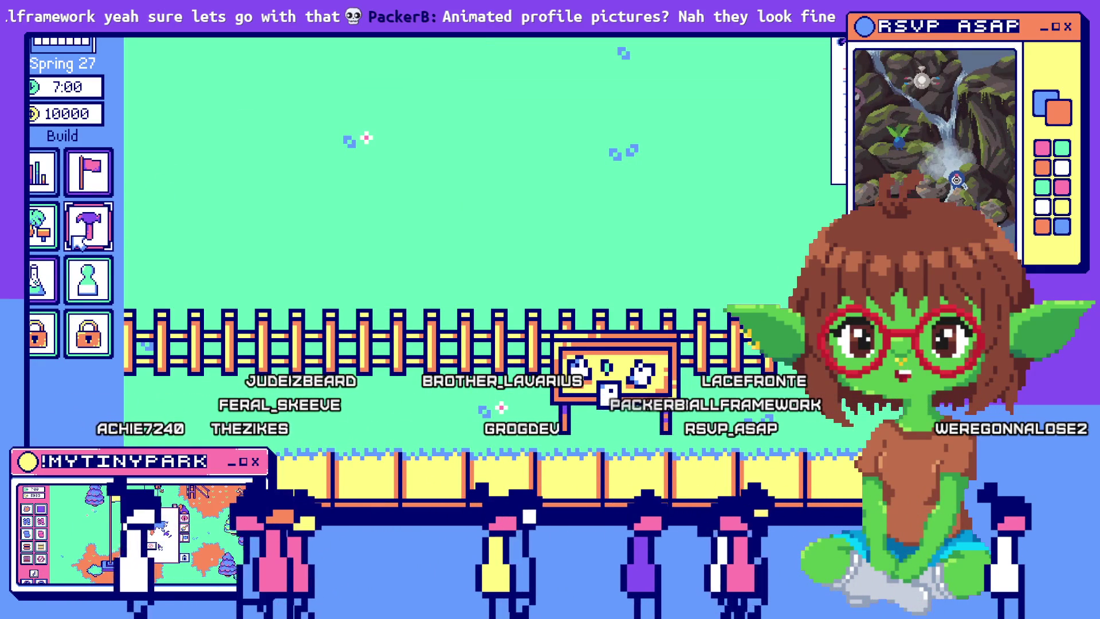
{"action": "left_click", "coordinate": [39, 281]}
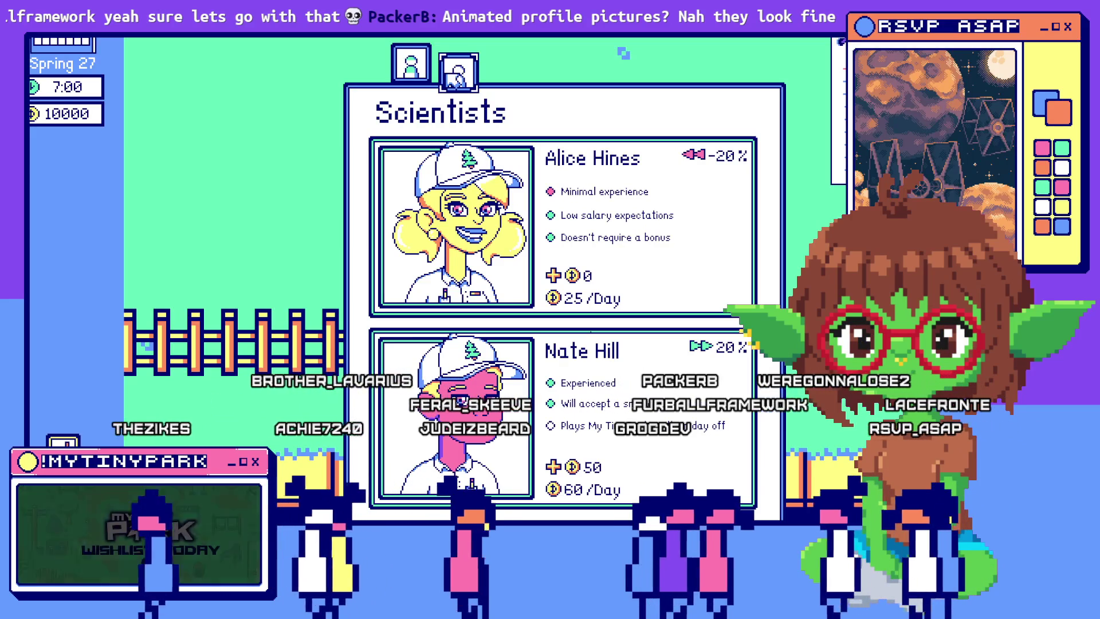
{"action": "left_click", "coordinate": [422, 85]}
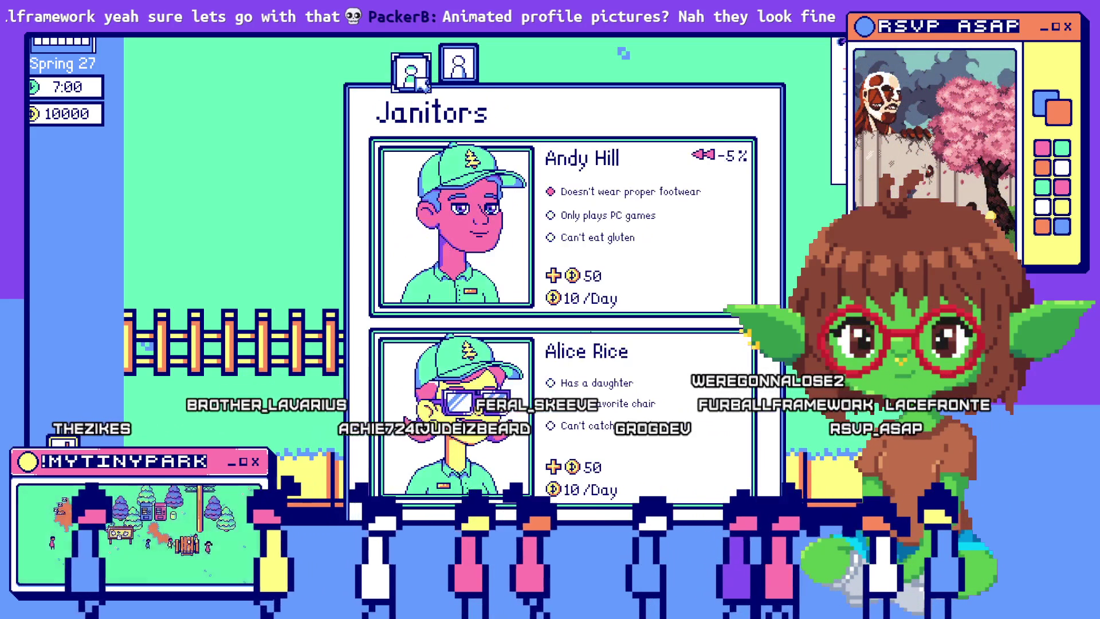
{"action": "left_click", "coordinate": [463, 83]}
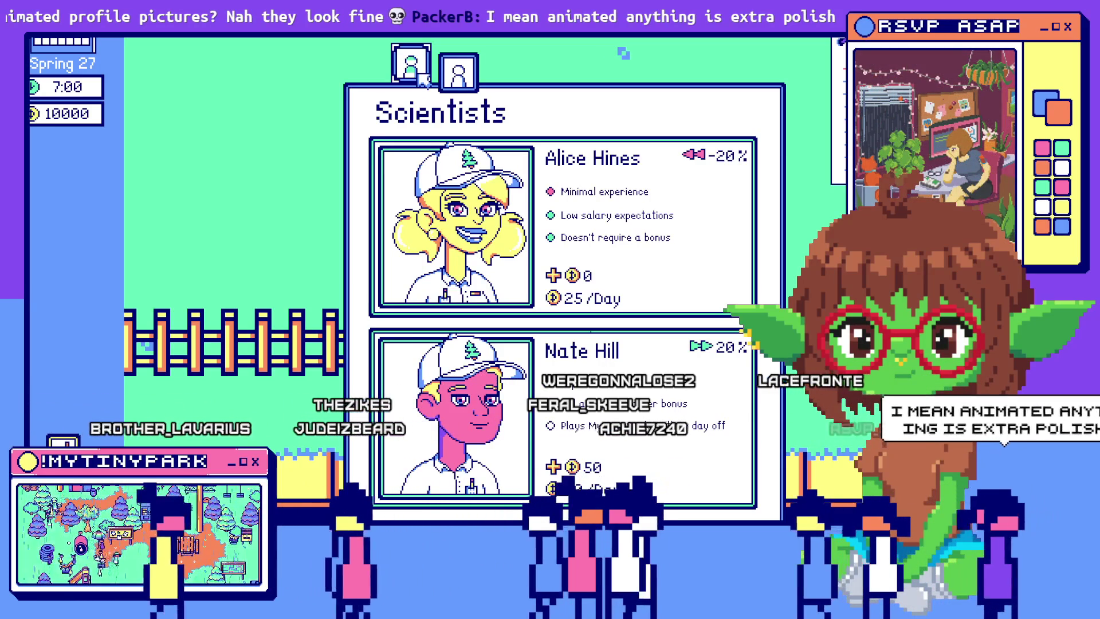
{"action": "left_click", "coordinate": [410, 66]}
{"action": "left_click", "coordinate": [459, 75]}
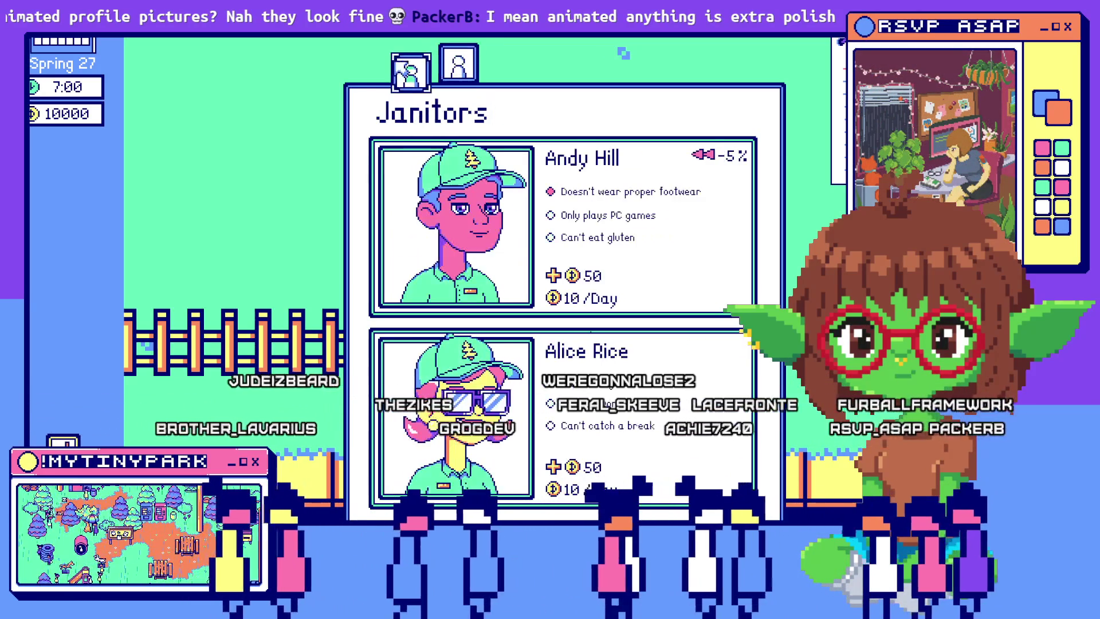
{"action": "left_click", "coordinate": [458, 72]}
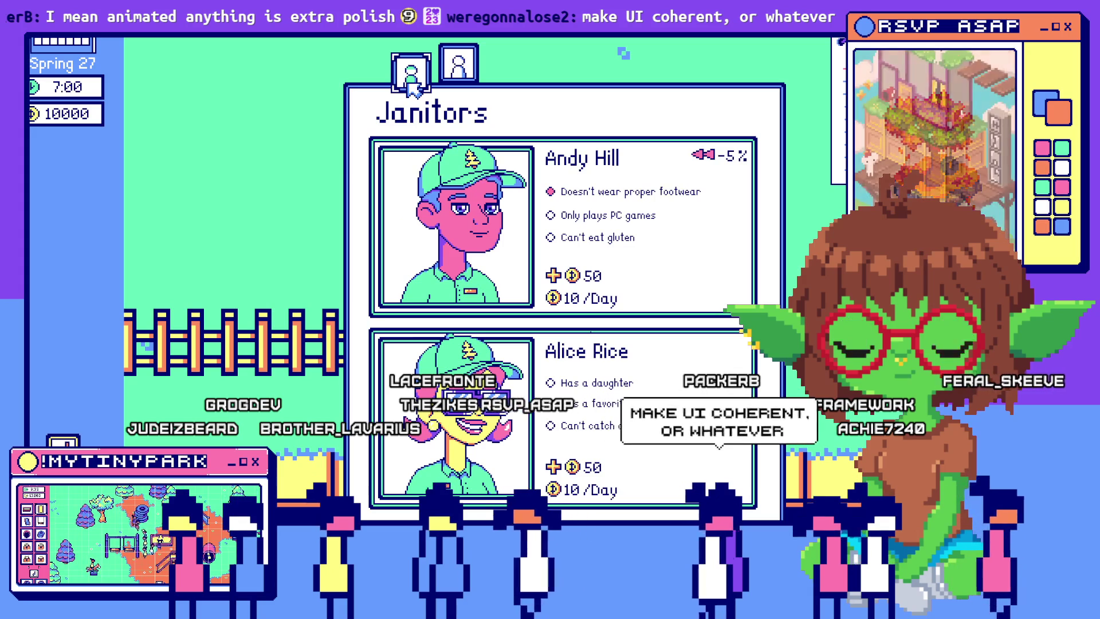
{"action": "left_click", "coordinate": [468, 78]}
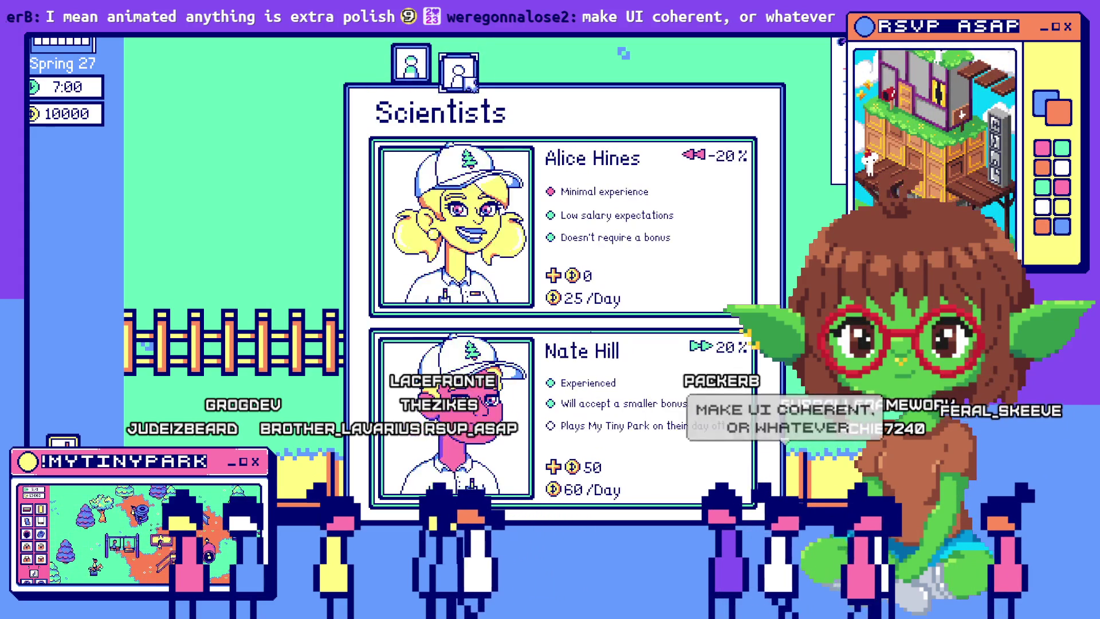
{"action": "left_click", "coordinate": [429, 79]}
{"action": "left_click", "coordinate": [440, 80]}
{"action": "left_click", "coordinate": [458, 69]}
{"action": "left_click", "coordinate": [458, 69]}
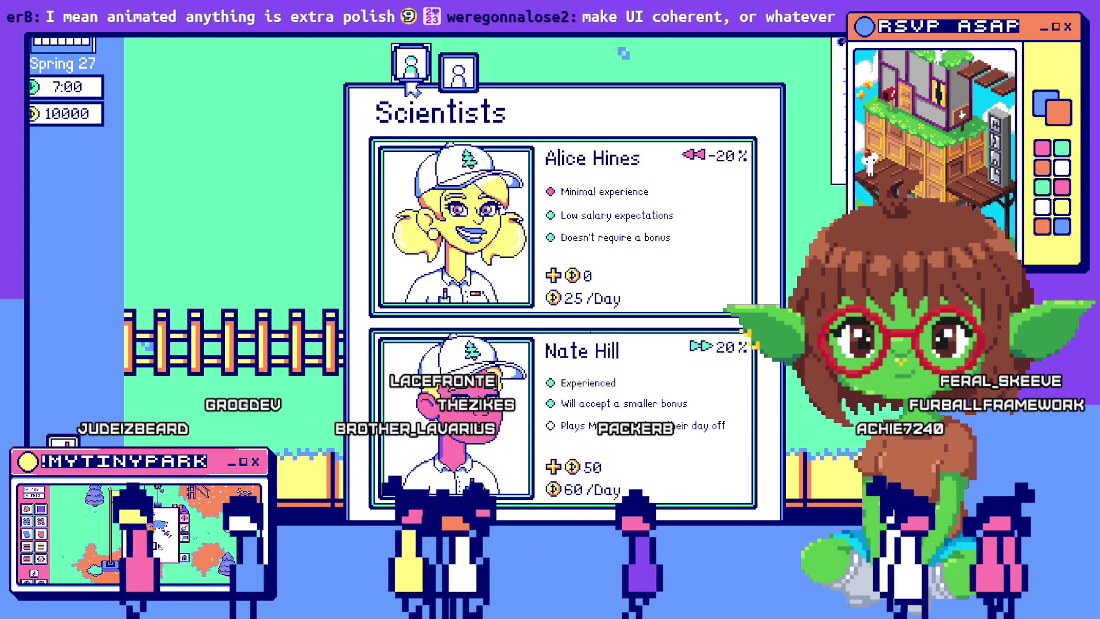
{"action": "left_click", "coordinate": [444, 81]}
{"action": "left_click", "coordinate": [445, 81]}
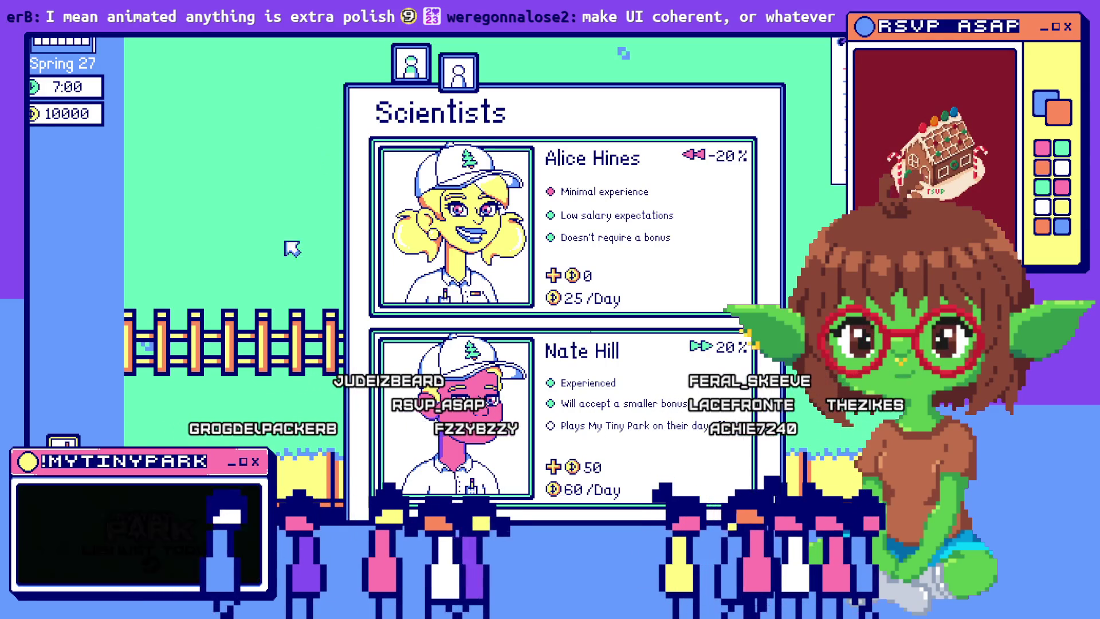
{"action": "left_click", "coordinate": [459, 89]}
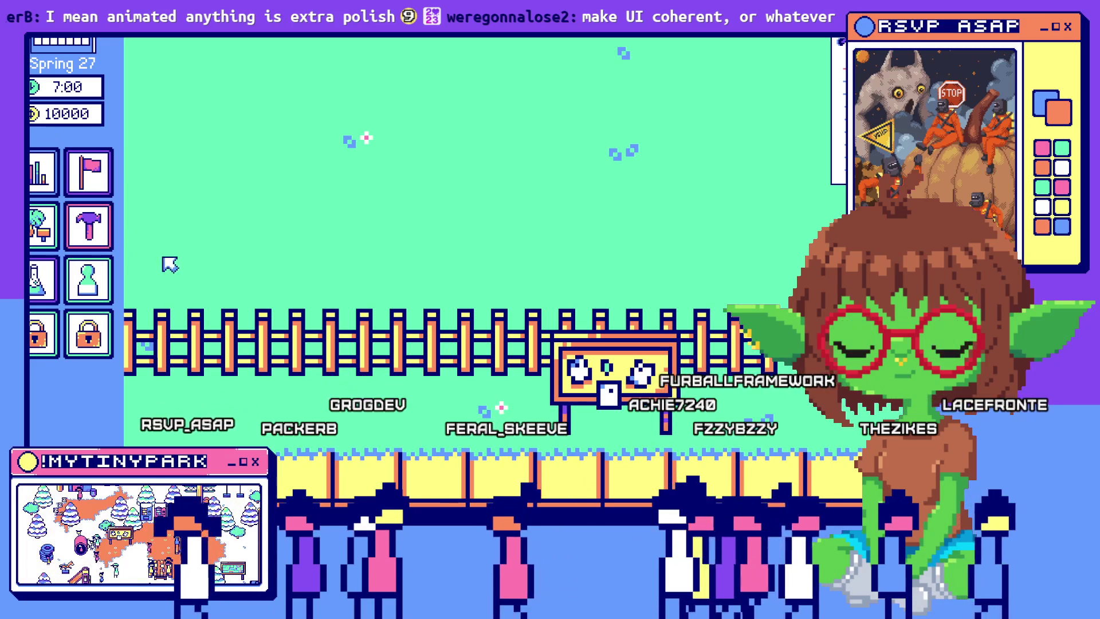
Step: Browse the Habitats and playground build items, reopen the hiring panel with H, then switch to Aseprite
{"action": "left_click", "coordinate": [104, 232]}
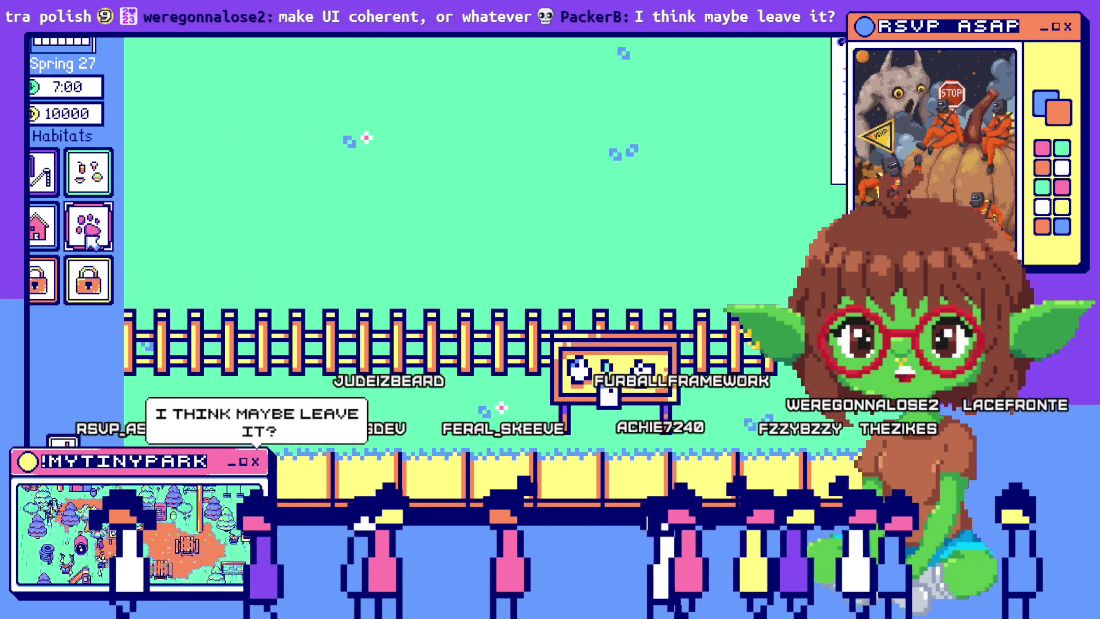
{"action": "left_click", "coordinate": [37, 186]}
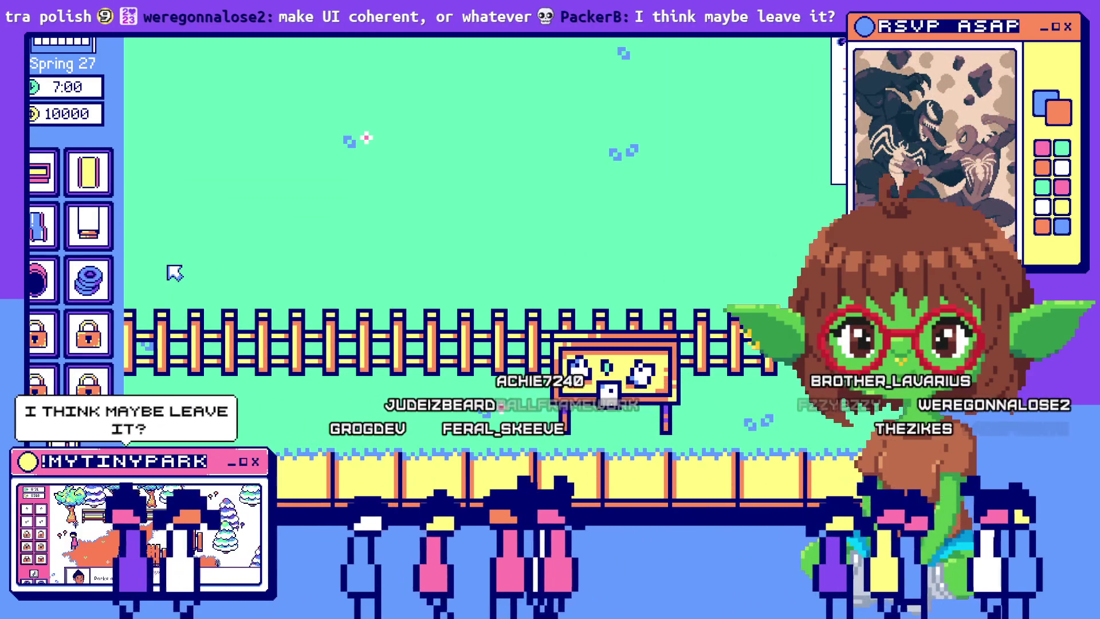
{"action": "key", "text": "Escape"}
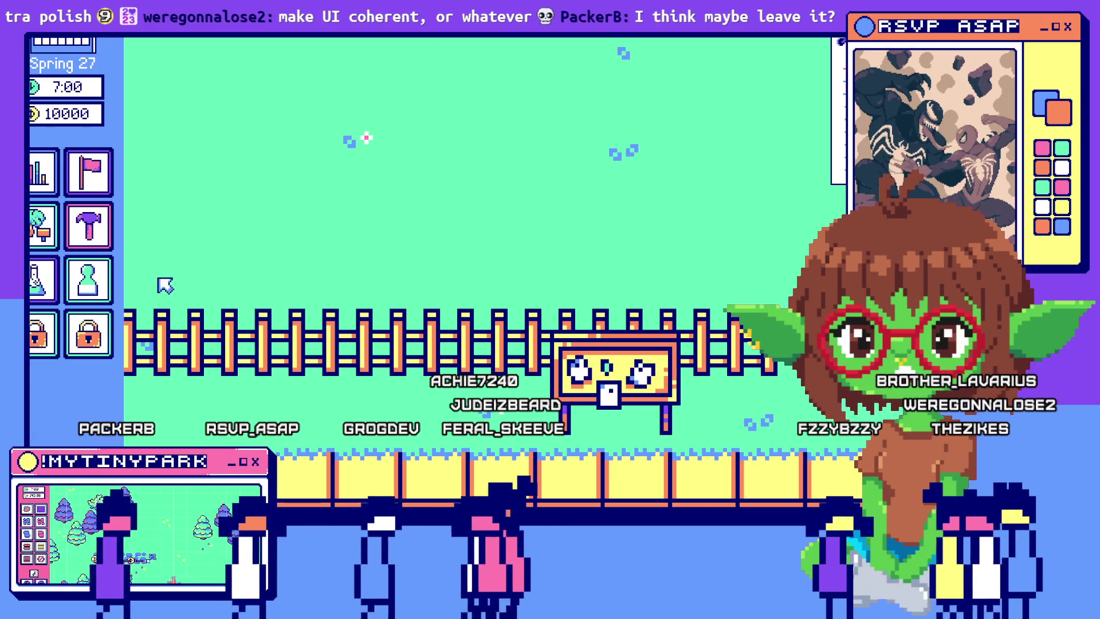
{"action": "key", "text": "h"}
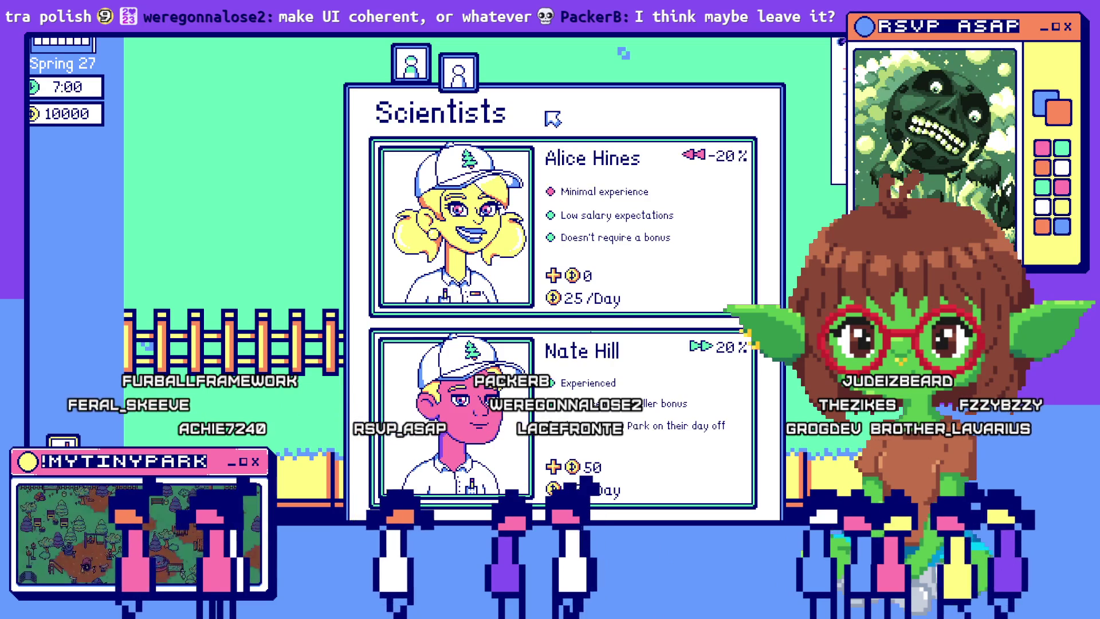
{"action": "key", "text": "alt+Tab"}
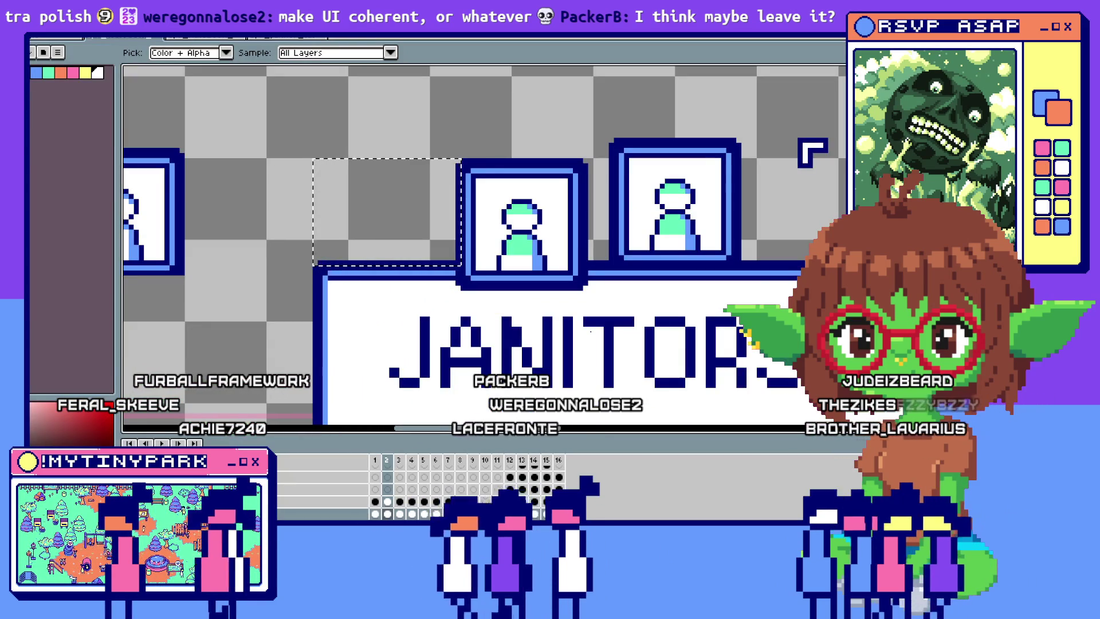
Step: Cycle past the GameMaker debugger to bring the spr_janitor_tab.aseprite window forward
{"action": "key", "text": "alt+Tab"}
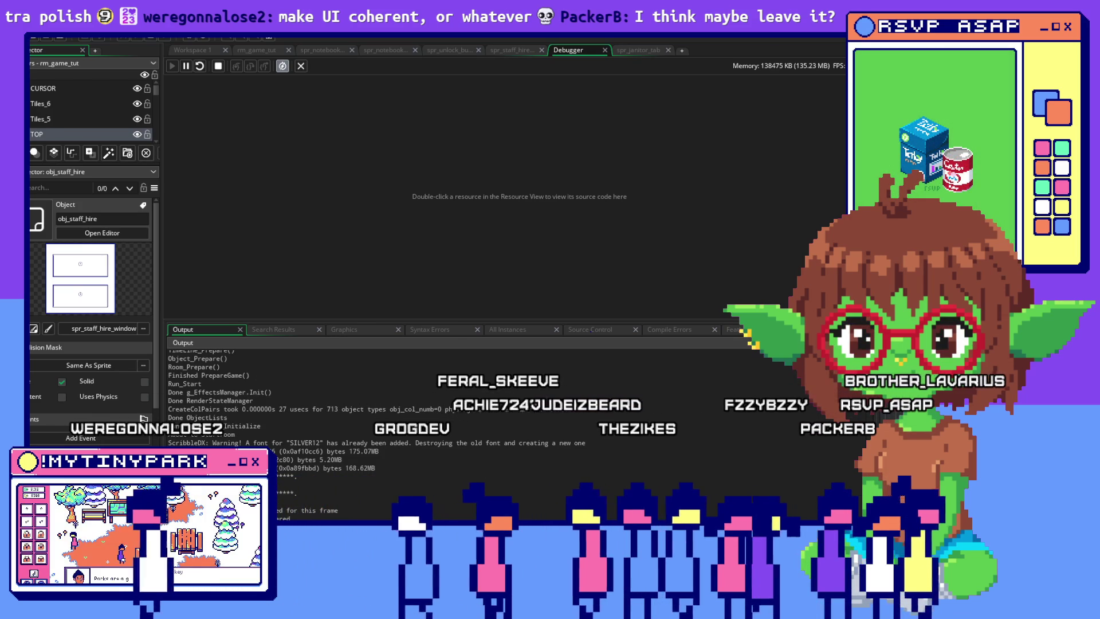
{"action": "key", "text": "alt+Tab"}
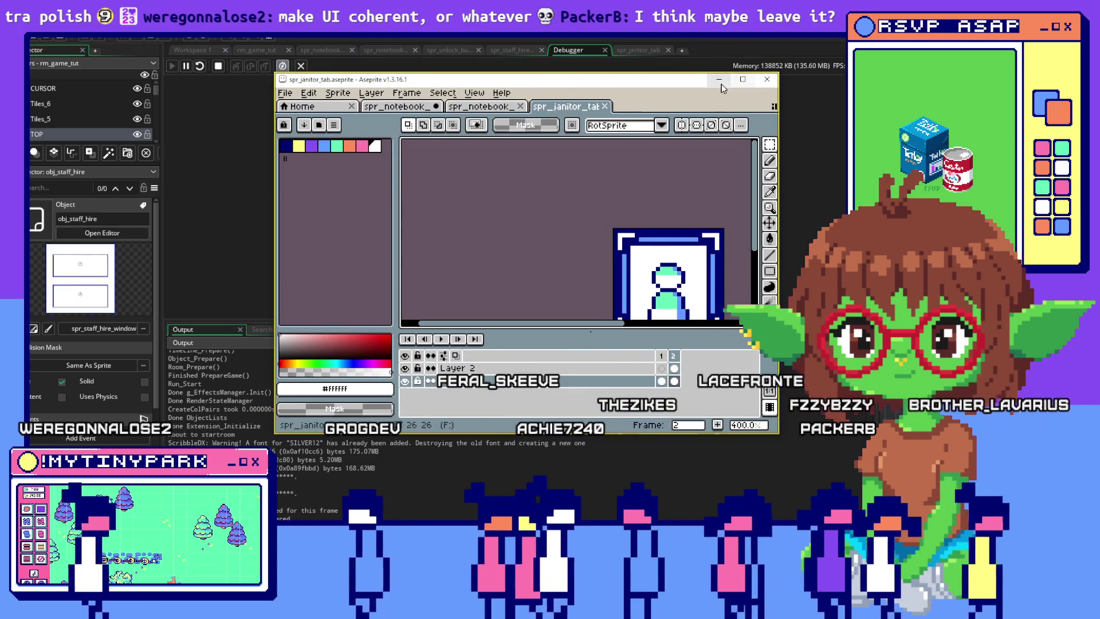
Step: Maximize the sprite editor and add a new frame to the janitor tab animation
{"action": "left_click", "coordinate": [742, 79]}
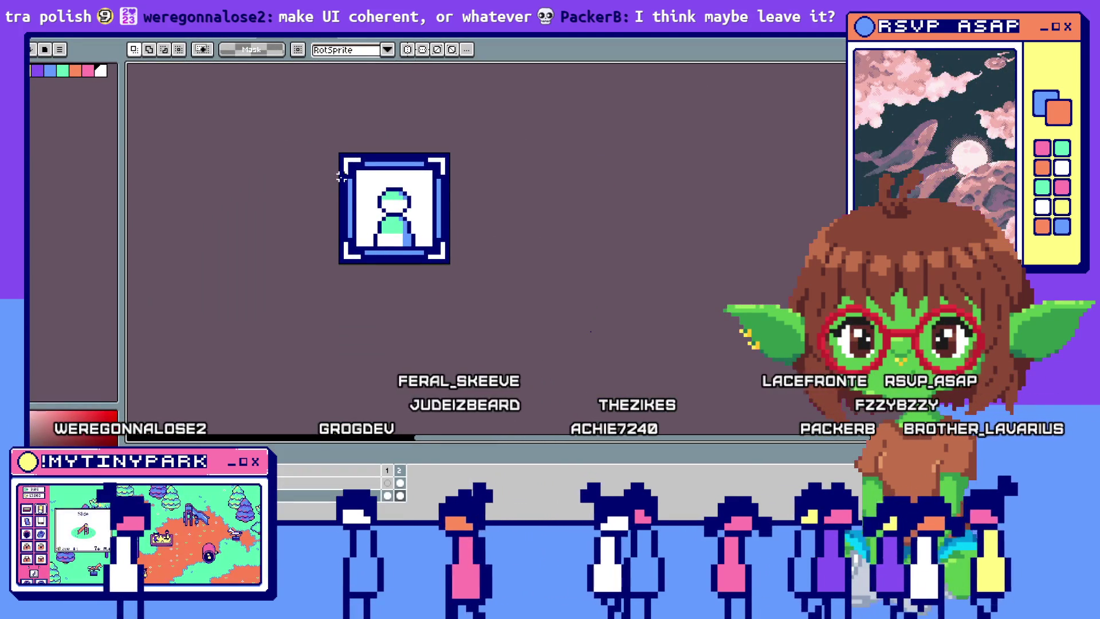
{"action": "scroll", "coordinate": [339, 180], "scroll_direction": "up", "scroll_amount": 5}
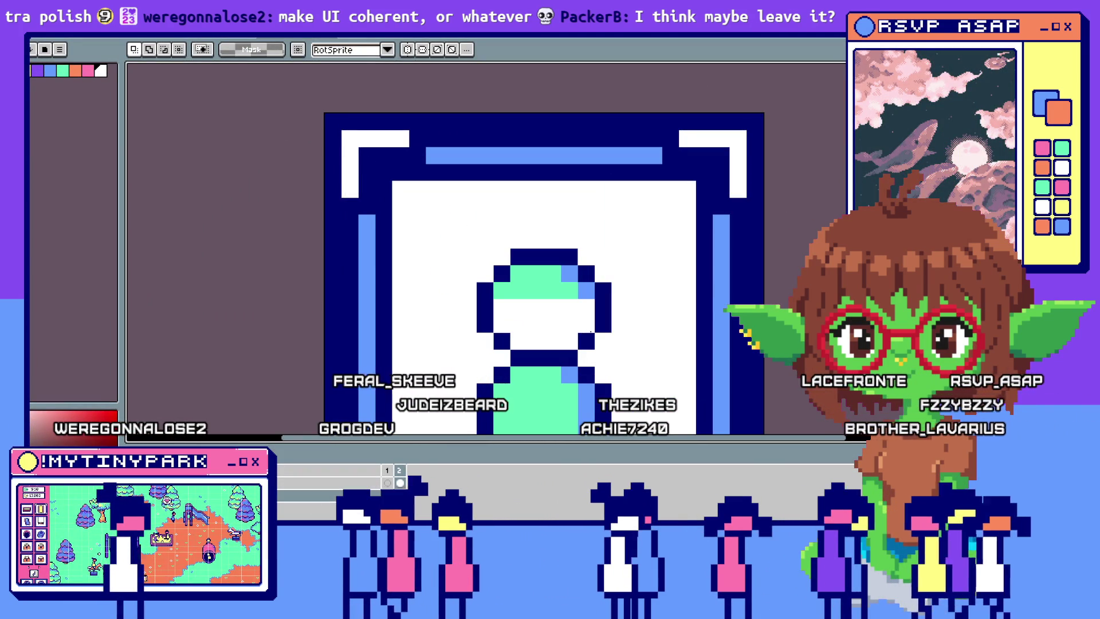
{"action": "scroll", "coordinate": [418, 250], "scroll_direction": "down", "scroll_amount": 3}
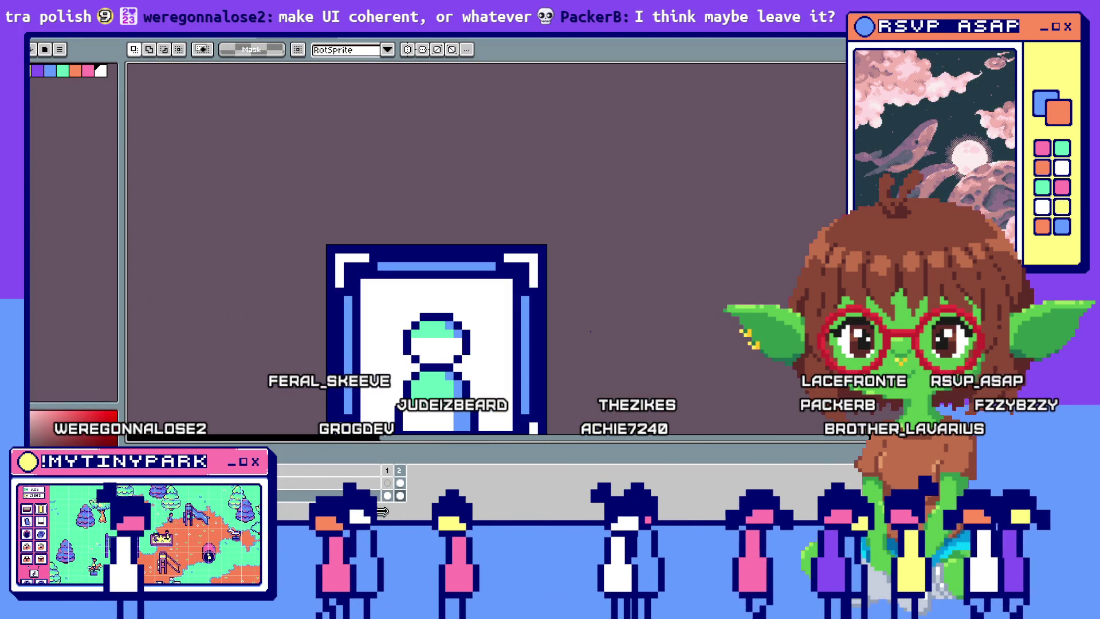
{"action": "scroll", "coordinate": [418, 250], "scroll_direction": "down", "scroll_amount": 3}
{"action": "left_click", "coordinate": [389, 484]}
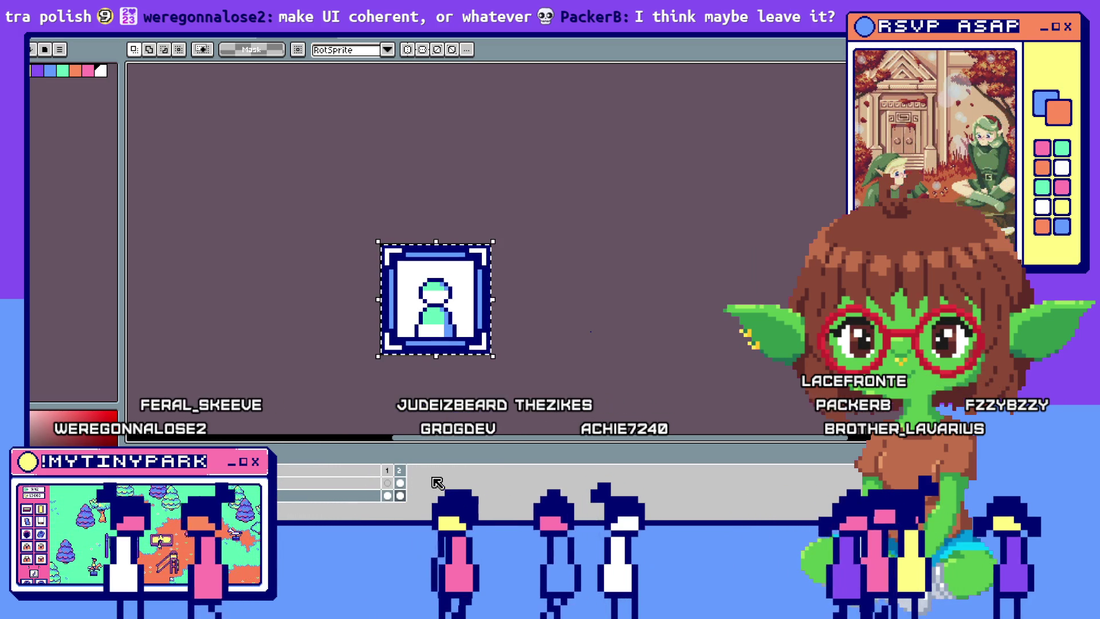
{"action": "key", "text": "alt+n"}
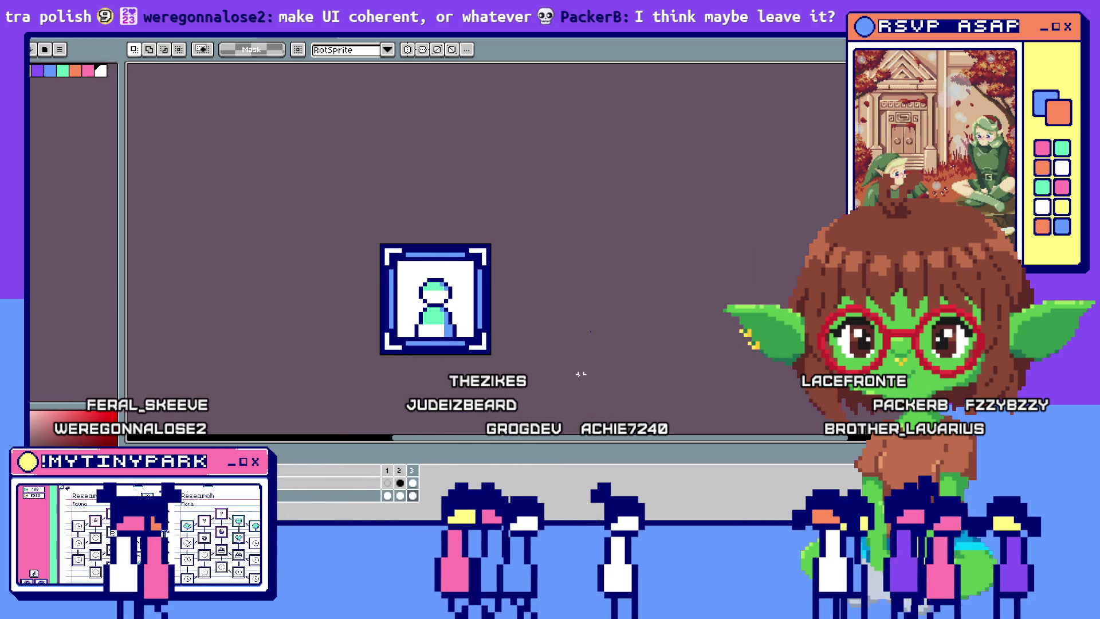
Step: Nudge the lower-right corner bracket upward and commit the move
{"action": "left_click_drag", "start_coordinate": [455, 319], "coordinate": [491, 355]}
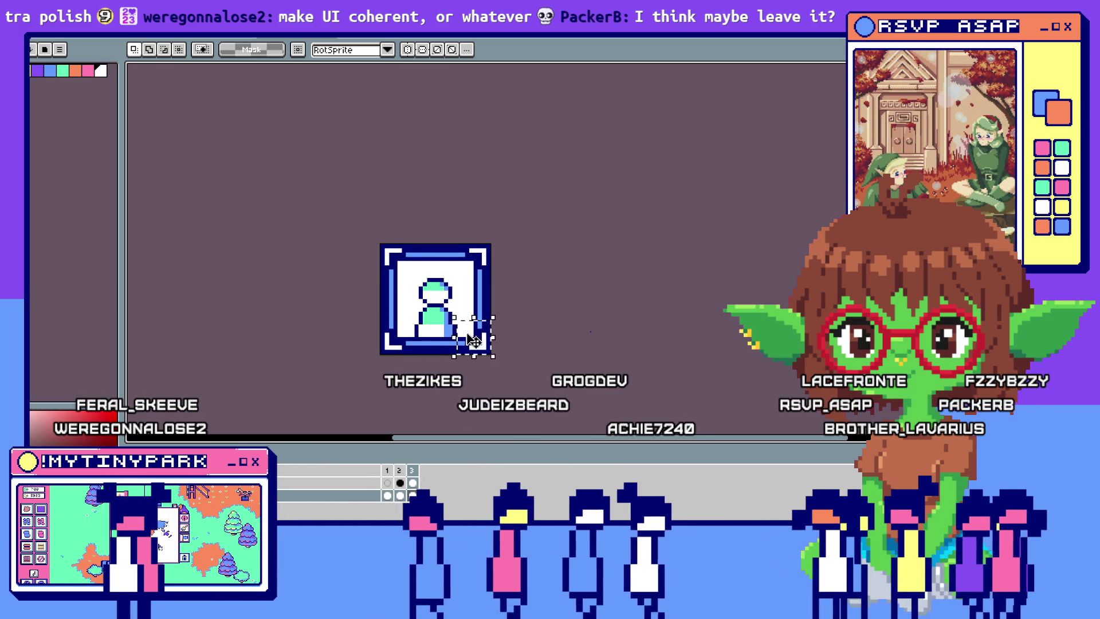
{"action": "scroll", "coordinate": [467, 335], "scroll_direction": "up", "scroll_amount": 1}
{"action": "key", "text": "Up"}
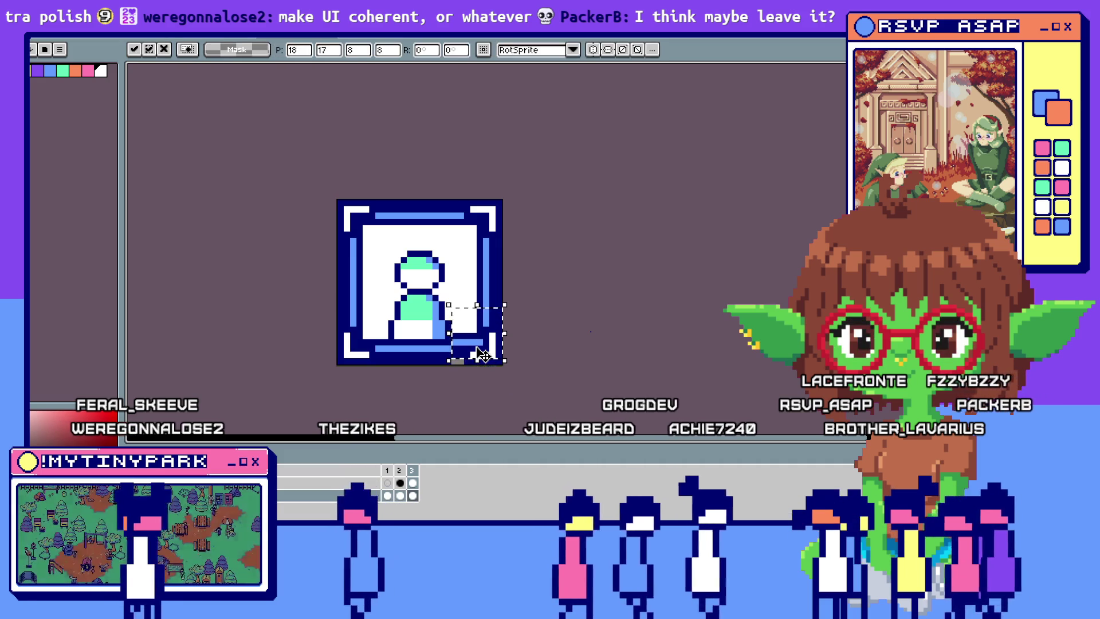
{"action": "key", "text": "ctrl+d"}
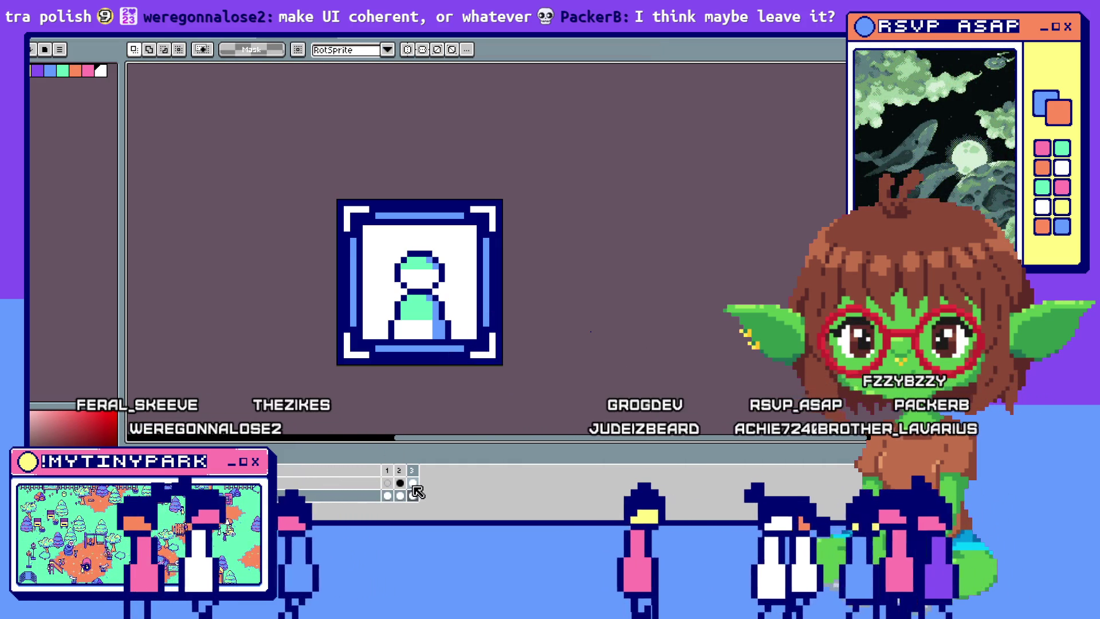
{"action": "key", "text": "ctrl+z"}
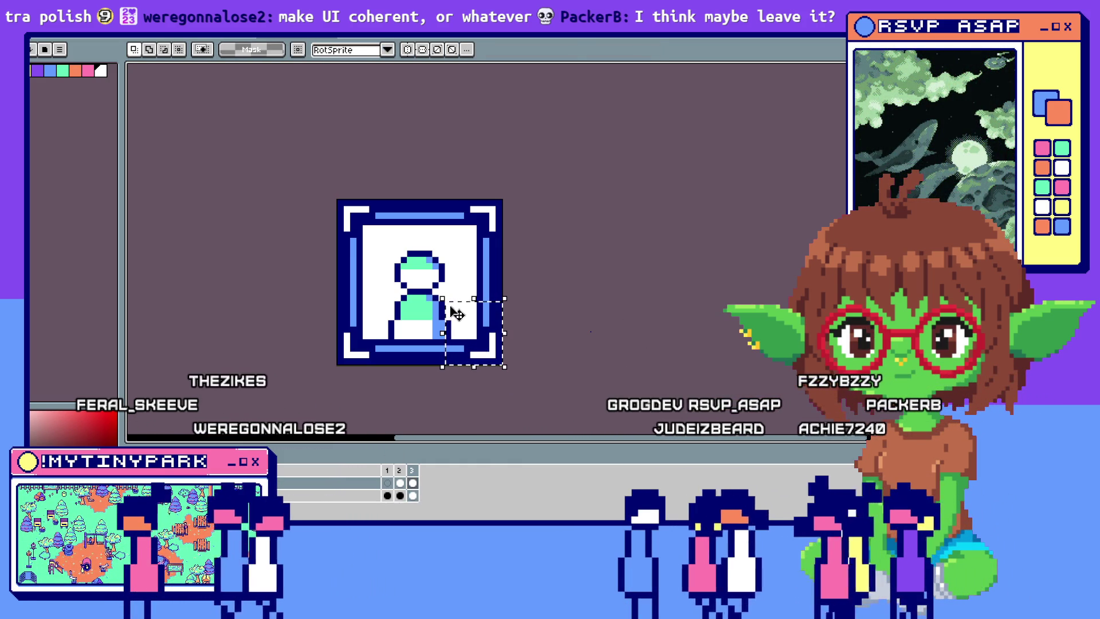
{"action": "key", "text": "Up"}
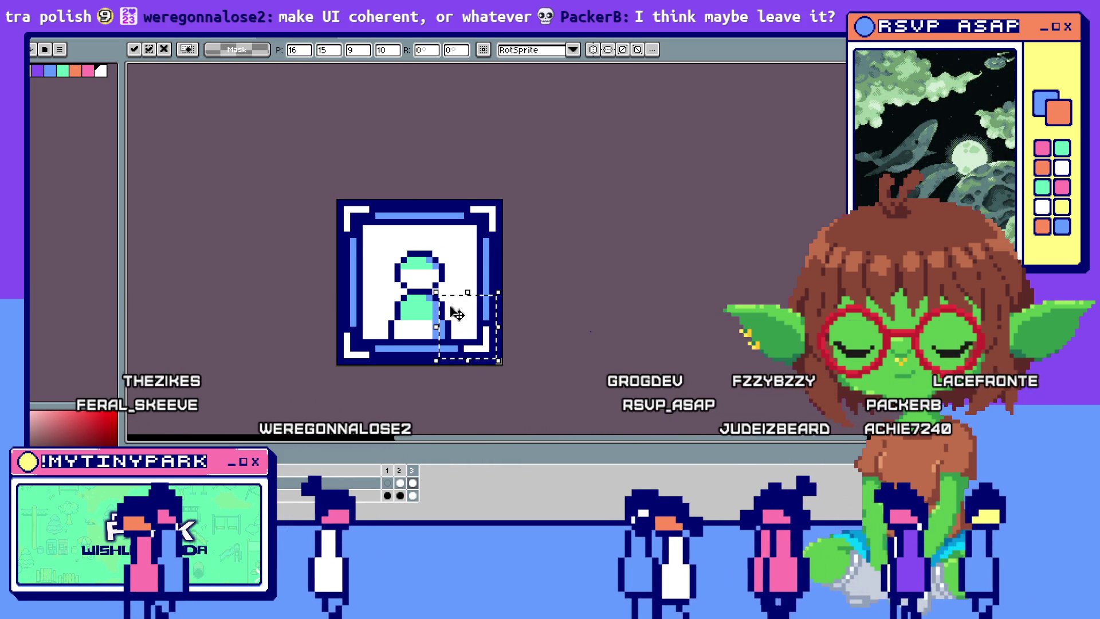
{"action": "key", "text": "ctrl+d"}
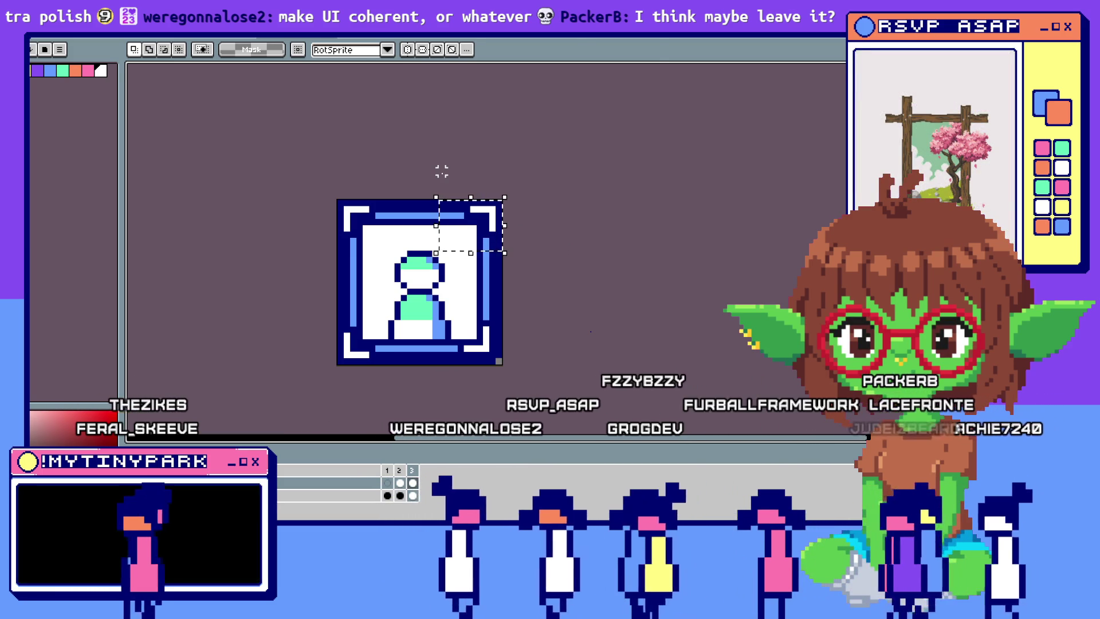
Step: Select the upper-left and lower-left corner brackets, then select animation frames 2 and 3
{"action": "key", "text": "ctrl+v"}
{"action": "left_click_drag", "start_coordinate": [335, 198], "coordinate": [384, 265]}
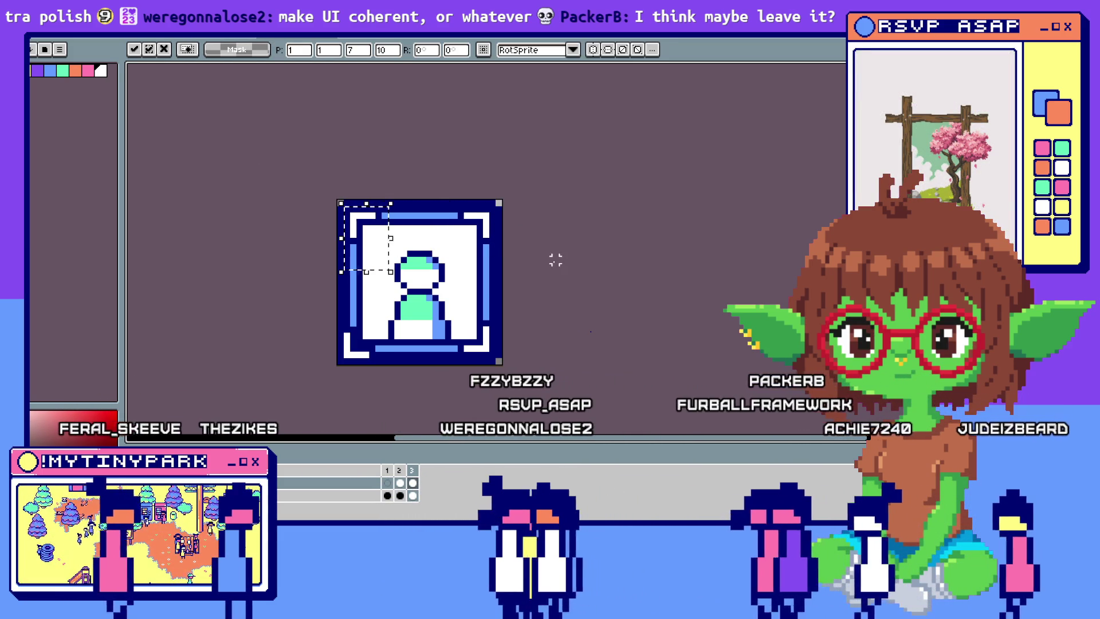
{"action": "left_click_drag", "start_coordinate": [338, 317], "coordinate": [392, 399]}
{"action": "key", "text": "ctrl+d"}
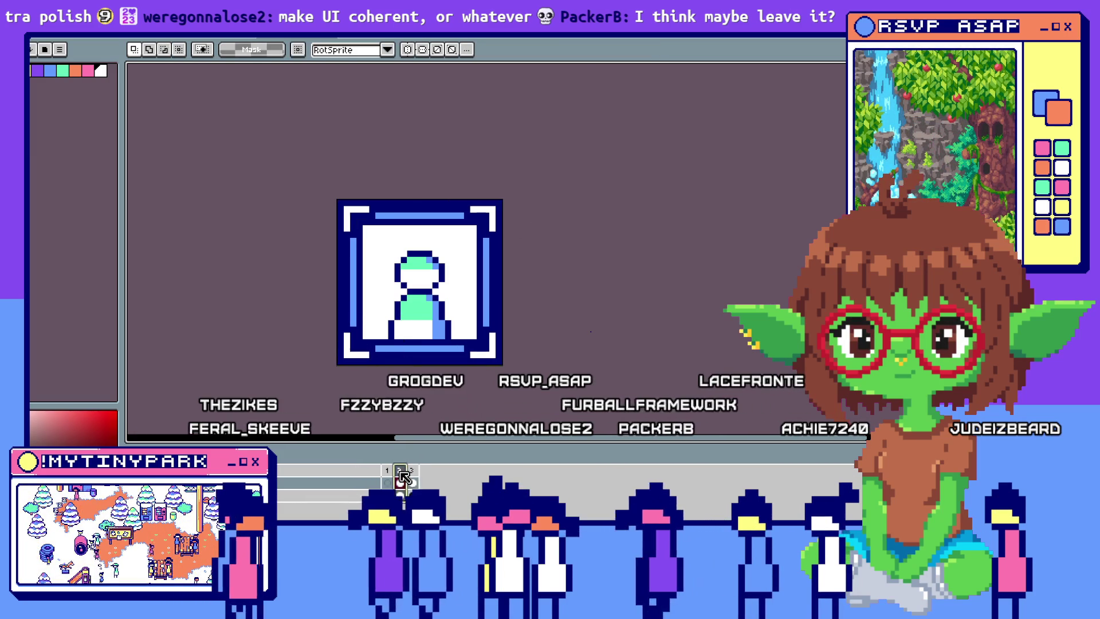
{"action": "mouse_move", "coordinate": [401, 471]}
{"action": "left_mouse_down"}
{"action": "mouse_move", "coordinate": [413, 482]}
{"action": "mouse_move", "coordinate": [416, 473]}
{"action": "left_mouse_up"}
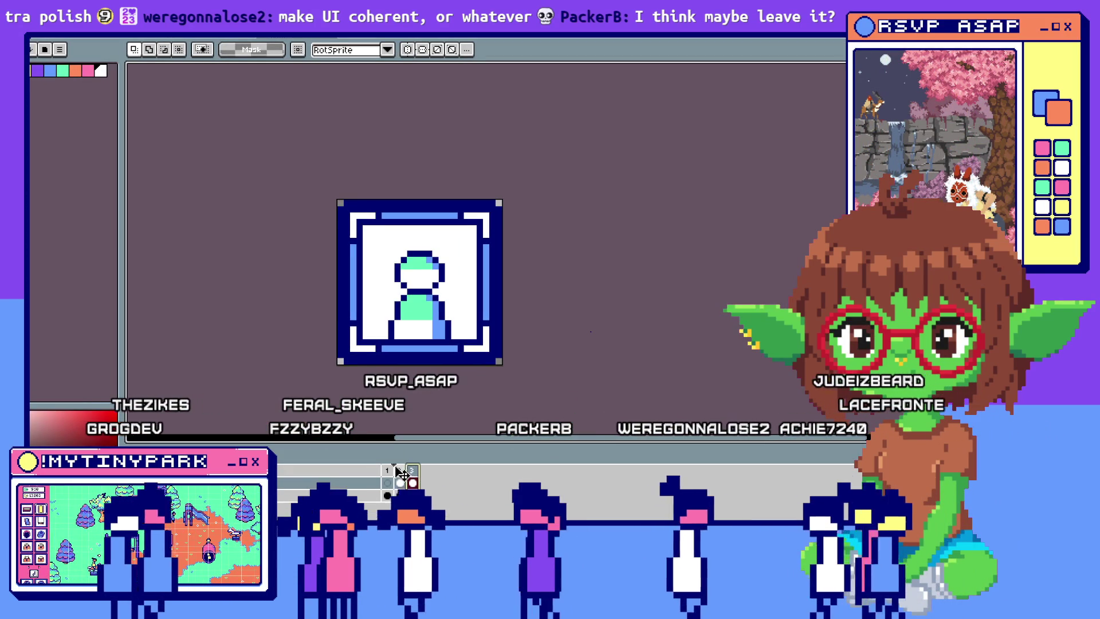
Step: Give frames 2–3 of spr_janitor_tab a 400 ms duration in Frame Properties
{"action": "left_click", "coordinate": [418, 478]}
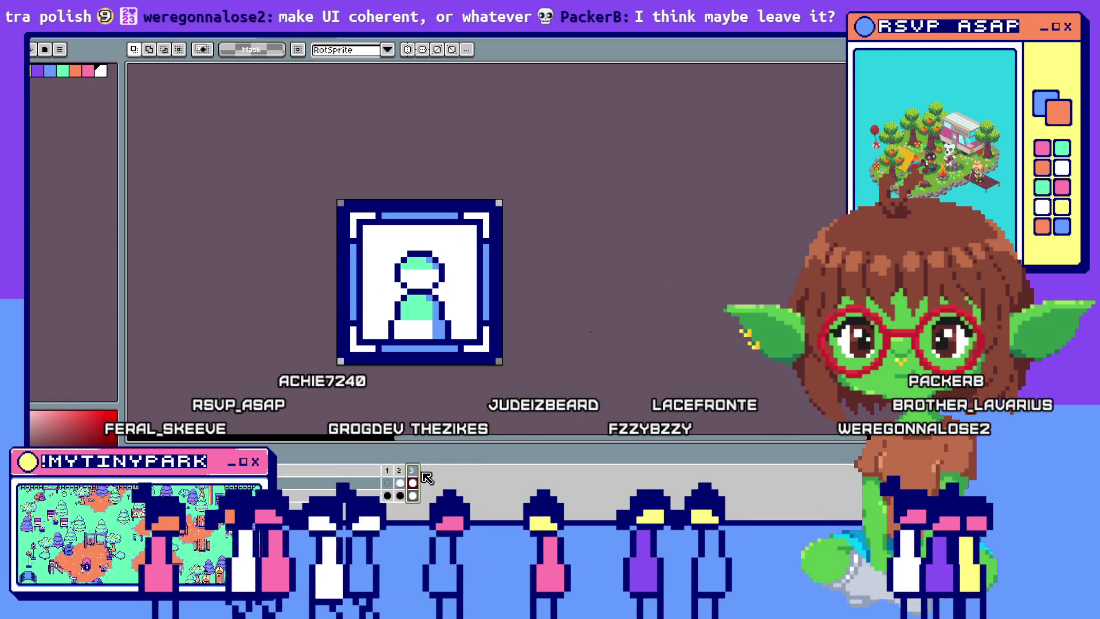
{"action": "key", "text": "Right"}
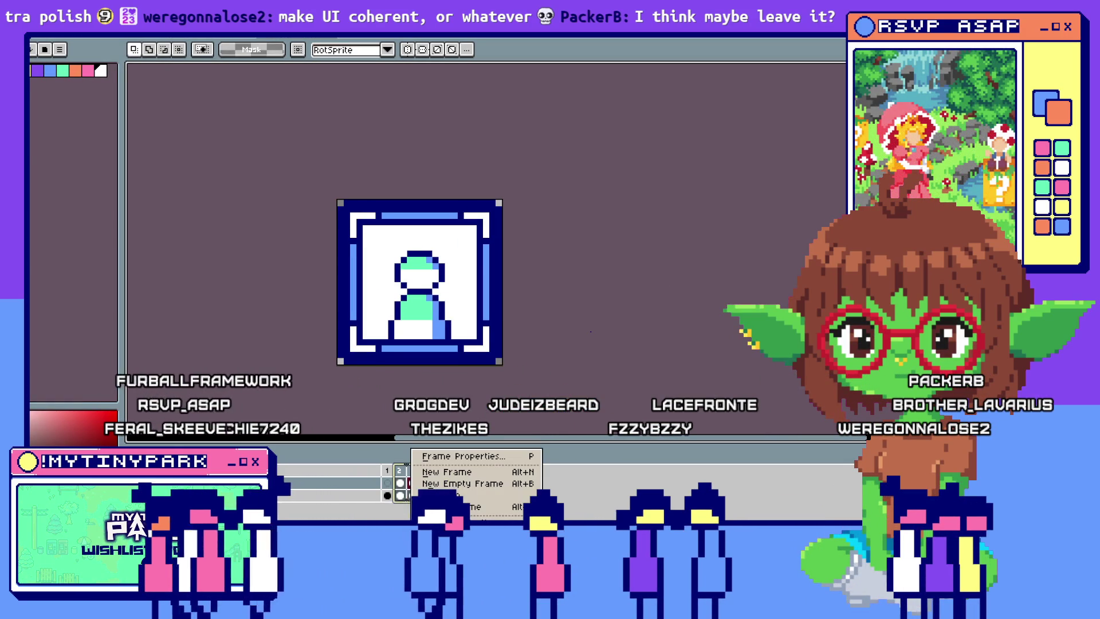
{"action": "left_click", "coordinate": [449, 458]}
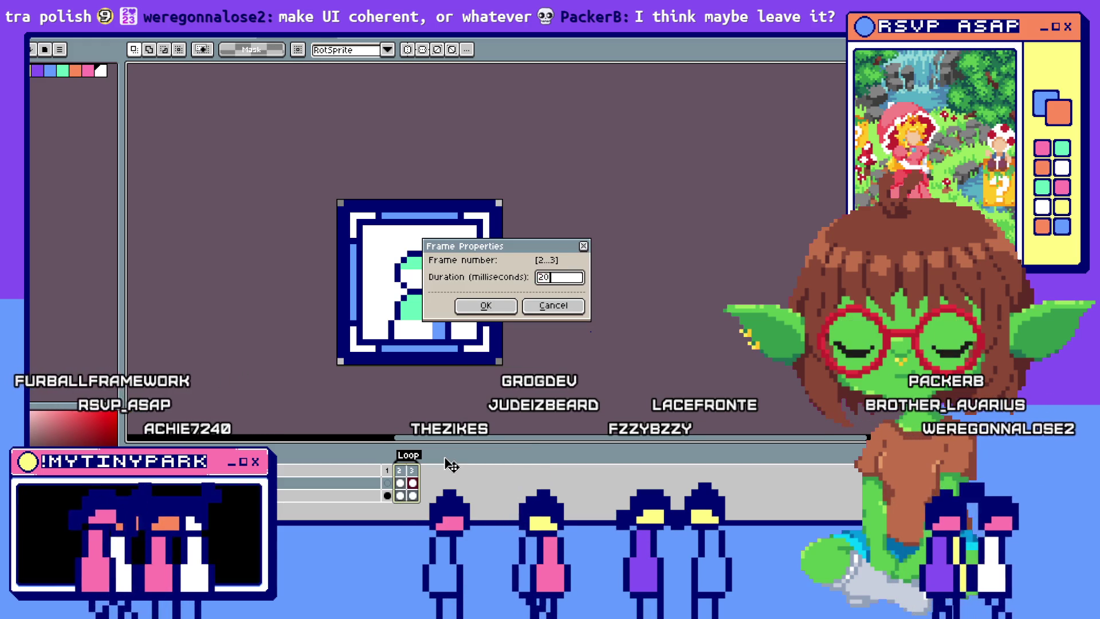
{"action": "key", "text": "Return"}
{"action": "key", "text": "Left"}
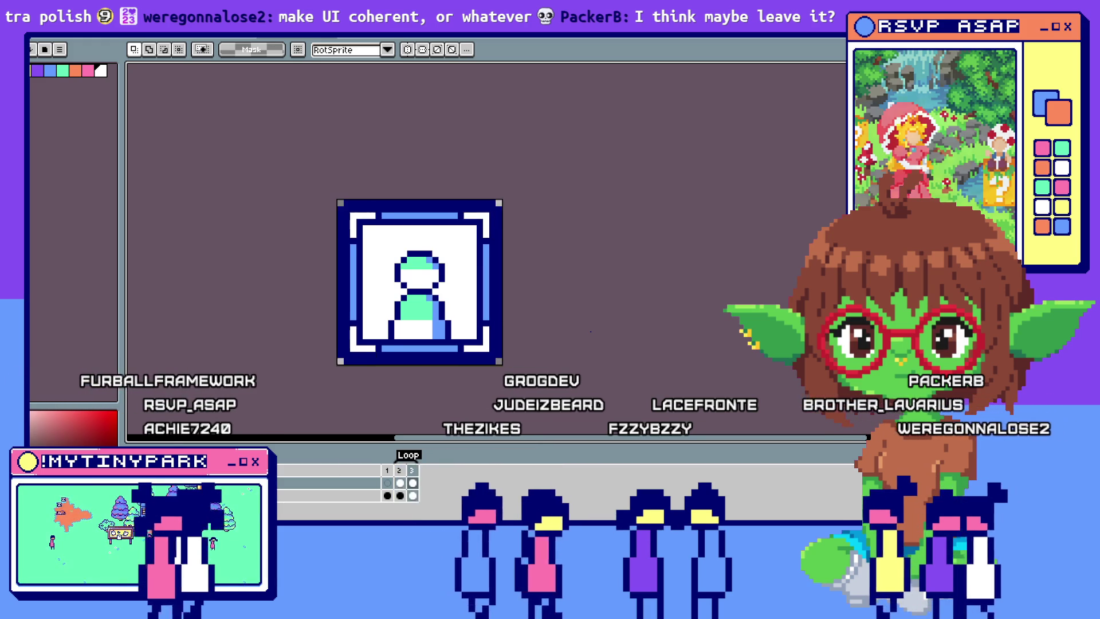
{"action": "right_click", "coordinate": [399, 469]}
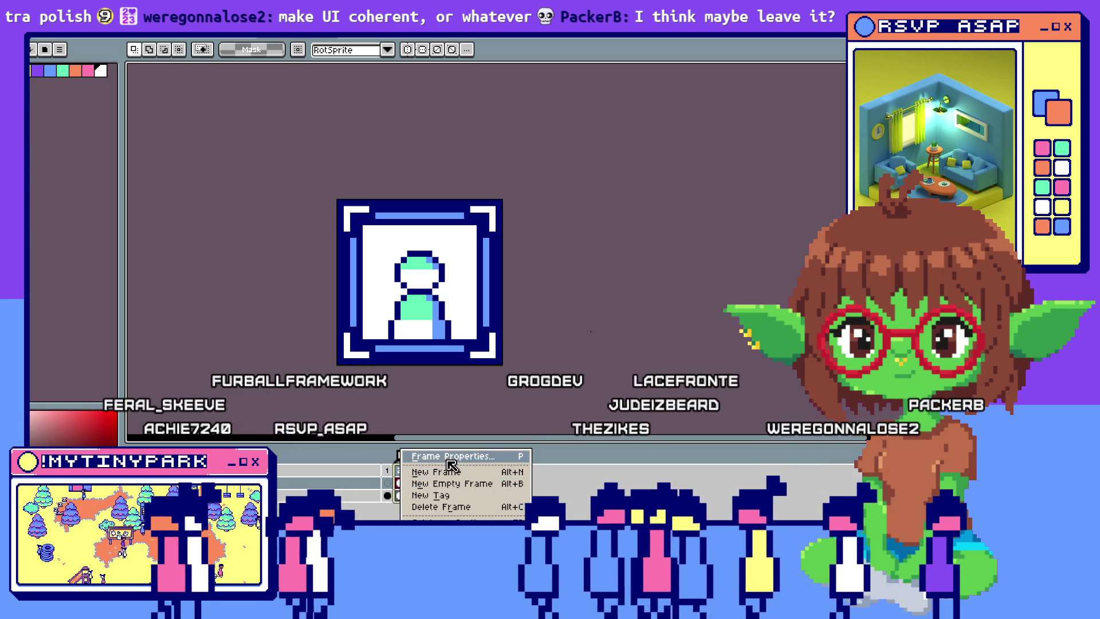
{"action": "left_click", "coordinate": [452, 457]}
{"action": "type", "text": "400"}
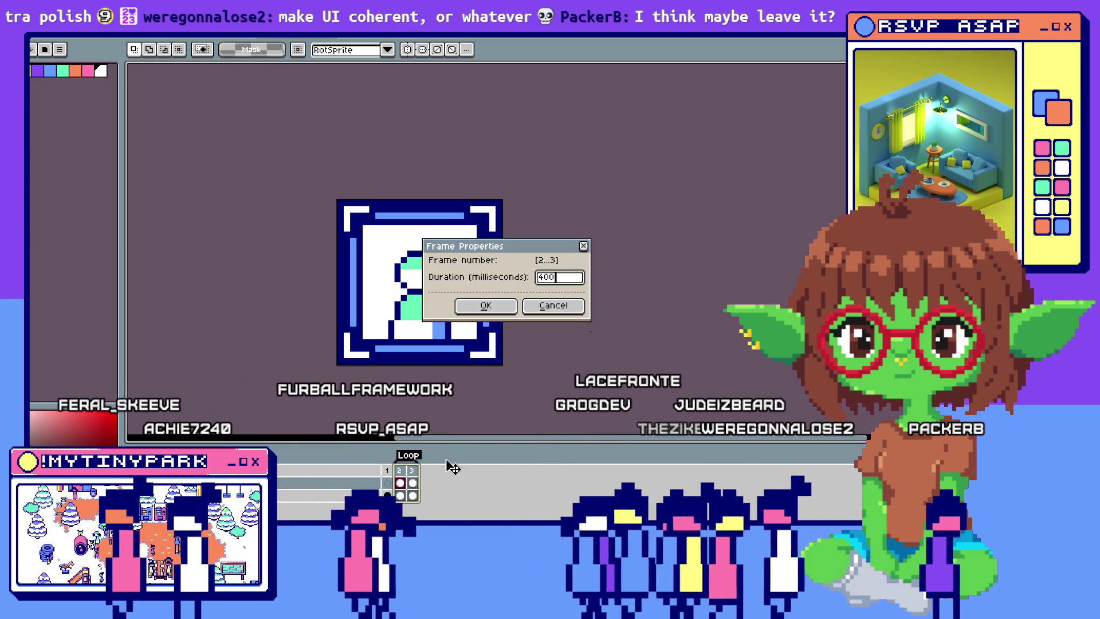
{"action": "key", "text": "Return"}
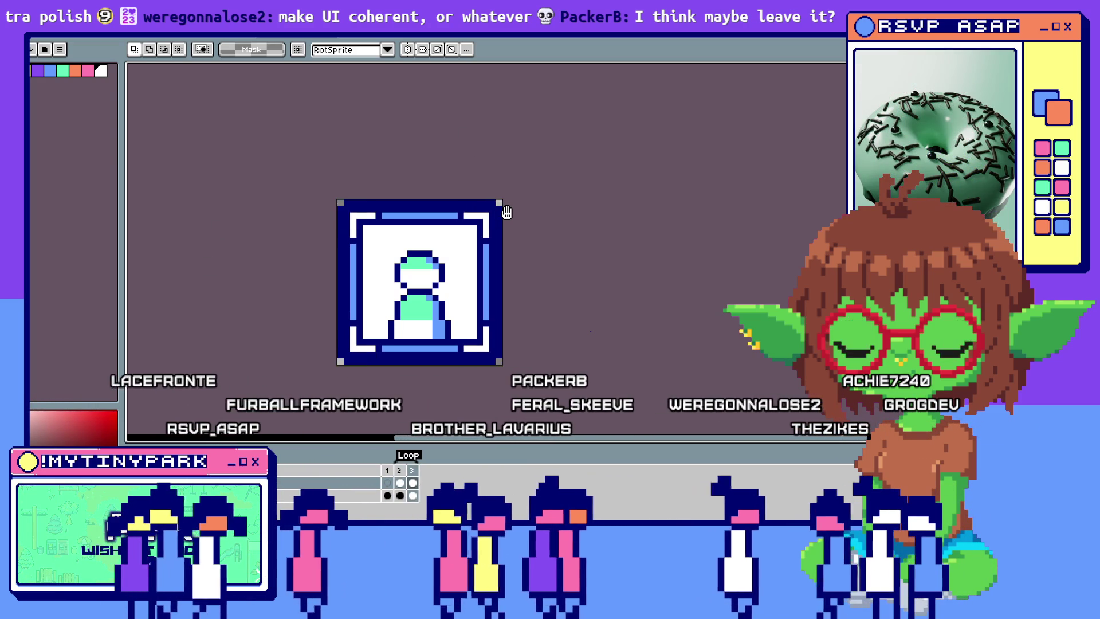
Step: In the running game, switch the hiring panel between Scientists and Janitors several times
{"action": "scroll", "coordinate": [586, 270], "scroll_direction": "down", "scroll_amount": 5}
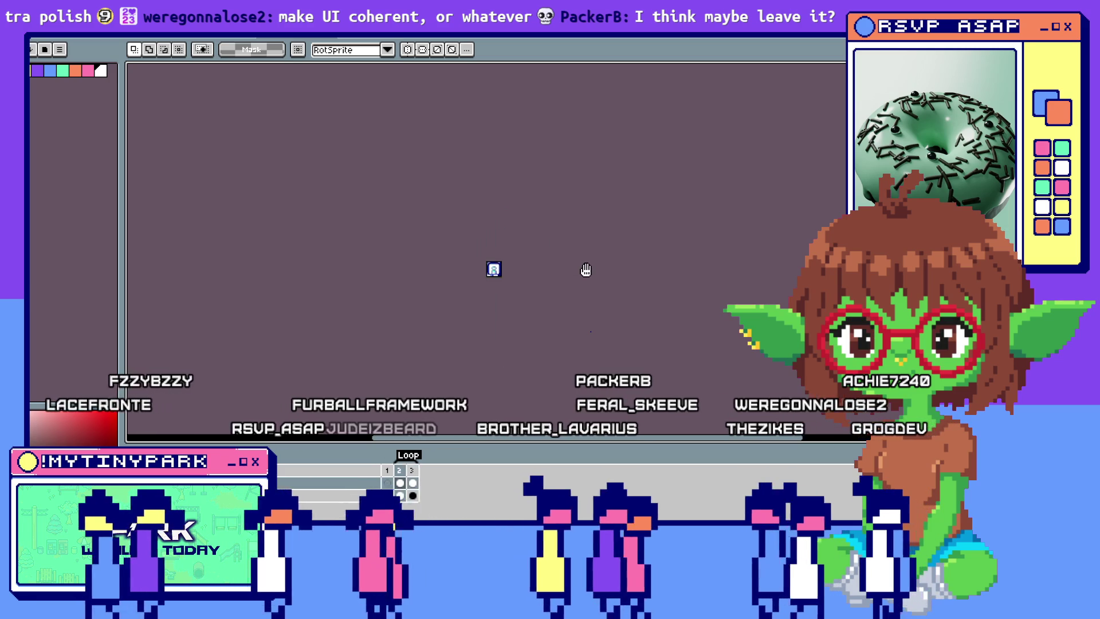
{"action": "scroll", "coordinate": [585, 269], "scroll_direction": "up", "scroll_amount": 2}
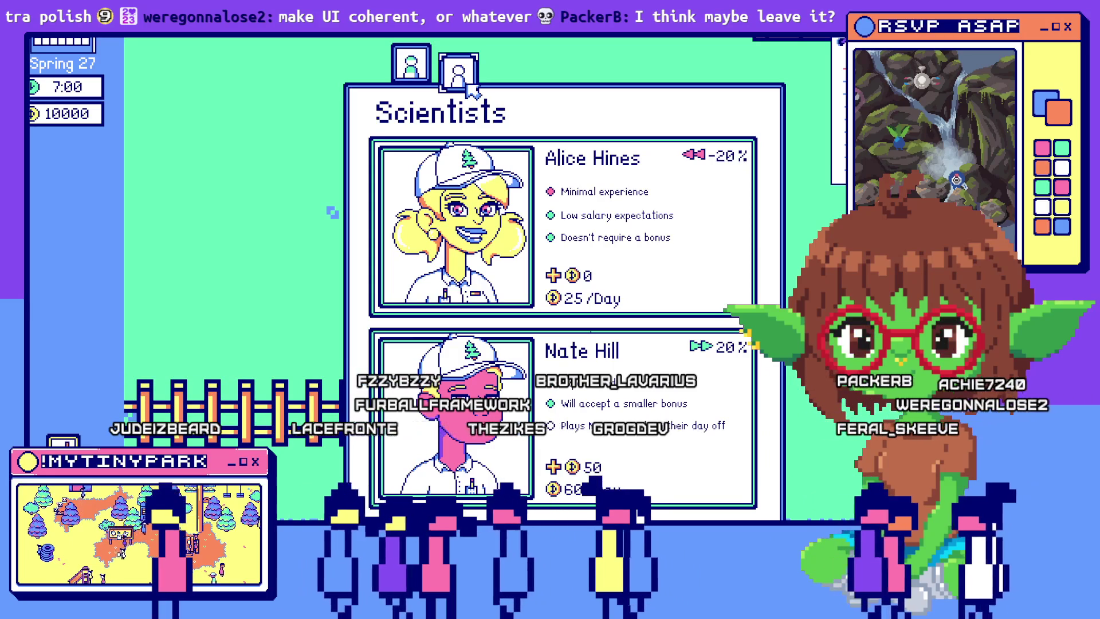
{"action": "left_click", "coordinate": [458, 79]}
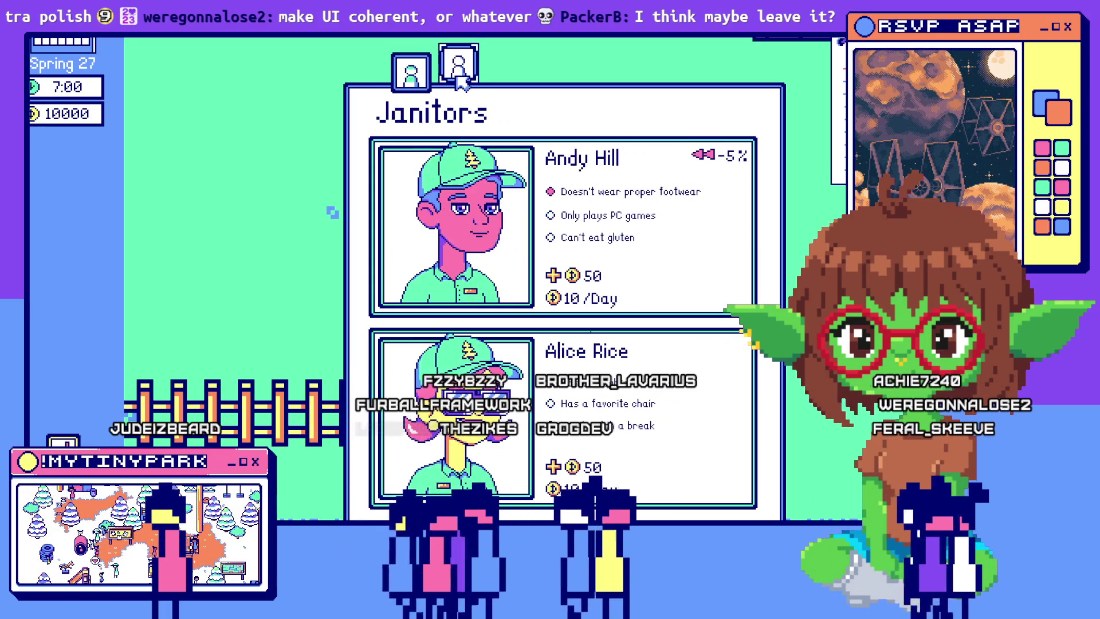
{"action": "left_click", "coordinate": [429, 79]}
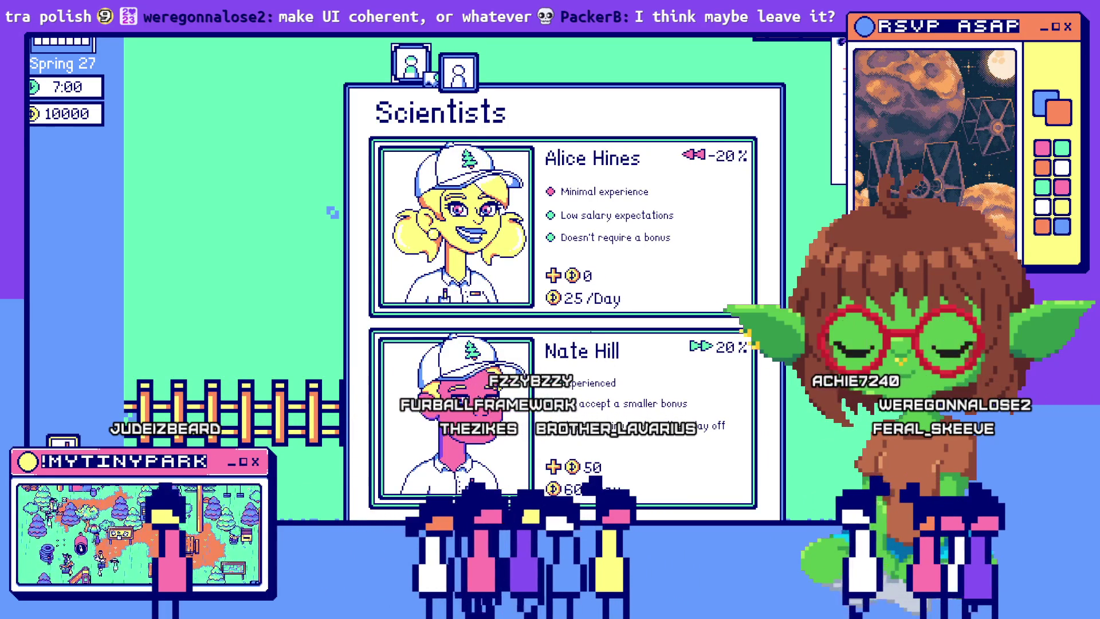
{"action": "left_click", "coordinate": [430, 79]}
{"action": "left_click", "coordinate": [458, 79]}
{"action": "left_click", "coordinate": [458, 78]}
{"action": "left_click", "coordinate": [458, 78]}
{"action": "left_click", "coordinate": [458, 78]}
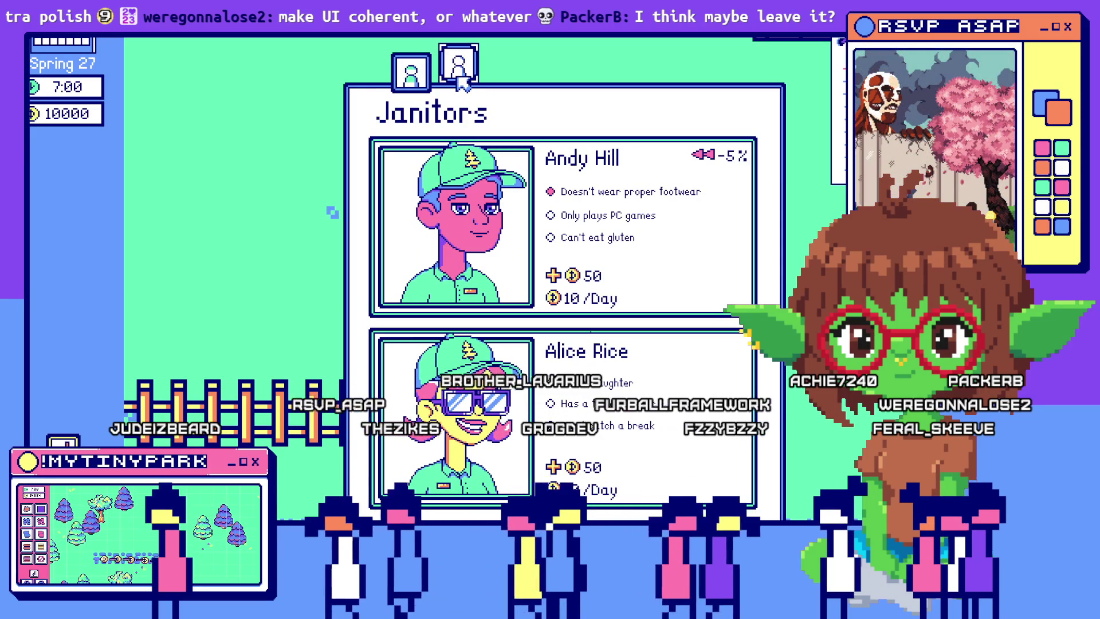
Step: Toggle the Scientists and Janitors tabs again to check the bracket animation, then return to Aseprite
{"action": "left_click", "coordinate": [409, 71]}
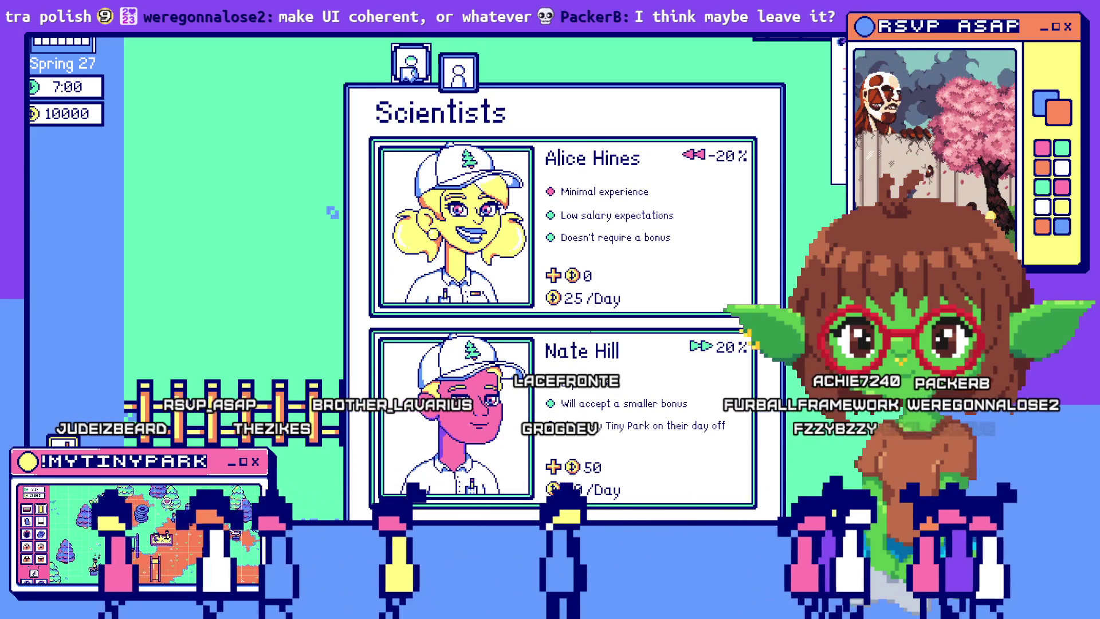
{"action": "left_click", "coordinate": [409, 71]}
{"action": "left_click", "coordinate": [416, 71]}
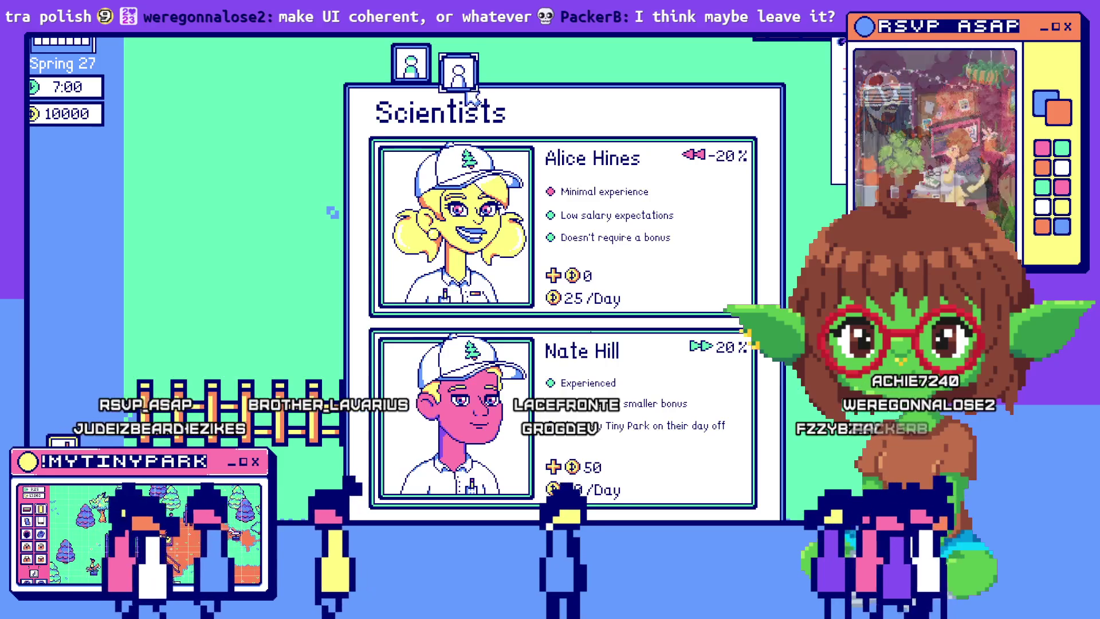
{"action": "left_click", "coordinate": [423, 72]}
{"action": "left_click", "coordinate": [427, 75]}
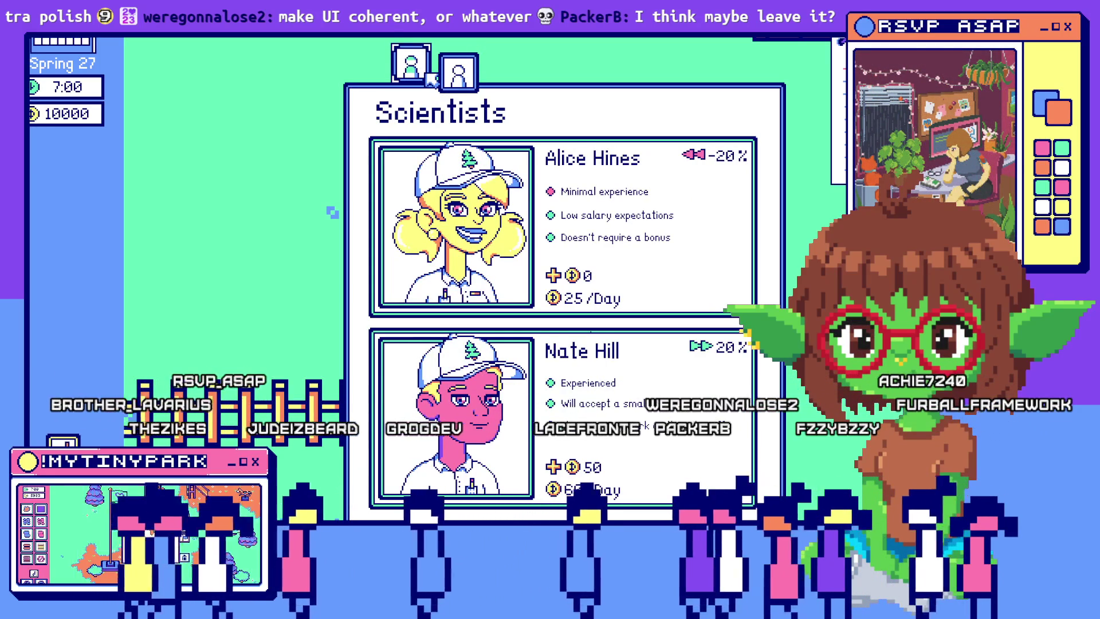
{"action": "left_click", "coordinate": [457, 73]}
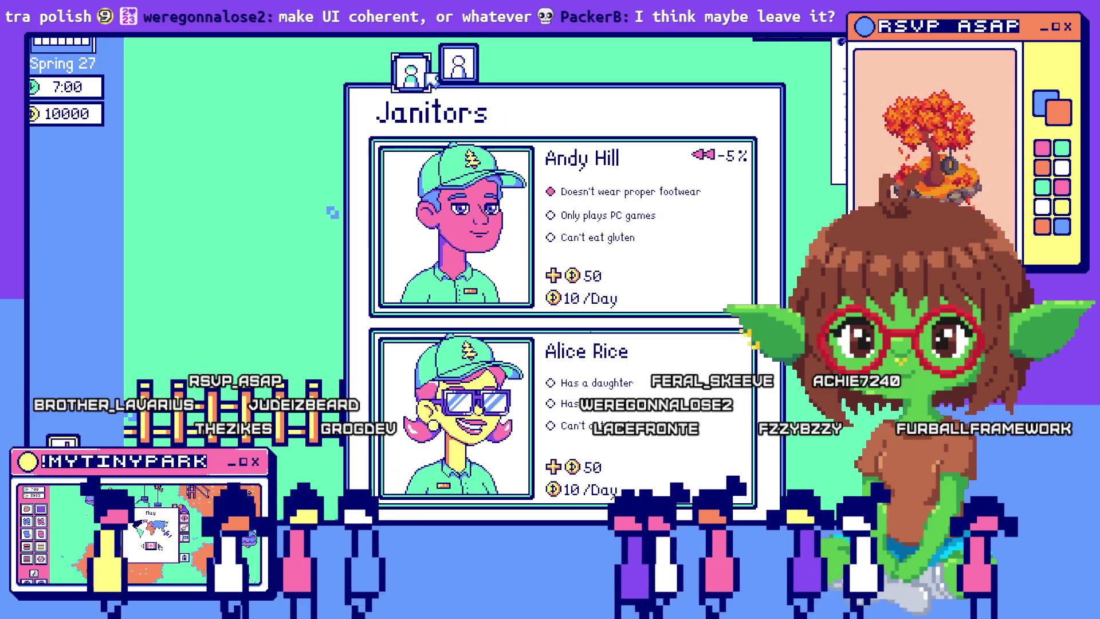
{"action": "left_click", "coordinate": [411, 68]}
{"action": "left_click", "coordinate": [458, 73]}
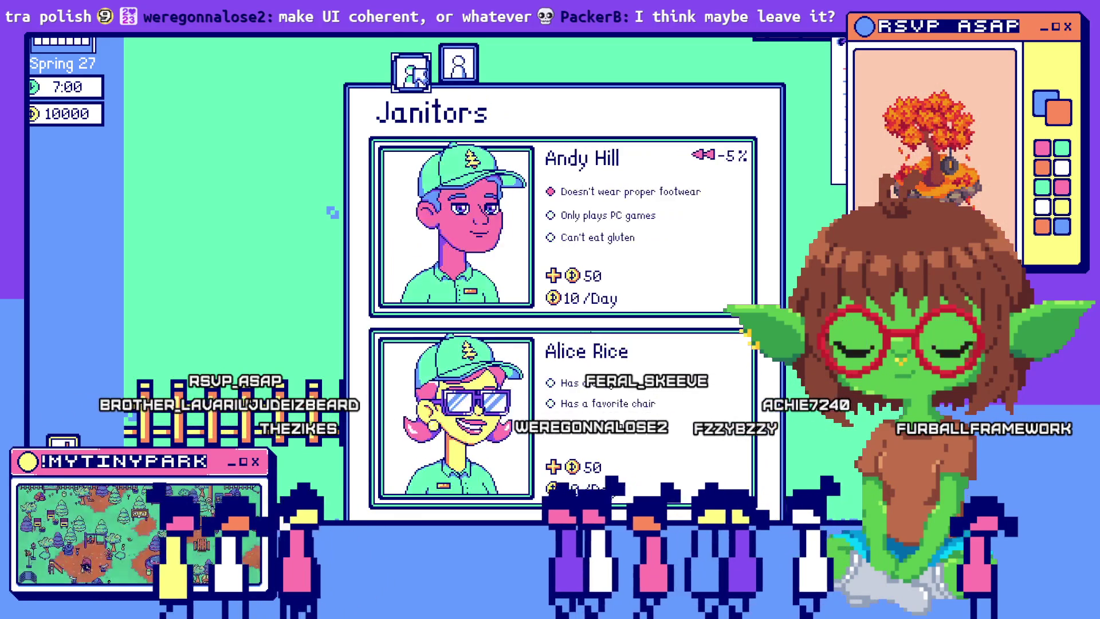
{"action": "left_click", "coordinate": [412, 67]}
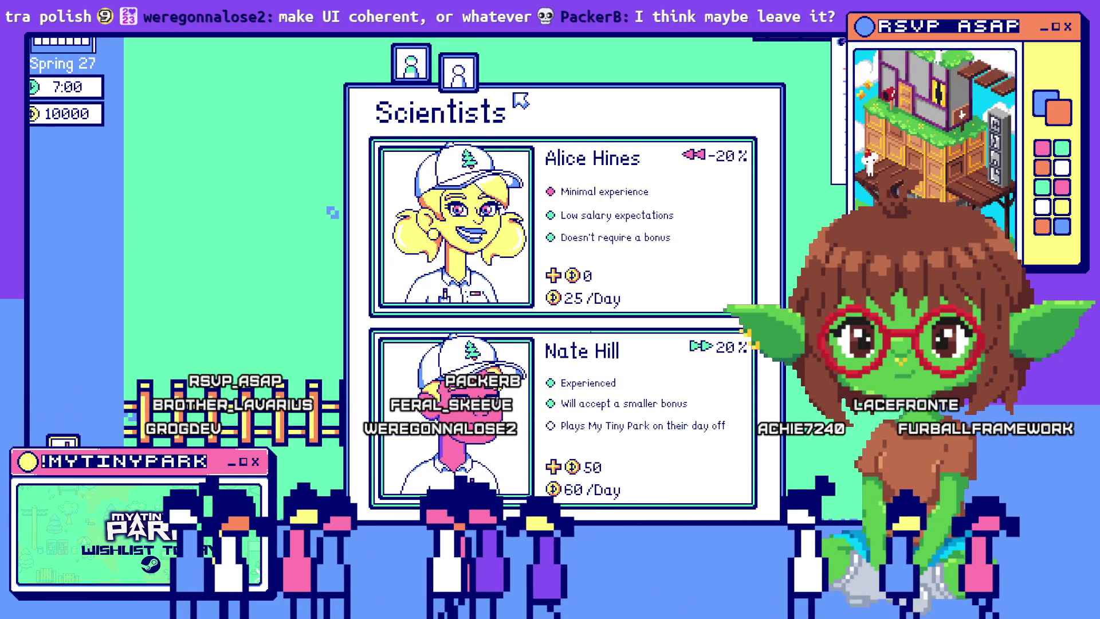
{"action": "key", "text": "alt+Tab"}
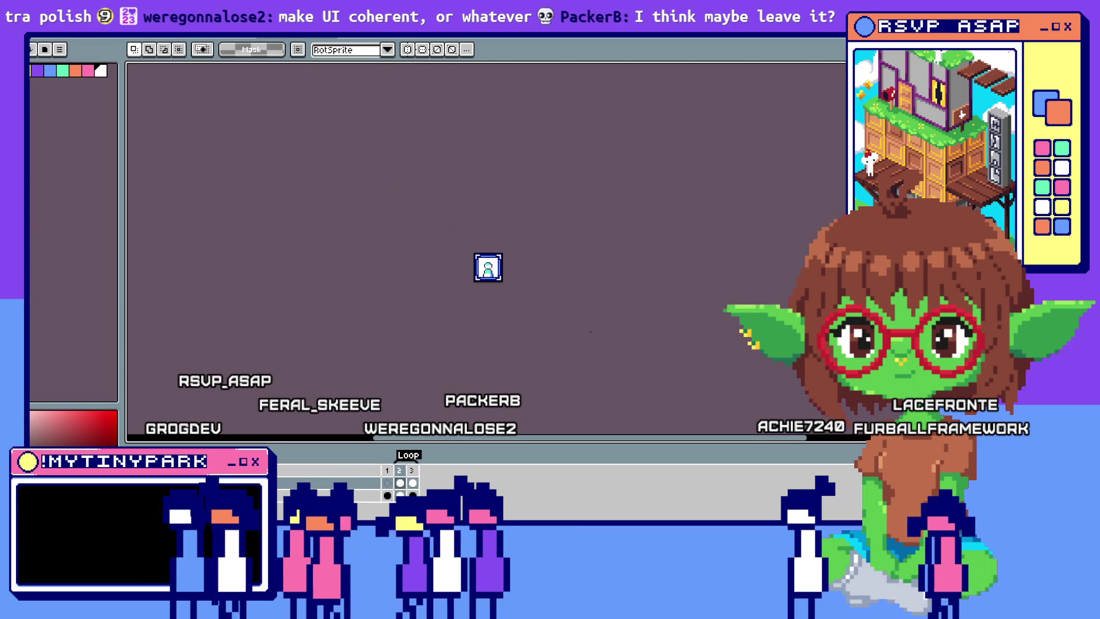
Step: Bring the GameMaker IDE's Debugger workspace and output log to the front
{"action": "key", "text": "alt+Tab"}
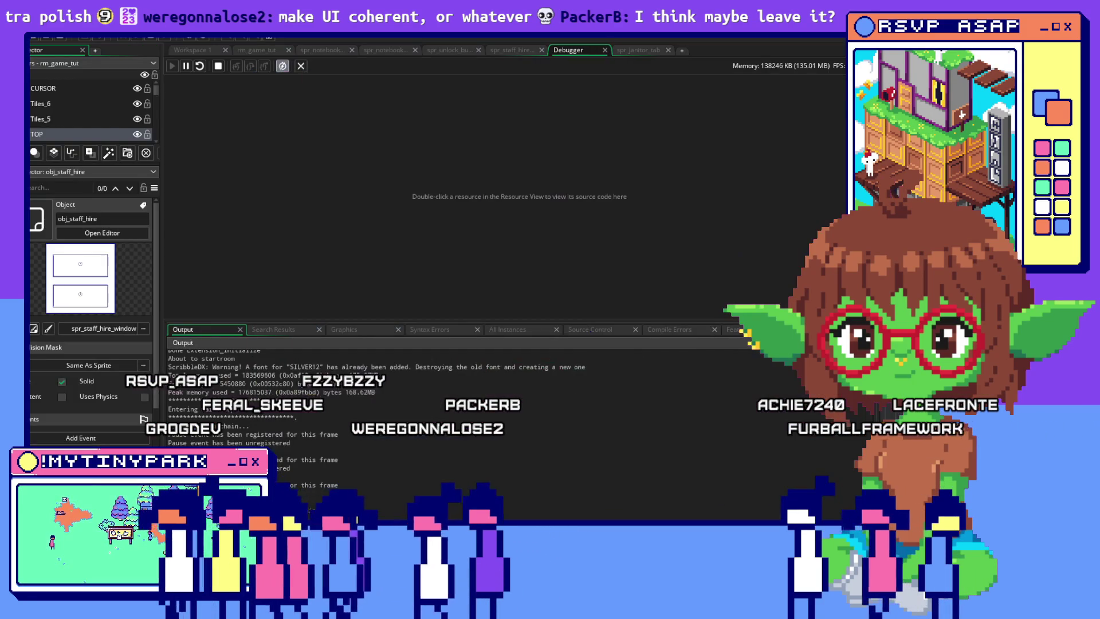
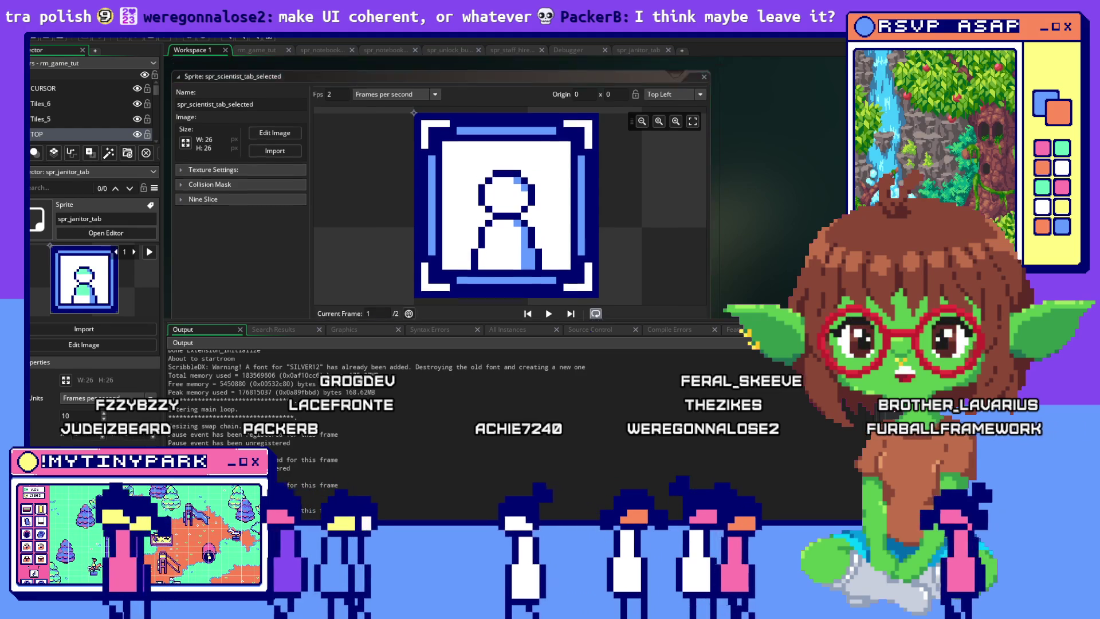
Step: Close the spr_scientist_tab_selected and spr_janitor_tab previews to return to obj_button_janitor_tab's Step code
{"action": "left_click", "coordinate": [704, 63]}
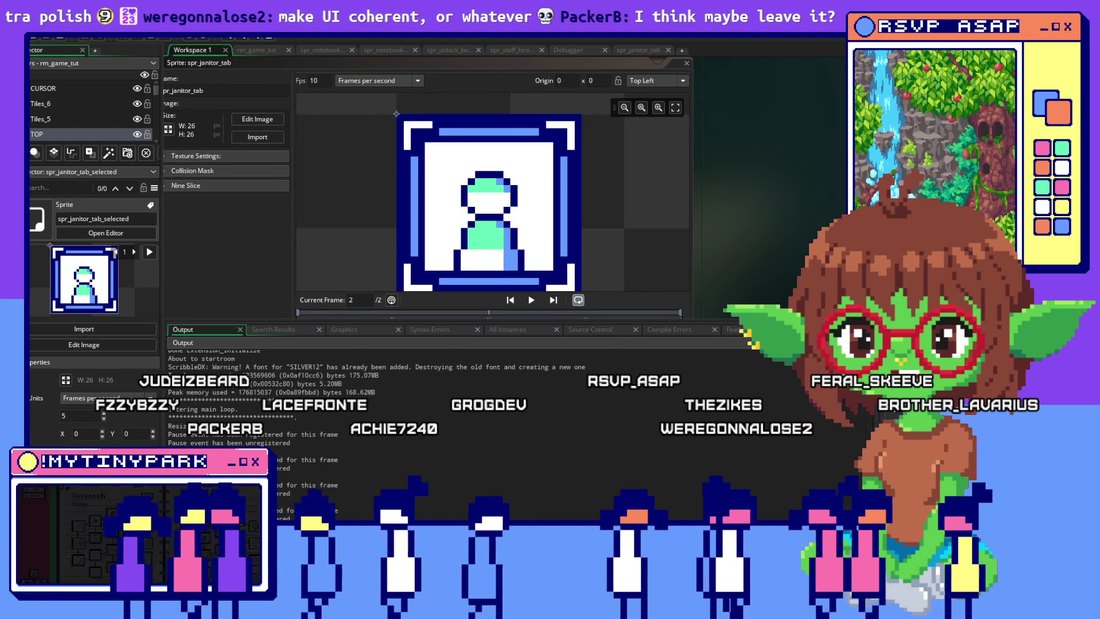
{"action": "left_click", "coordinate": [686, 63]}
{"action": "left_click", "coordinate": [787, 147]}
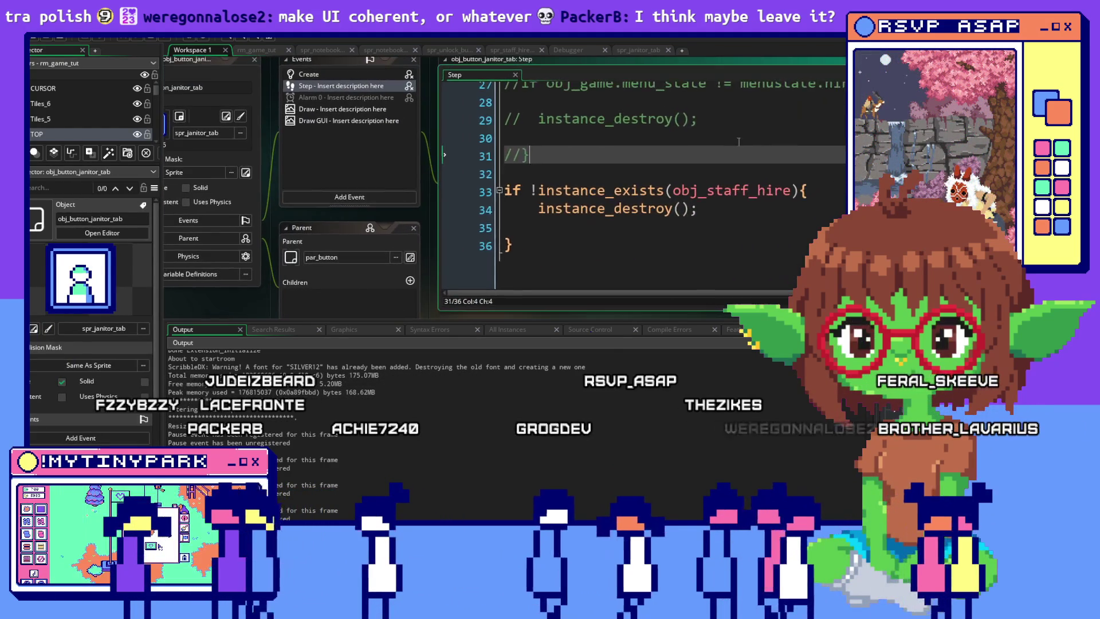
Step: Look over the janitor tab button's Step and Draw GUI code
{"action": "scroll", "coordinate": [739, 142], "scroll_direction": "up", "scroll_amount": 9}
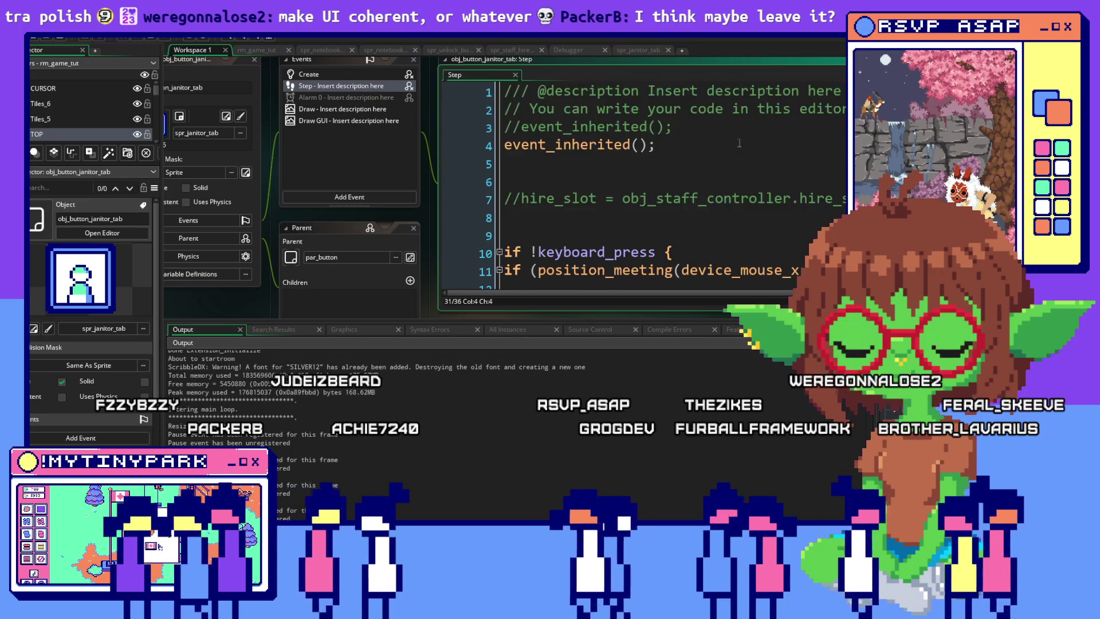
{"action": "left_click", "coordinate": [659, 144]}
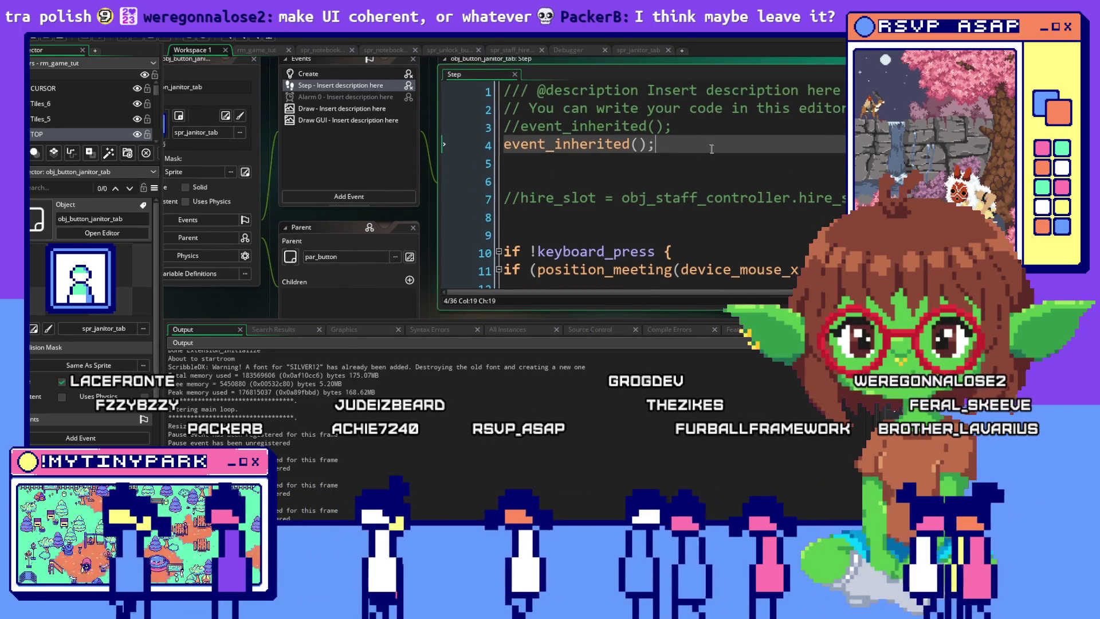
{"action": "scroll", "coordinate": [658, 135], "scroll_direction": "down", "scroll_amount": 1}
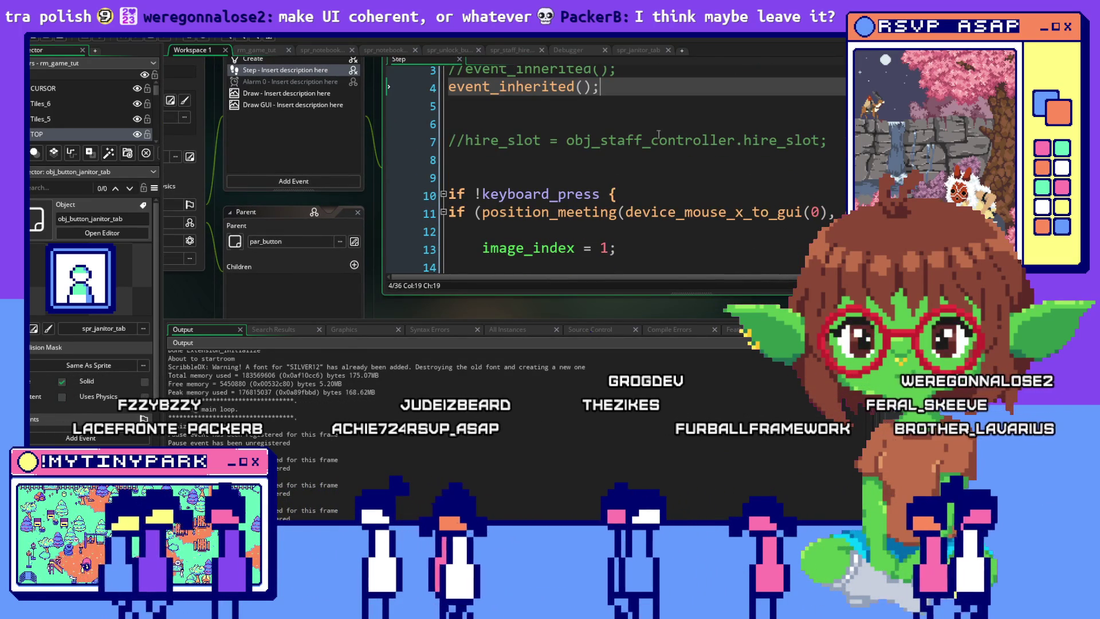
{"action": "scroll", "coordinate": [659, 135], "scroll_direction": "down", "scroll_amount": 2}
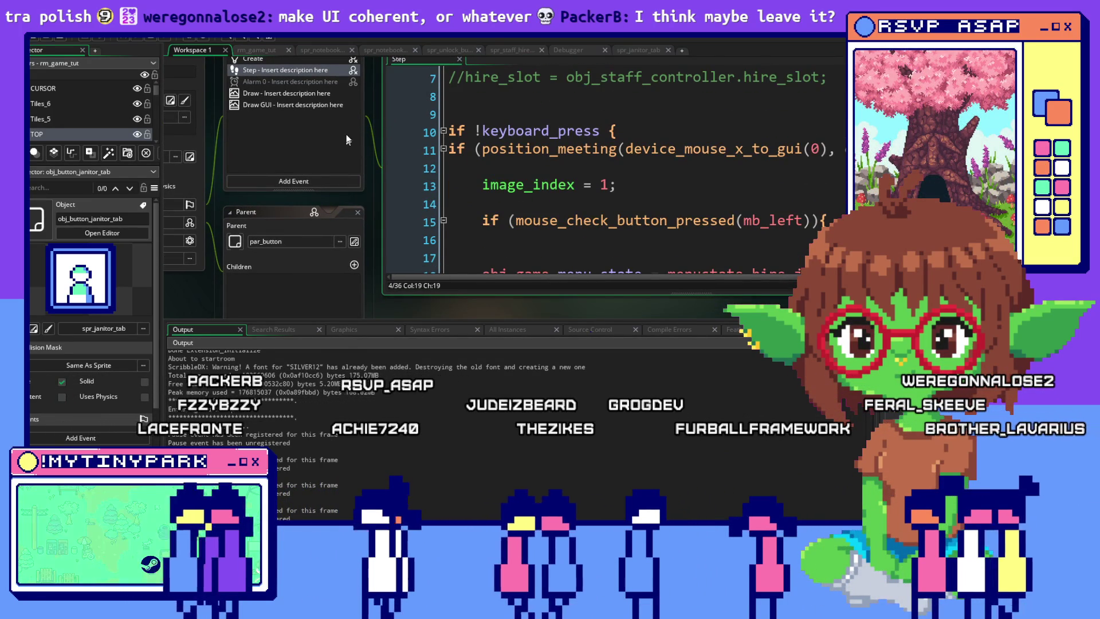
{"action": "left_click", "coordinate": [320, 105]}
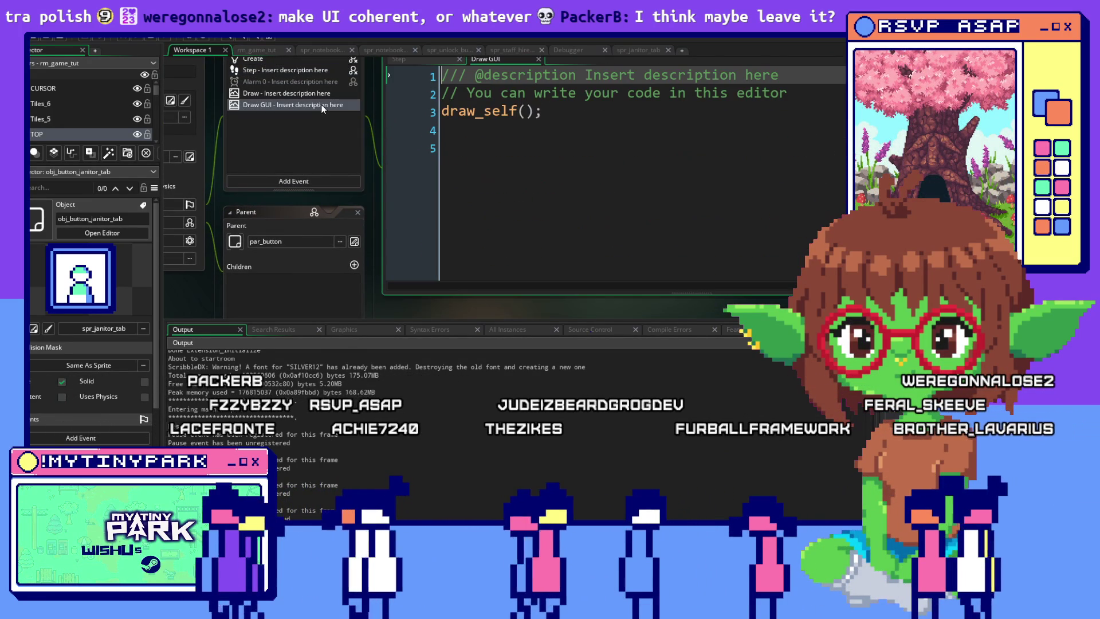
{"action": "left_click", "coordinate": [254, 71]}
{"action": "scroll", "coordinate": [743, 198], "scroll_direction": "down", "scroll_amount": 1}
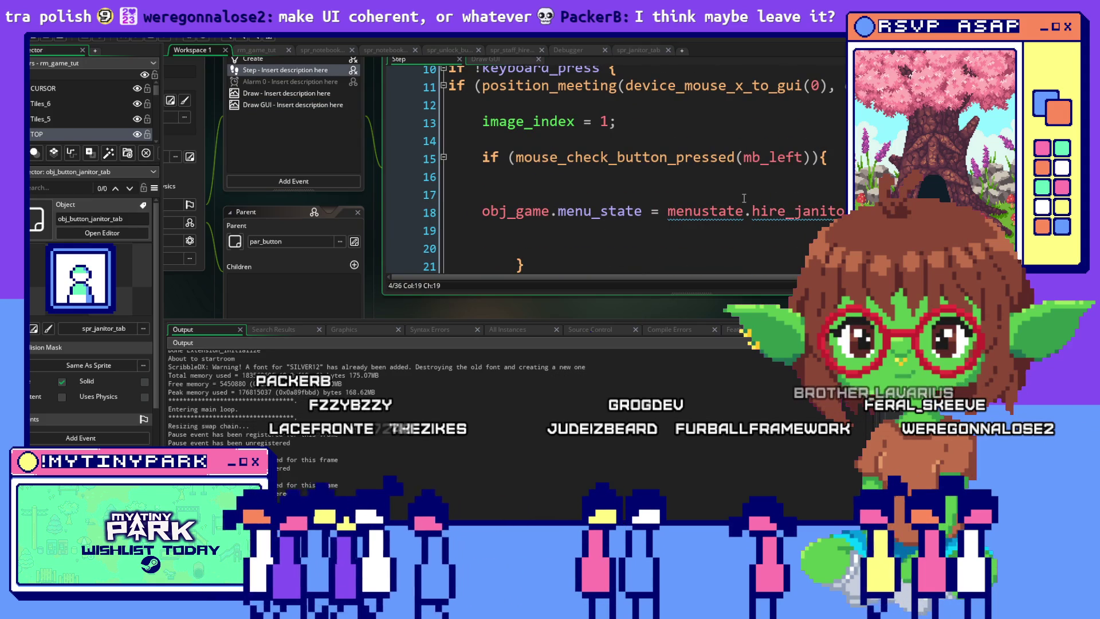
{"action": "scroll", "coordinate": [743, 197], "scroll_direction": "down", "scroll_amount": 1}
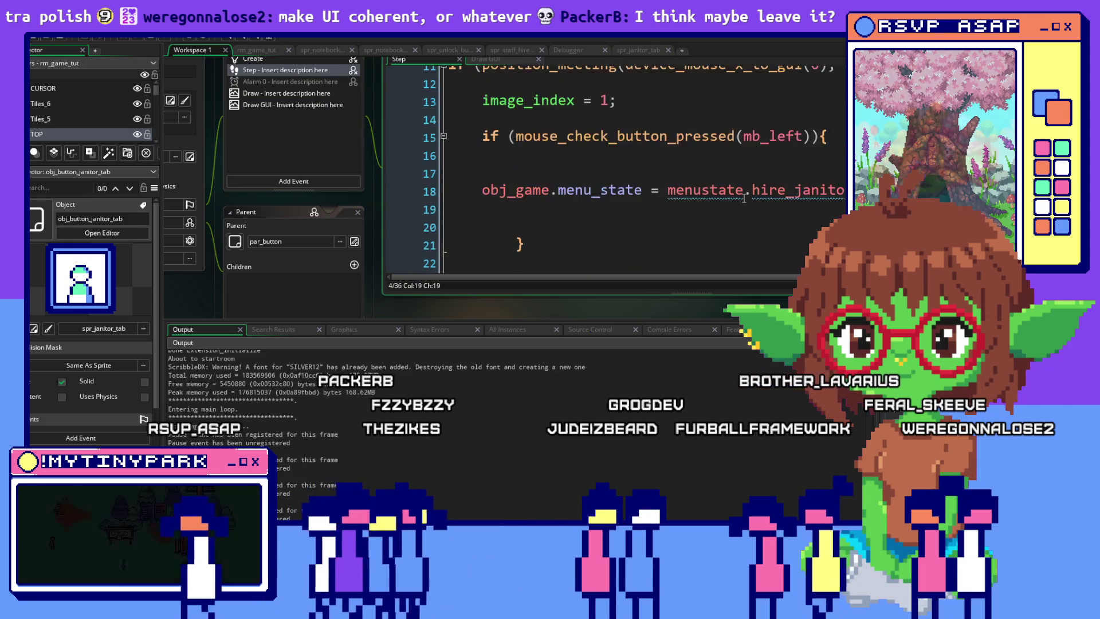
{"action": "scroll", "coordinate": [636, 164], "scroll_direction": "up", "scroll_amount": 2}
Step: Replace line 13's image_index = 1 with sprite_index = spr_janitor_tab_selected;
{"action": "mouse_move", "coordinate": [637, 164]}
{"action": "left_mouse_down"}
{"action": "mouse_move", "coordinate": [450, 162]}
{"action": "mouse_move", "coordinate": [504, 167]}
{"action": "left_mouse_up"}
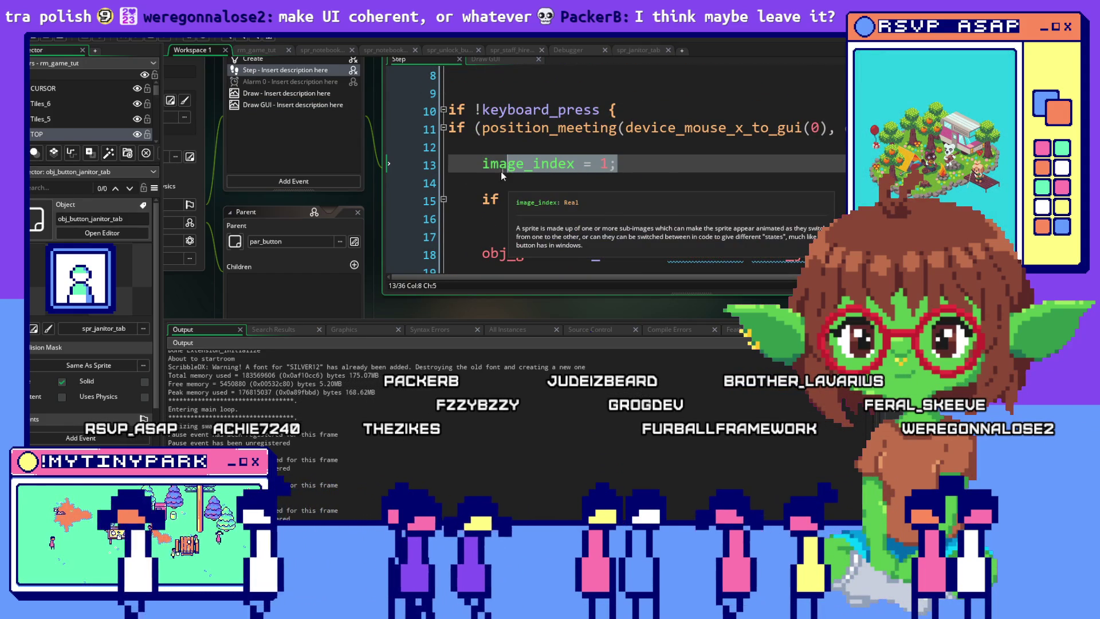
{"action": "type", "text": "spri"}
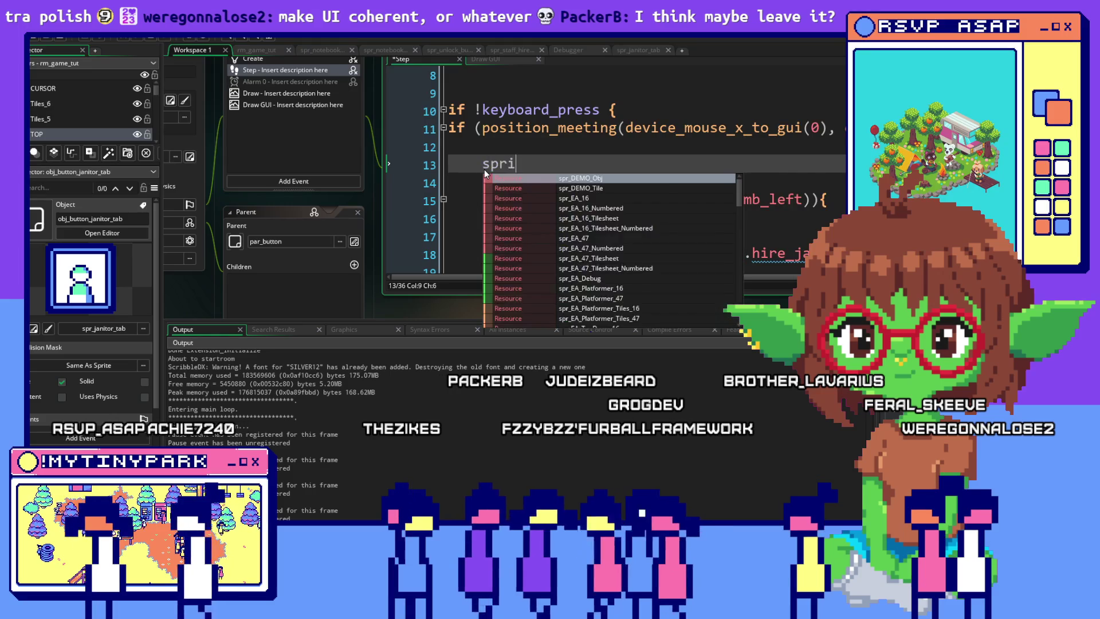
{"action": "type", "text": "te_inedx"}
{"action": "key", "text": "BackSpace"}
{"action": "key", "text": "BackSpace"}
{"action": "key", "text": "BackSpace"}
{"action": "type", "text": "dex = spr_"}
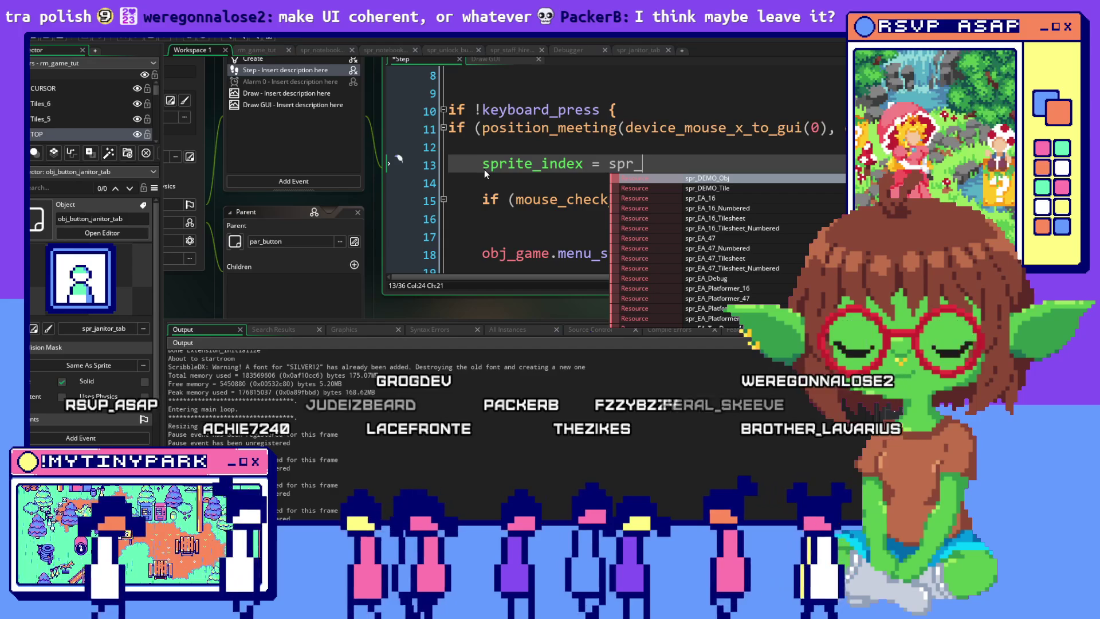
{"action": "type", "text": "janitor_ta"}
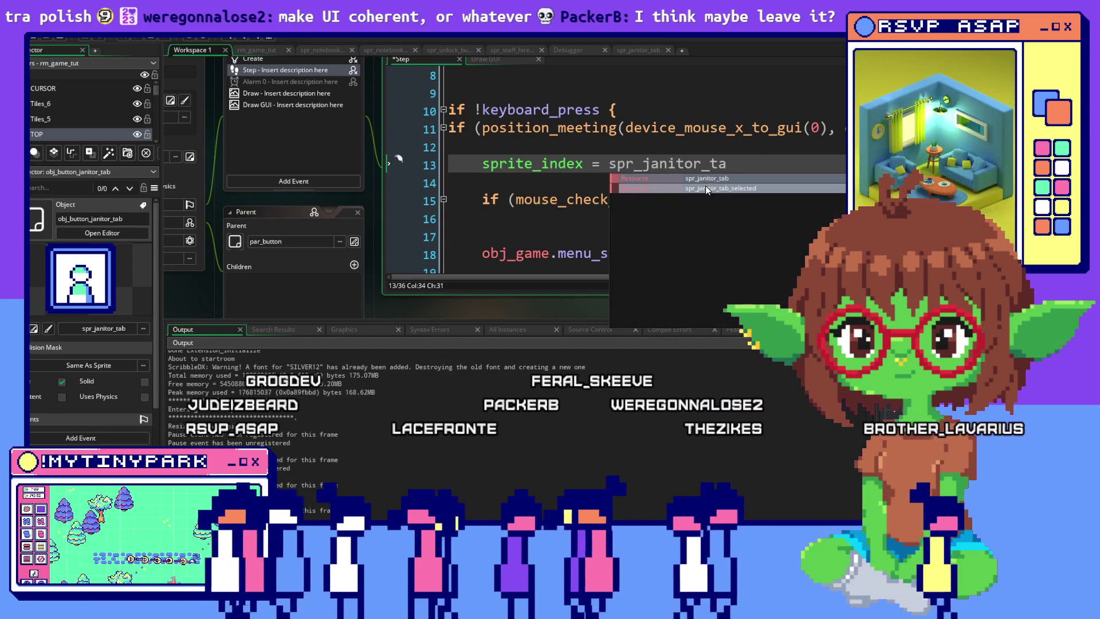
{"action": "left_click", "coordinate": [705, 186]}
{"action": "type", "text": ";"}
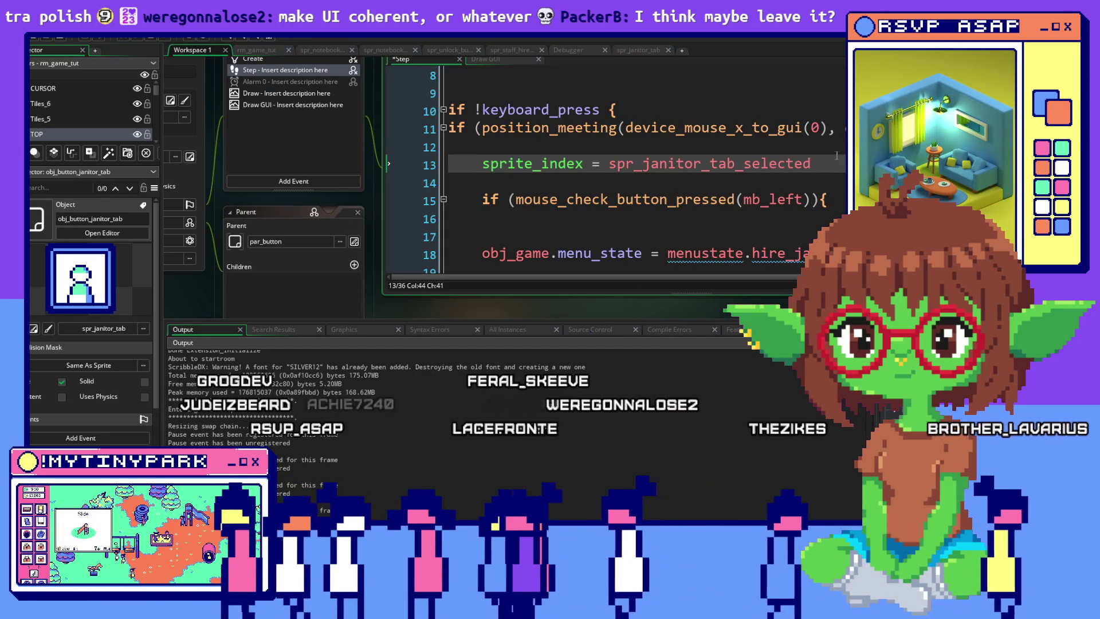
Step: Change the else branch's image_index = 0 to sprite_index = spr_janitor_tab;
{"action": "left_click_drag", "start_coordinate": [835, 163], "coordinate": [425, 174]}
{"action": "key", "text": "ctrl+c"}
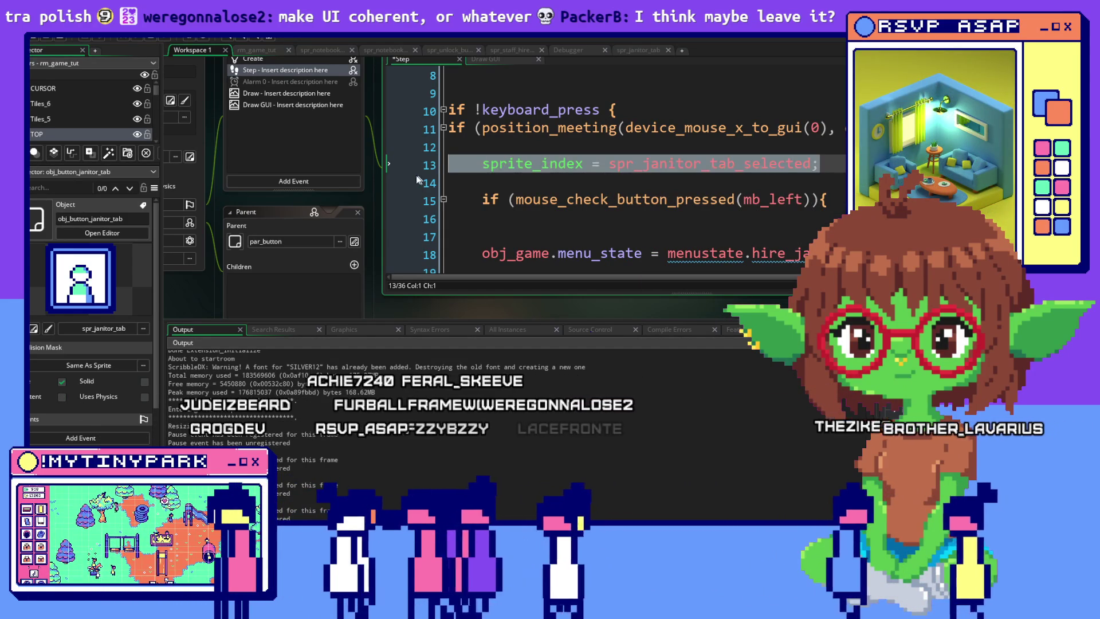
{"action": "scroll", "coordinate": [614, 166], "scroll_direction": "down", "scroll_amount": 1}
{"action": "scroll", "coordinate": [613, 166], "scroll_direction": "down", "scroll_amount": 4}
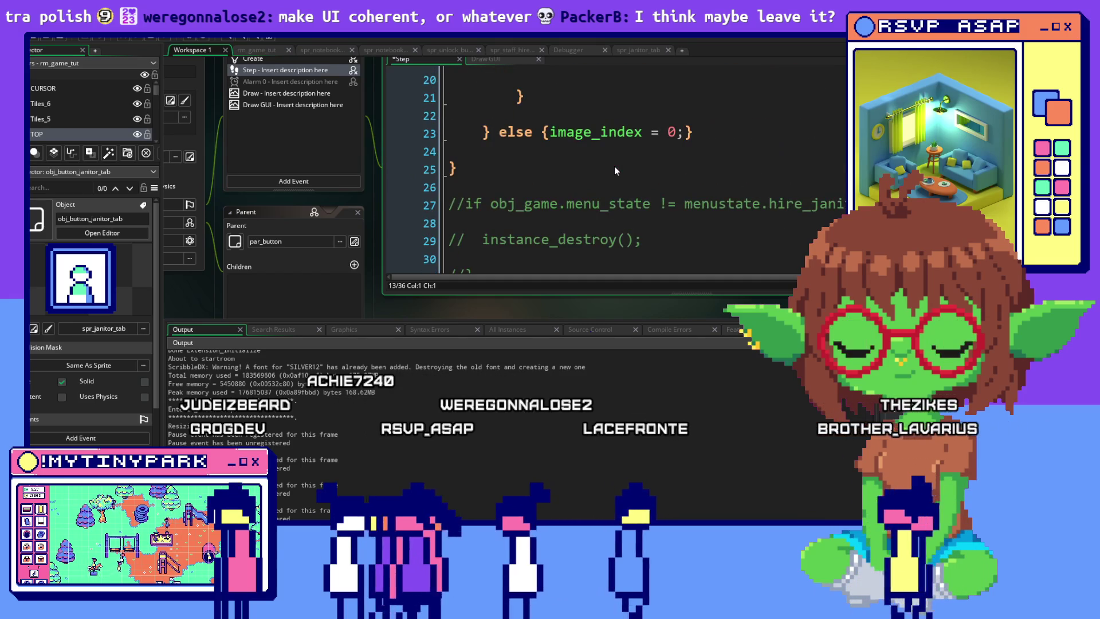
{"action": "scroll", "coordinate": [653, 153], "scroll_direction": "up", "scroll_amount": 1}
{"action": "left_click", "coordinate": [566, 153]}
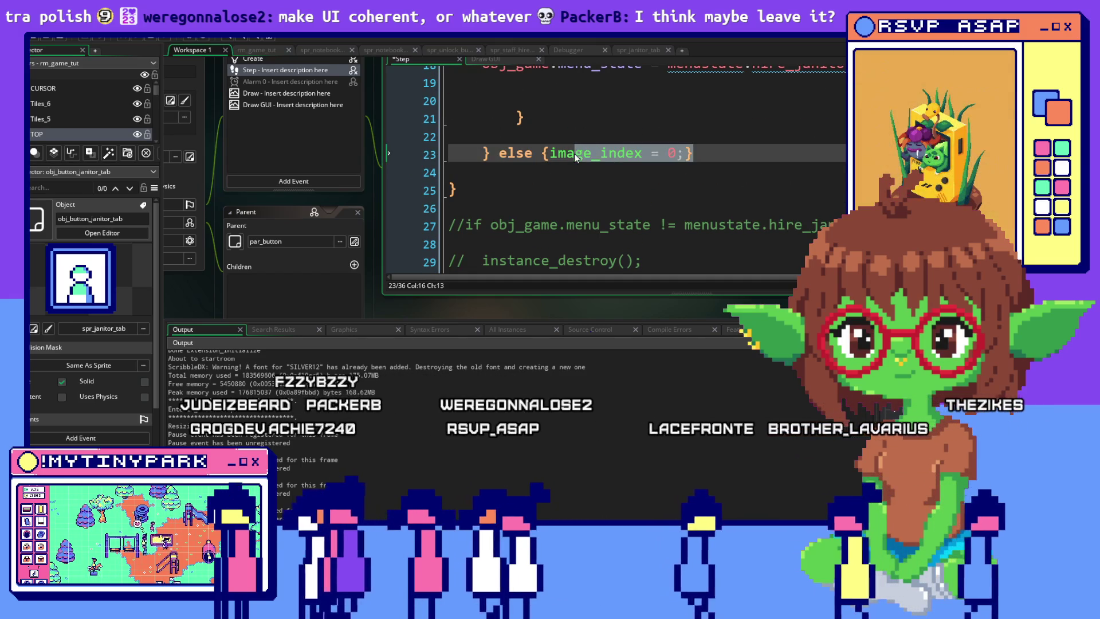
{"action": "left_click_drag", "start_coordinate": [556, 153], "coordinate": [678, 153]}
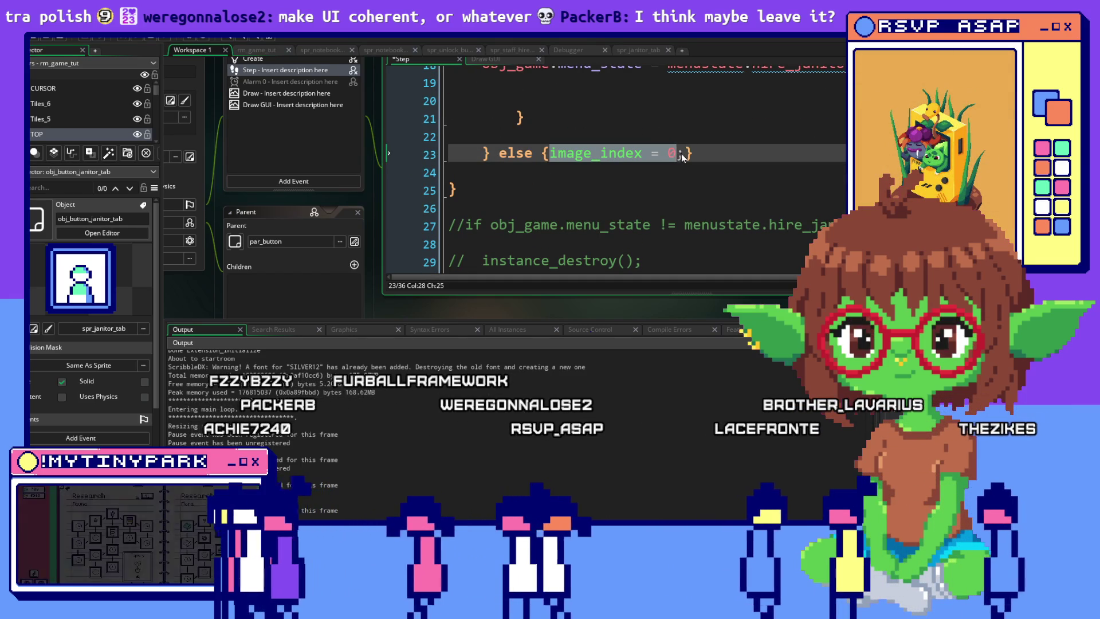
{"action": "key", "text": "ctrl+v"}
{"action": "left_click", "coordinate": [805, 153]}
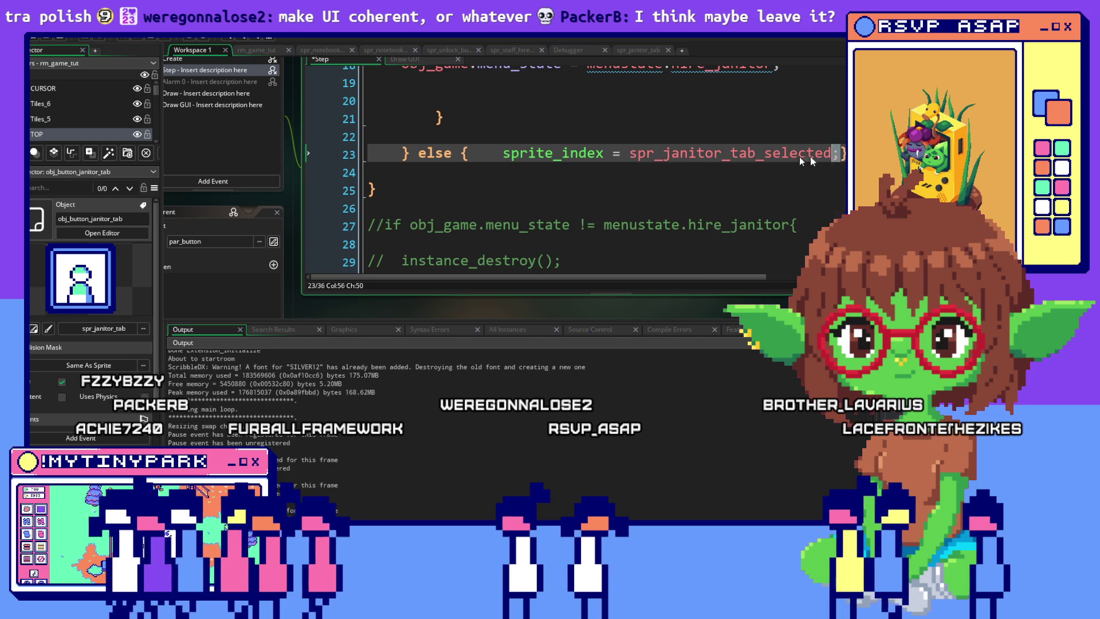
{"action": "left_click_drag", "start_coordinate": [818, 157], "coordinate": [755, 157]}
{"action": "key", "text": "BackSpace"}
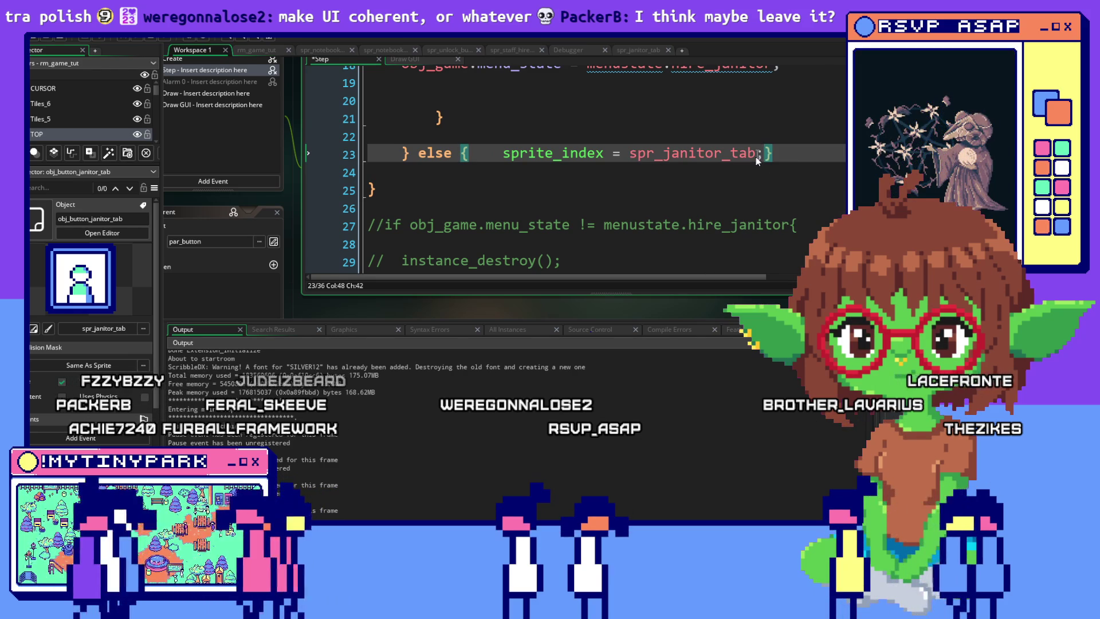
{"action": "key", "text": "Up"}
{"action": "key", "text": "Up"}
Step: Review the edited code and show the spr_janitor_tab sprite's properties
{"action": "scroll", "coordinate": [808, 144], "scroll_direction": "up", "scroll_amount": 3}
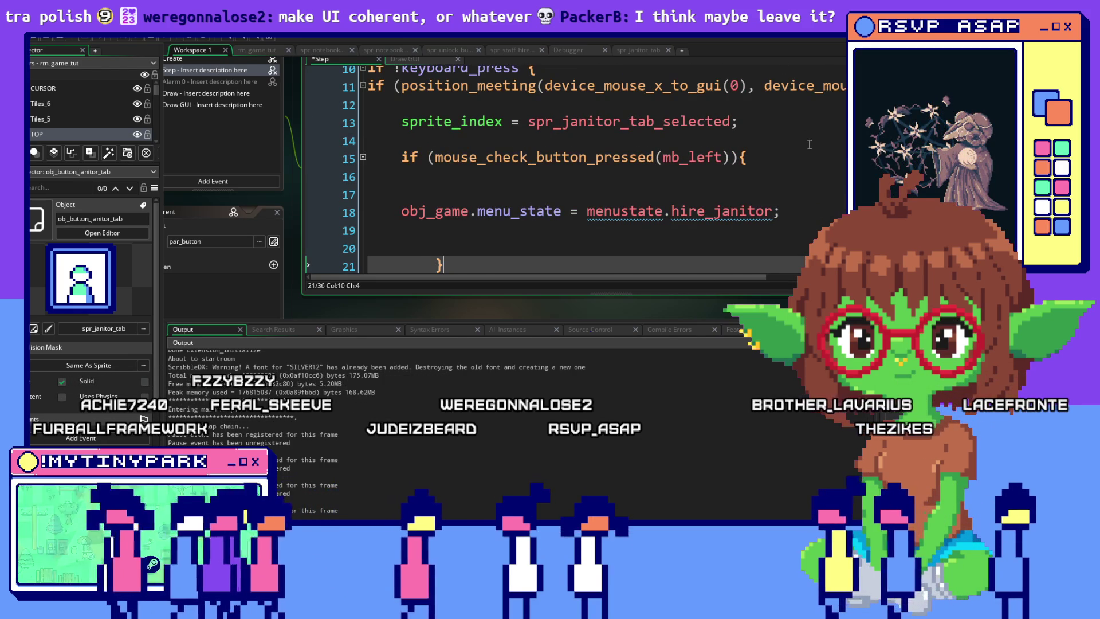
{"action": "scroll", "coordinate": [809, 144], "scroll_direction": "down", "scroll_amount": 4}
{"action": "scroll", "coordinate": [809, 144], "scroll_direction": "down", "scroll_amount": 2}
{"action": "scroll", "coordinate": [809, 144], "scroll_direction": "up", "scroll_amount": 2}
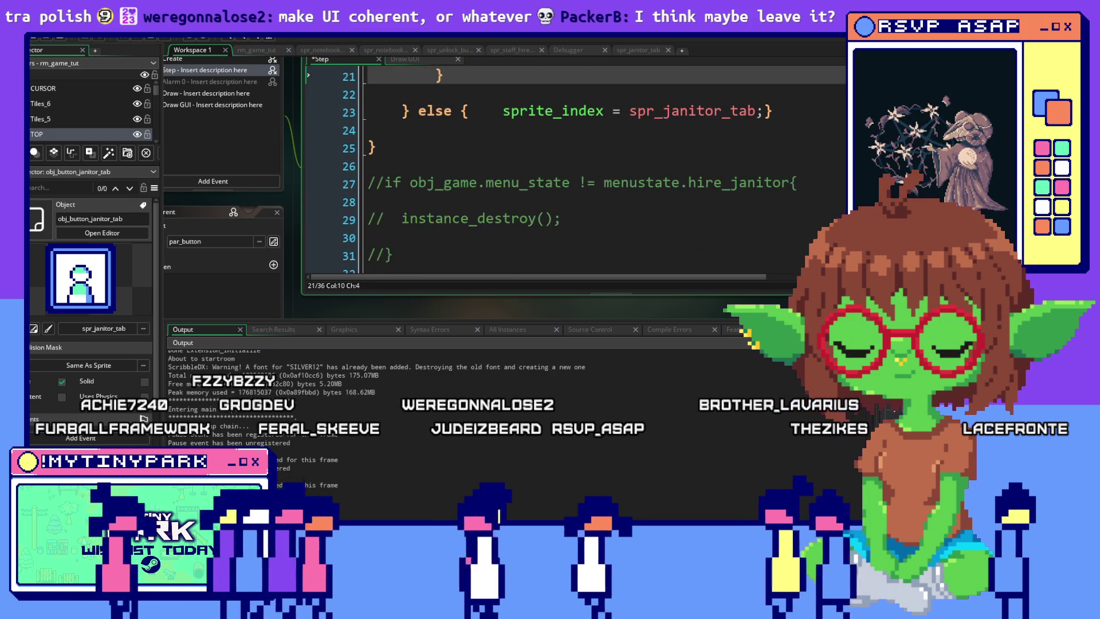
{"action": "left_click", "coordinate": [80, 278]}
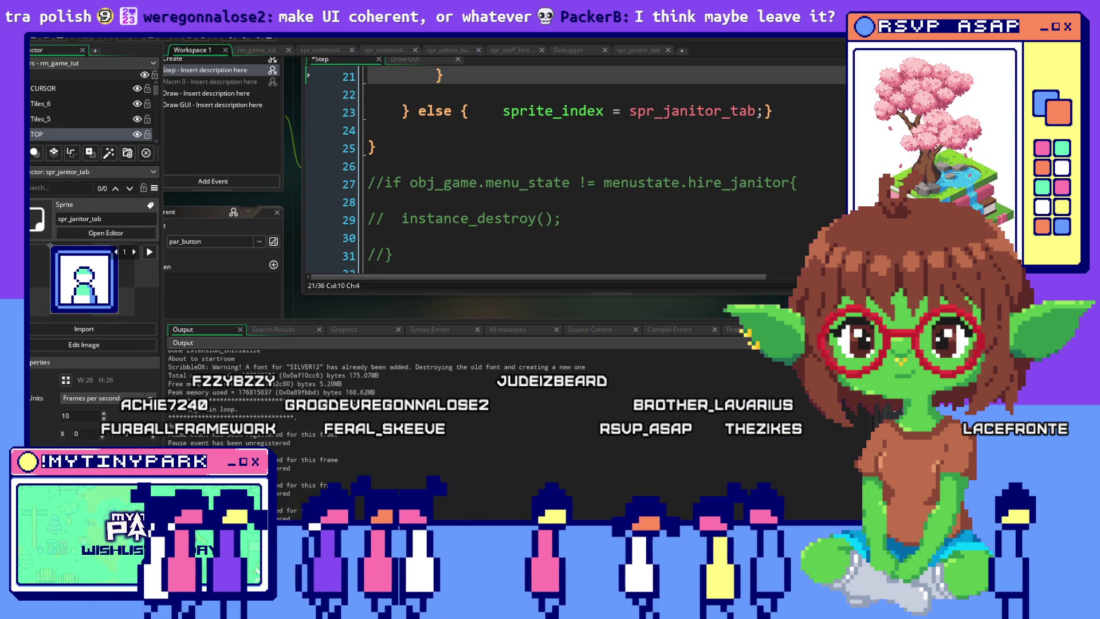
Step: Step past spr_janitor_tab_selected, open spr_scientist_tab, then select obj_button_scientist_tab
{"action": "key", "text": "Down"}
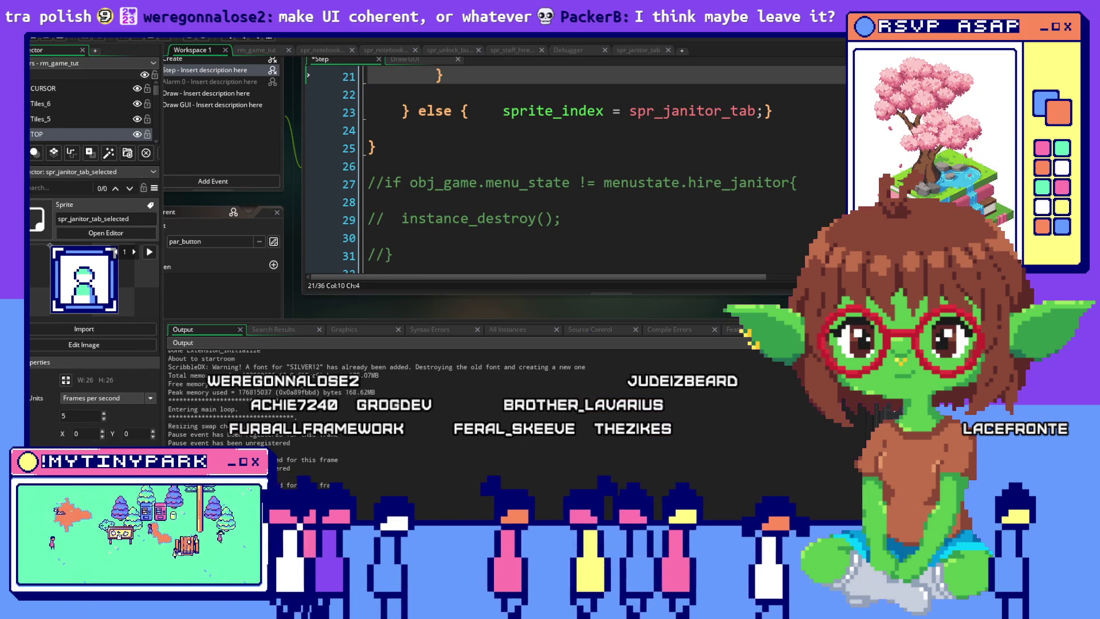
{"action": "key", "text": "Down"}
{"action": "key", "text": "Return"}
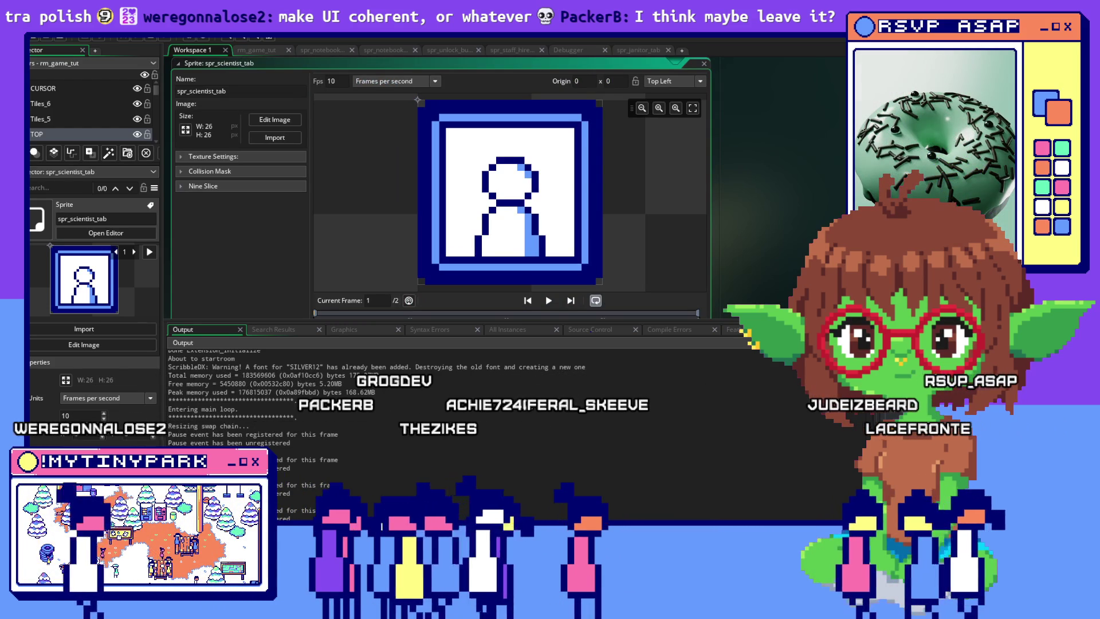
{"action": "key", "text": "Up"}
Step: In the scientist button's Step code, set line 13 to spr_scientist_tab_selected
{"action": "key", "text": "Return"}
{"action": "scroll", "coordinate": [592, 182], "scroll_direction": "up", "scroll_amount": 5}
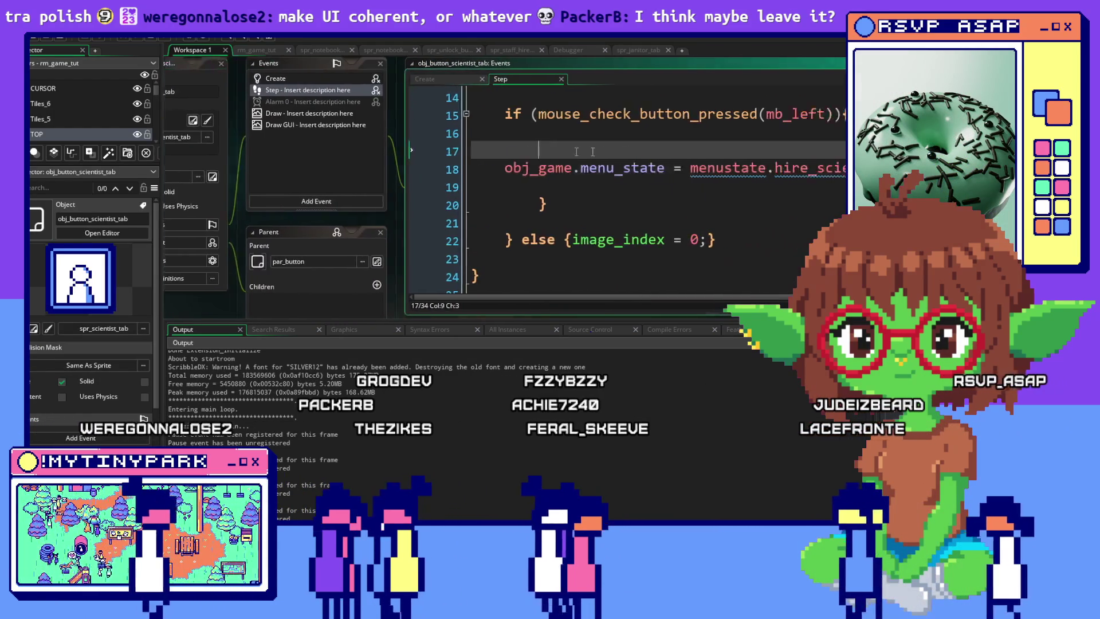
{"action": "scroll", "coordinate": [591, 182], "scroll_direction": "down", "scroll_amount": 2}
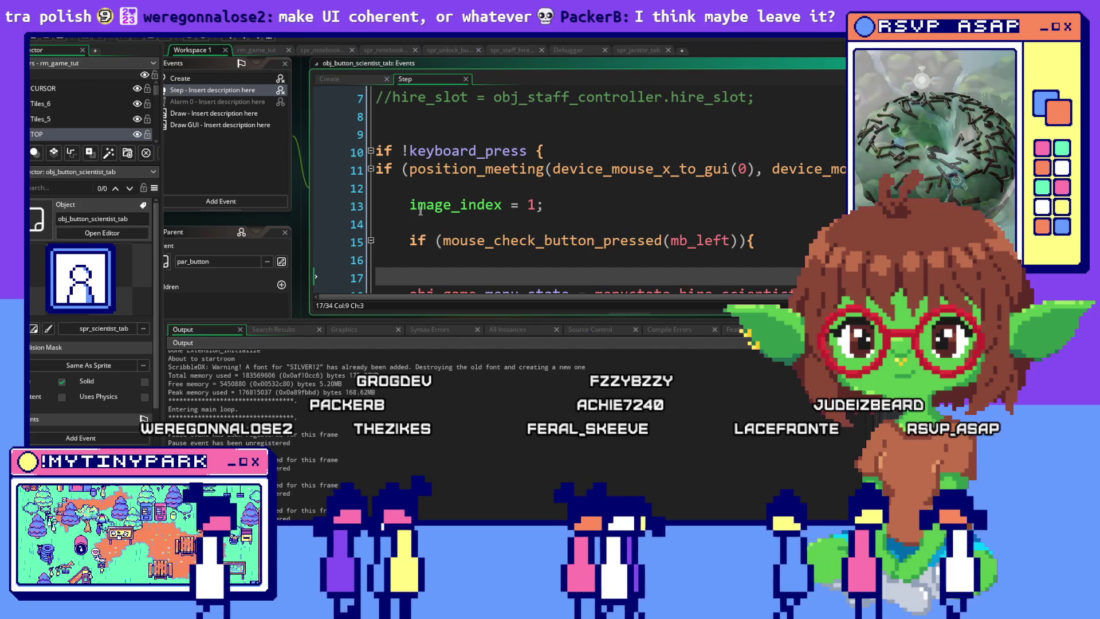
{"action": "left_click", "coordinate": [545, 204]}
{"action": "left_click_drag", "start_coordinate": [409, 204], "coordinate": [695, 215]}
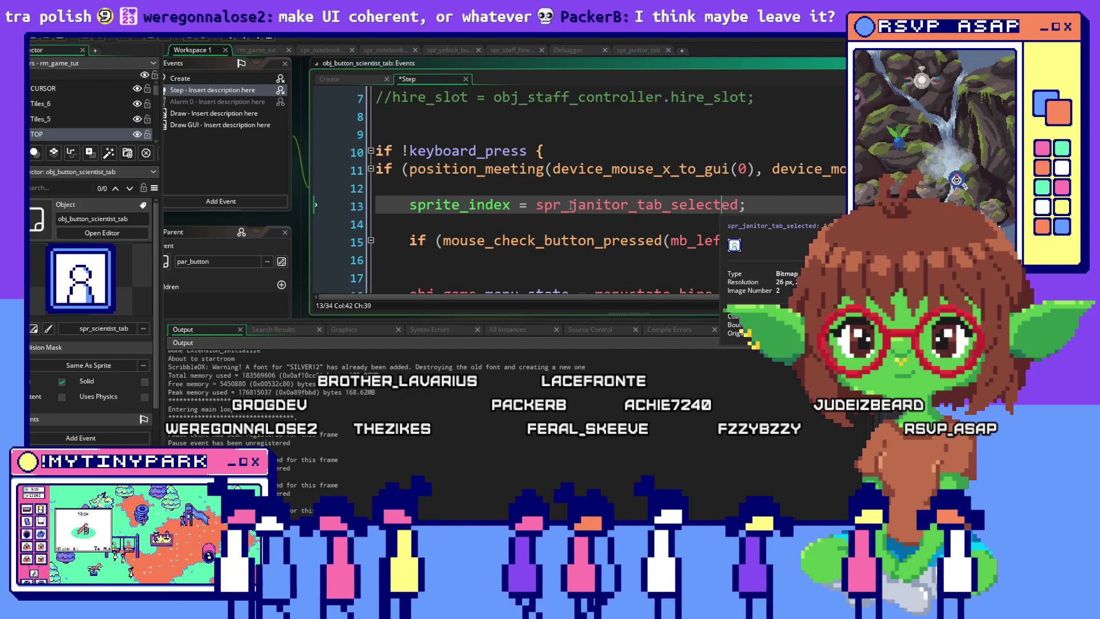
{"action": "left_click_drag", "start_coordinate": [609, 206], "coordinate": [633, 207]}
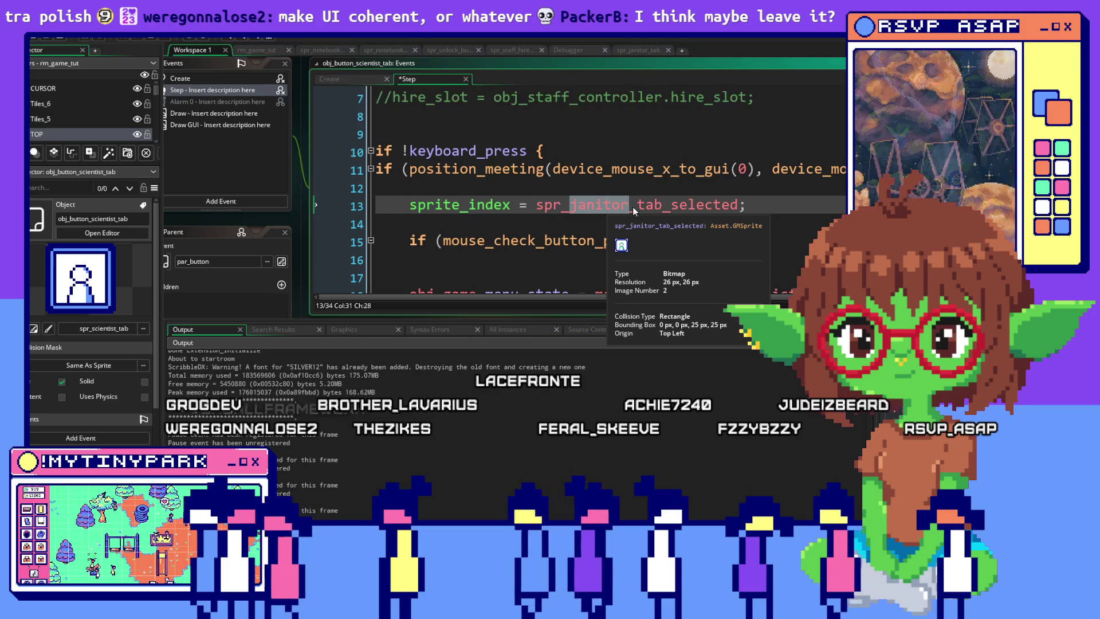
{"action": "type", "text": "scientist"}
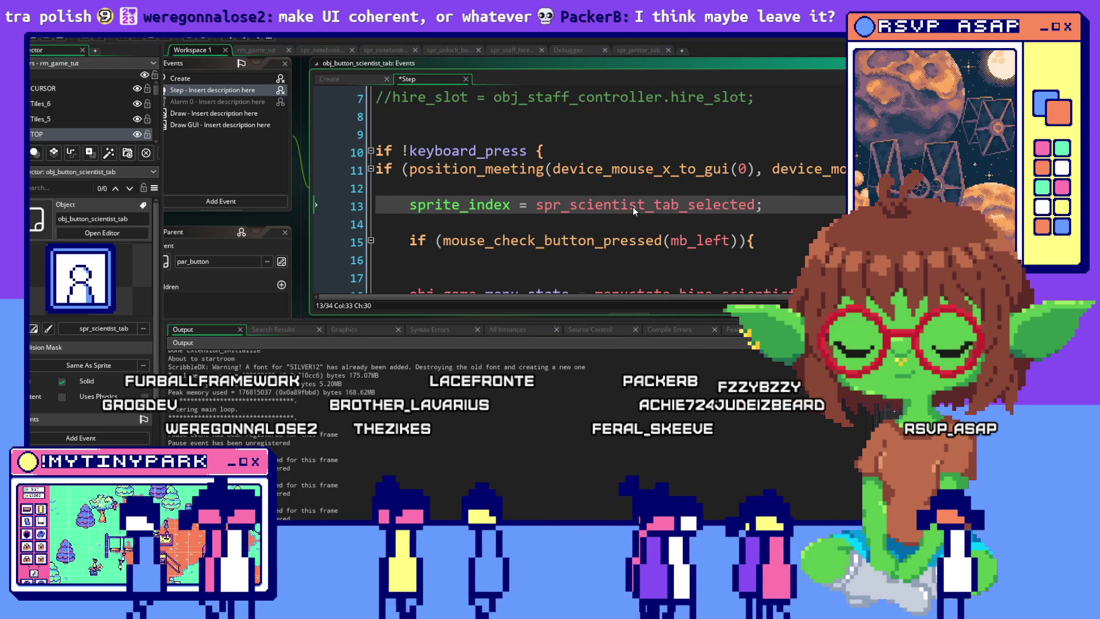
{"action": "scroll", "coordinate": [633, 206], "scroll_direction": "down", "scroll_amount": 6}
{"action": "mouse_move", "coordinate": [628, 209]}
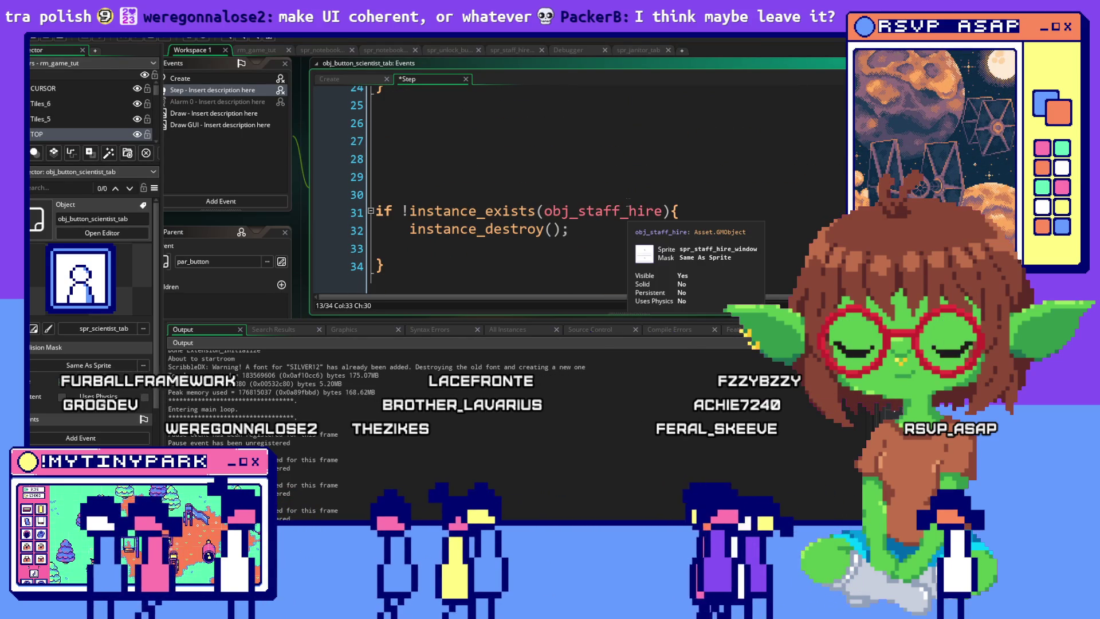
{"action": "scroll", "coordinate": [628, 209], "scroll_direction": "up", "scroll_amount": 2}
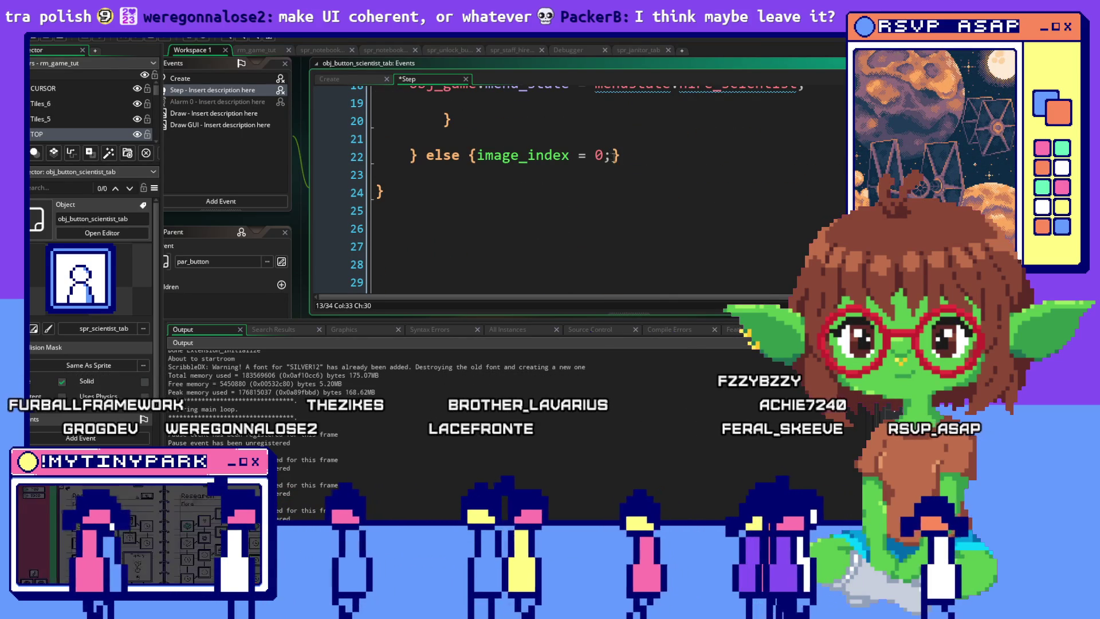
Step: Replace the else branch's image_index = 0 with sprite_index = spr_scientist_tab;
{"action": "left_click_drag", "start_coordinate": [471, 155], "coordinate": [608, 156]}
{"action": "type", "text": "sprite_index = spr_janitor_tab_selected;"}
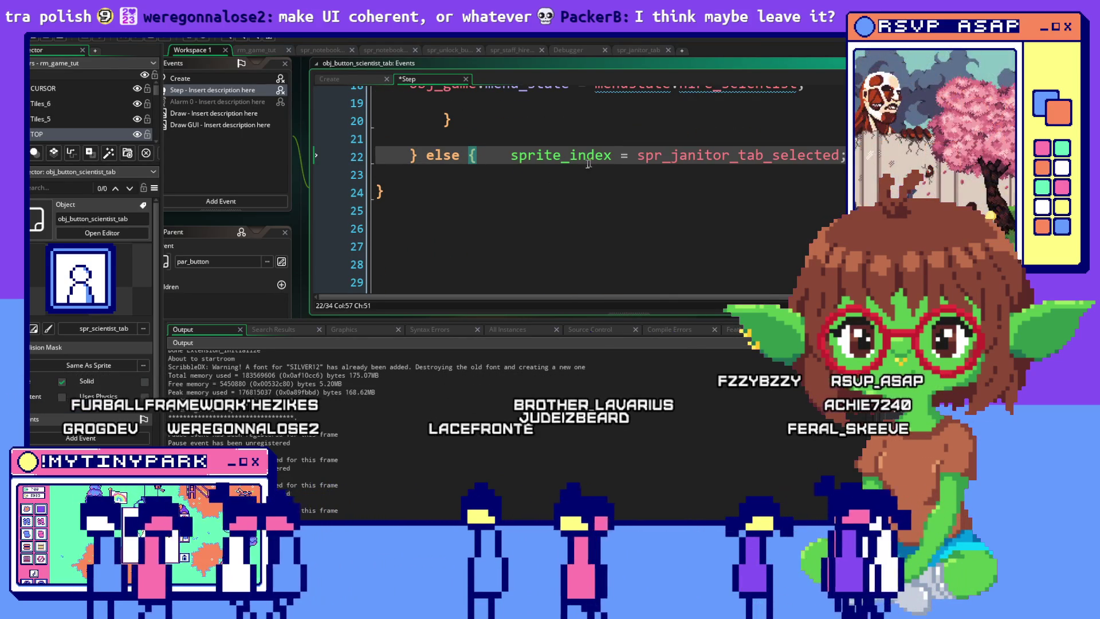
{"action": "mouse_move", "coordinate": [604, 161]}
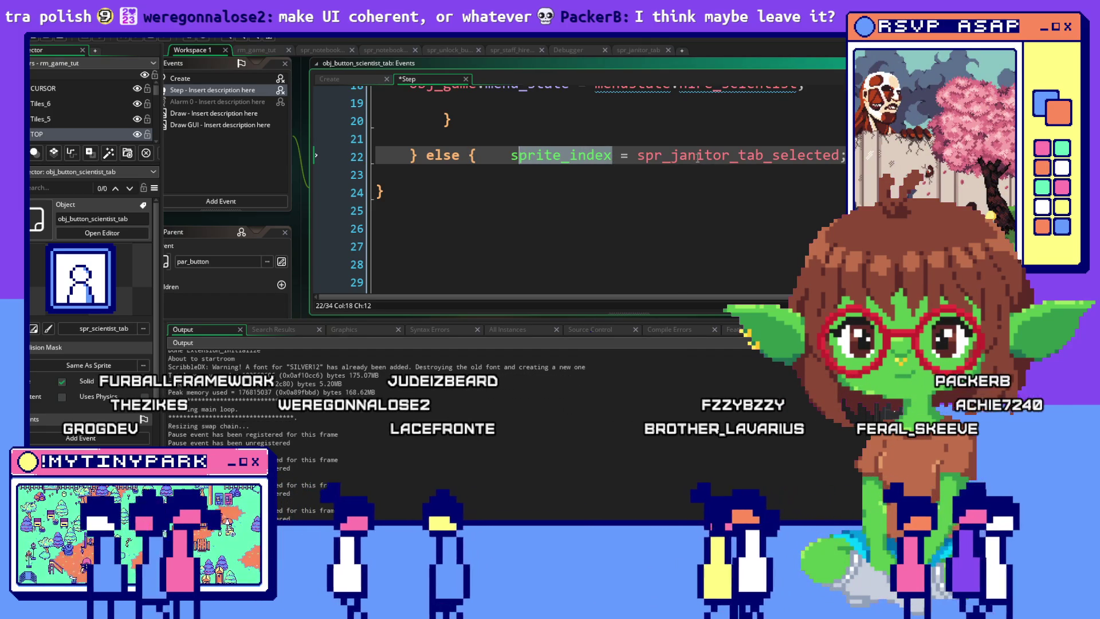
{"action": "left_click_drag", "start_coordinate": [843, 155], "coordinate": [789, 156]}
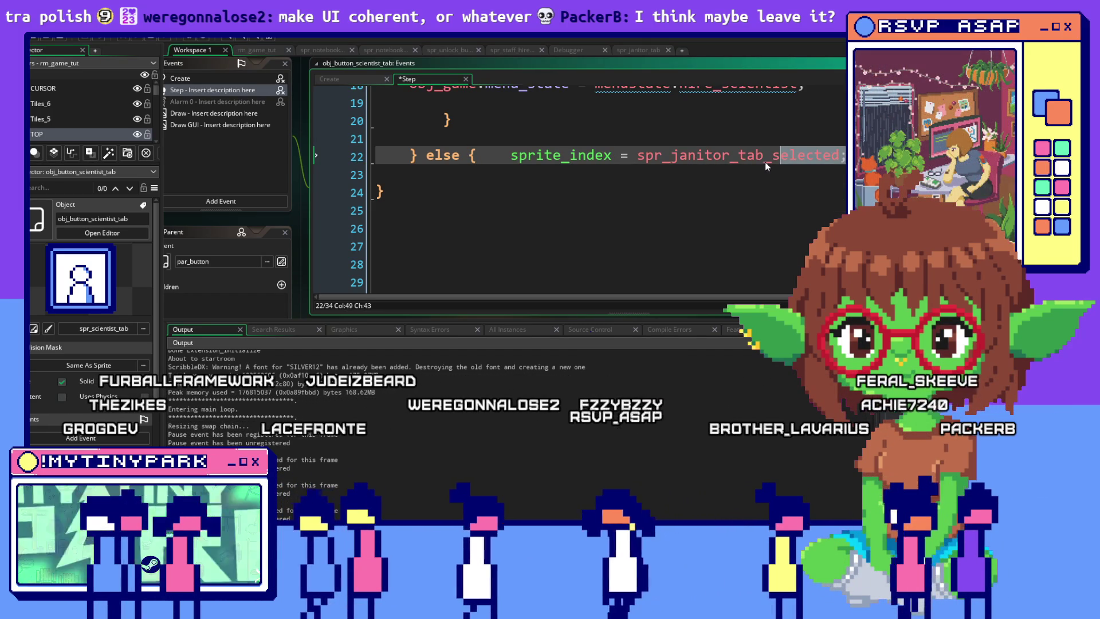
{"action": "key", "text": "BackSpace"}
{"action": "key", "text": "BackSpace"}
{"action": "key", "text": "BackSpace"}
{"action": "type", "text": ";"}
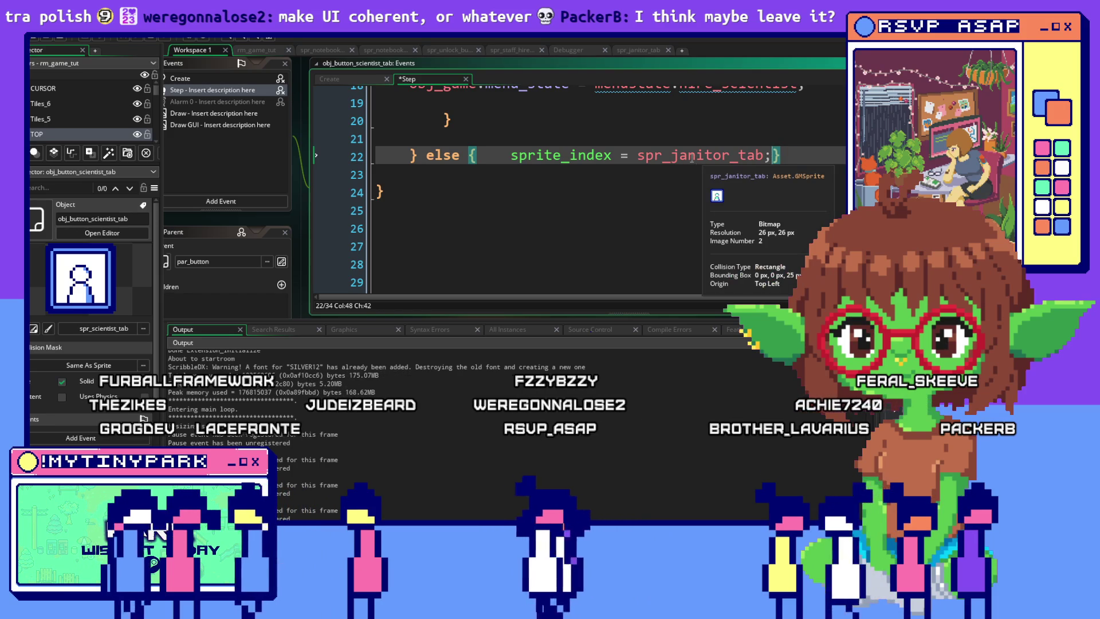
{"action": "left_click_drag", "start_coordinate": [731, 155], "coordinate": [671, 160]}
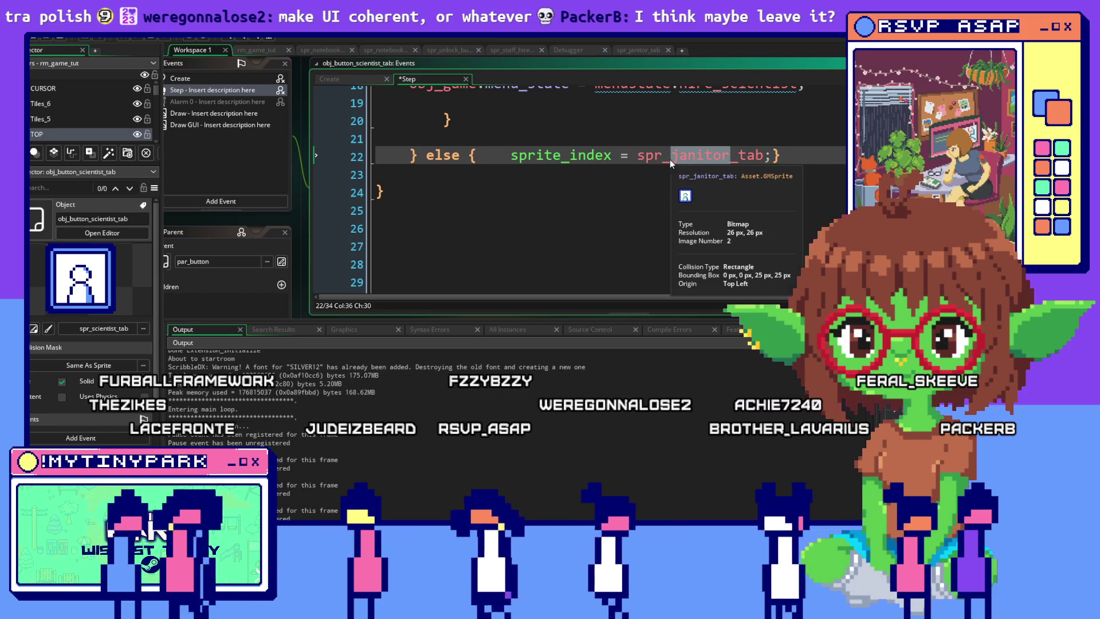
{"action": "type", "text": "scientist"}
{"action": "key", "text": "Up"}
{"action": "key", "text": "Up"}
{"action": "key", "text": "Up"}
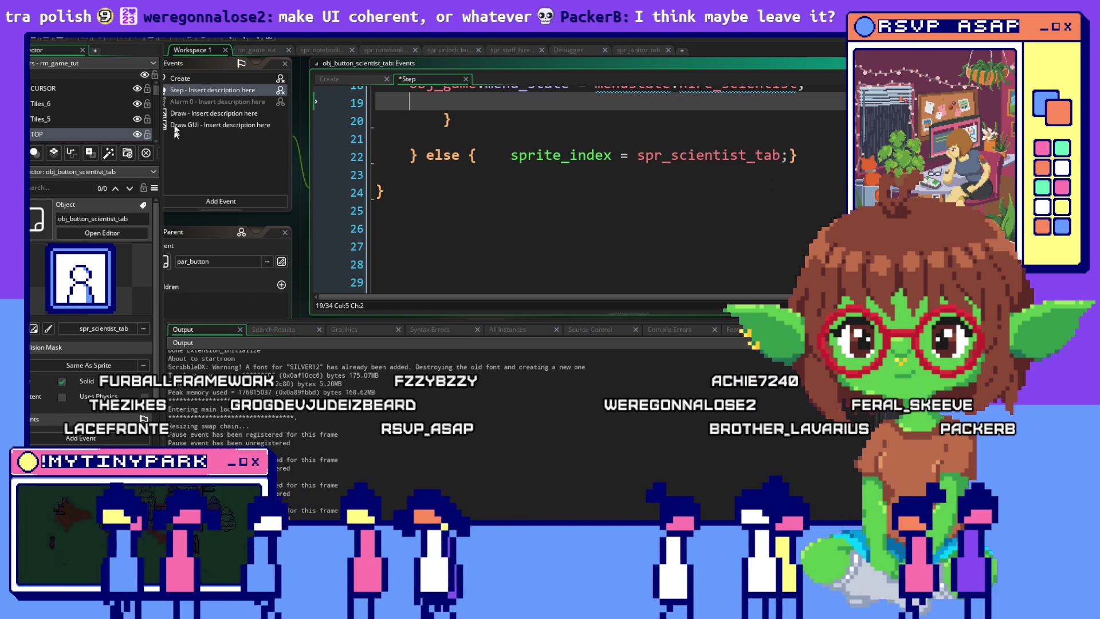
{"action": "key", "text": "alt+Tab"}
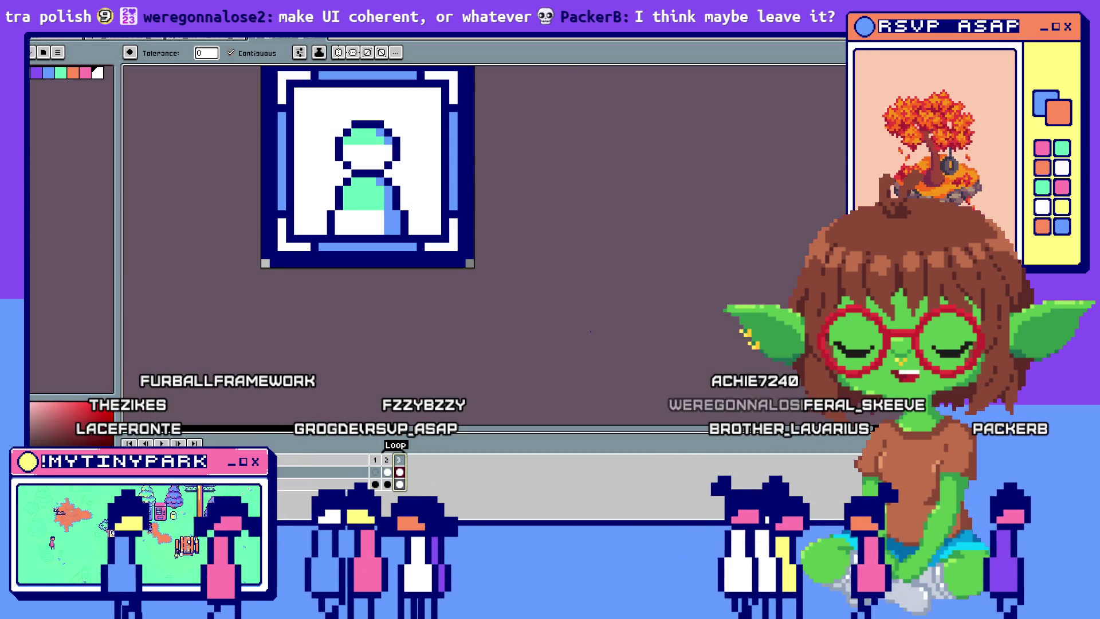
Step: Return to GameMaker and launch the game in debug mode, watching the Output log
{"action": "key", "text": "alt+Tab"}
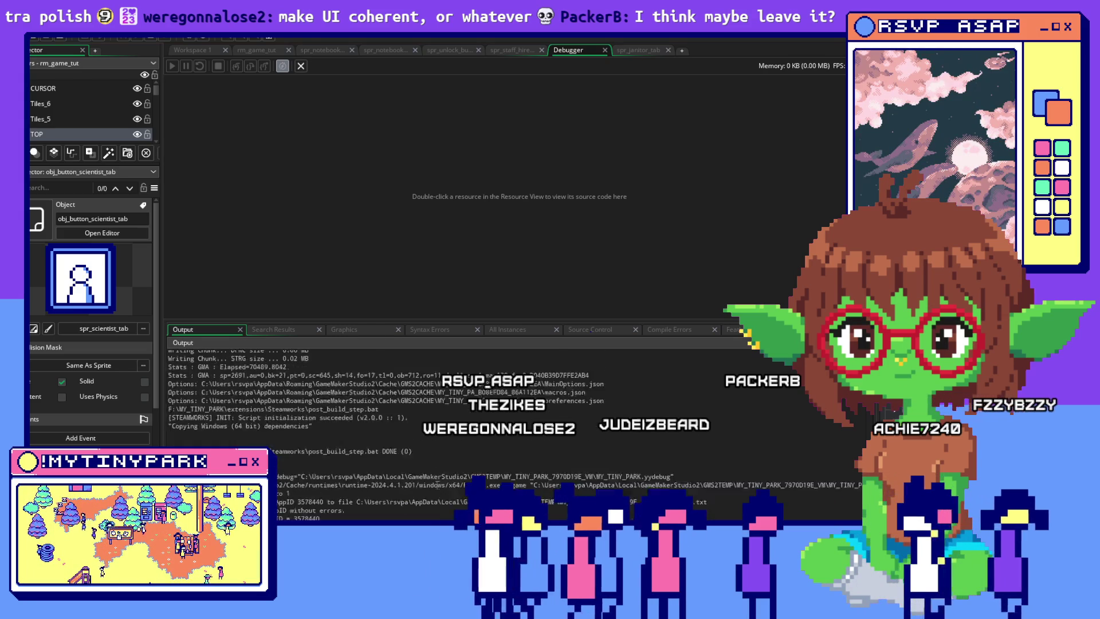
Step: Open the Scientists hiring panel in the running game, then return to the scientist tab's Step code
{"action": "key", "text": "alt+Tab"}
{"action": "key", "text": "alt+Tab"}
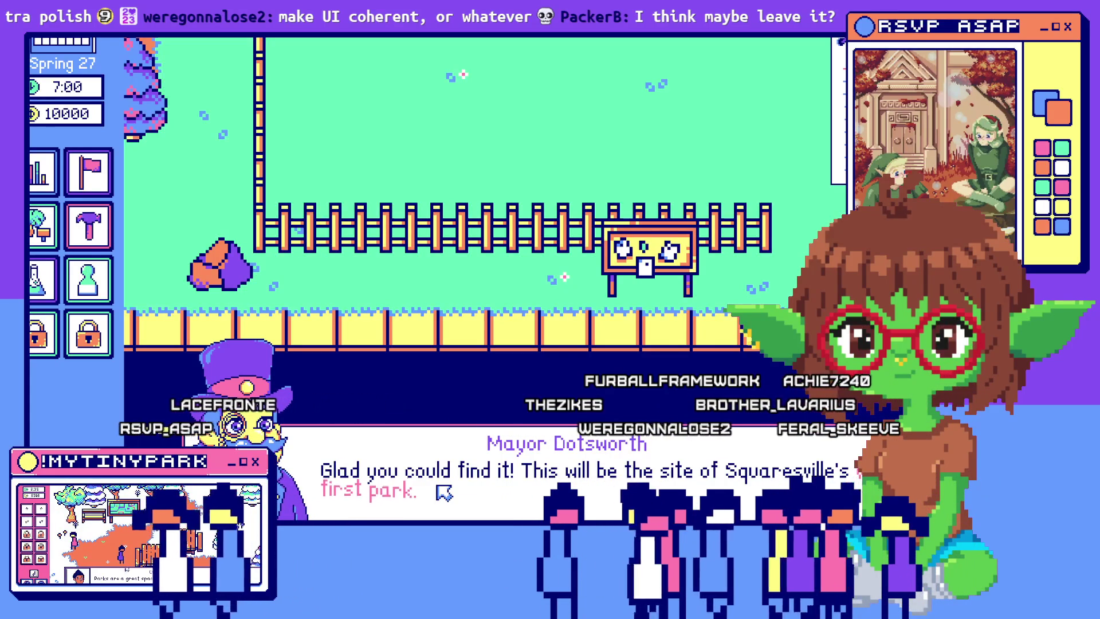
{"action": "left_click", "coordinate": [626, 484]}
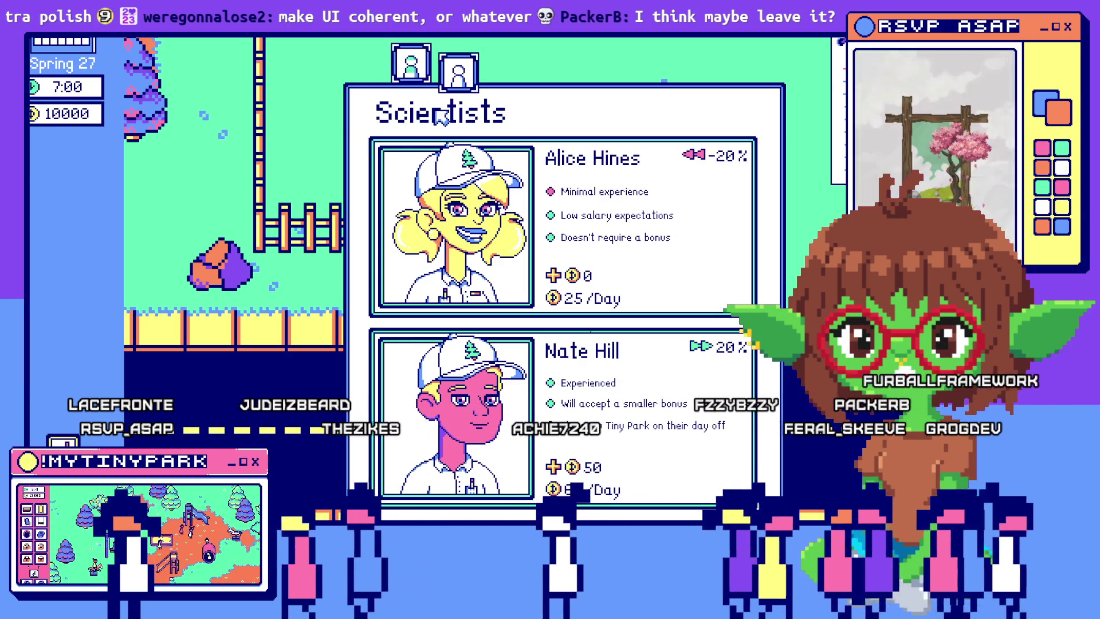
{"action": "key", "text": "alt+Tab"}
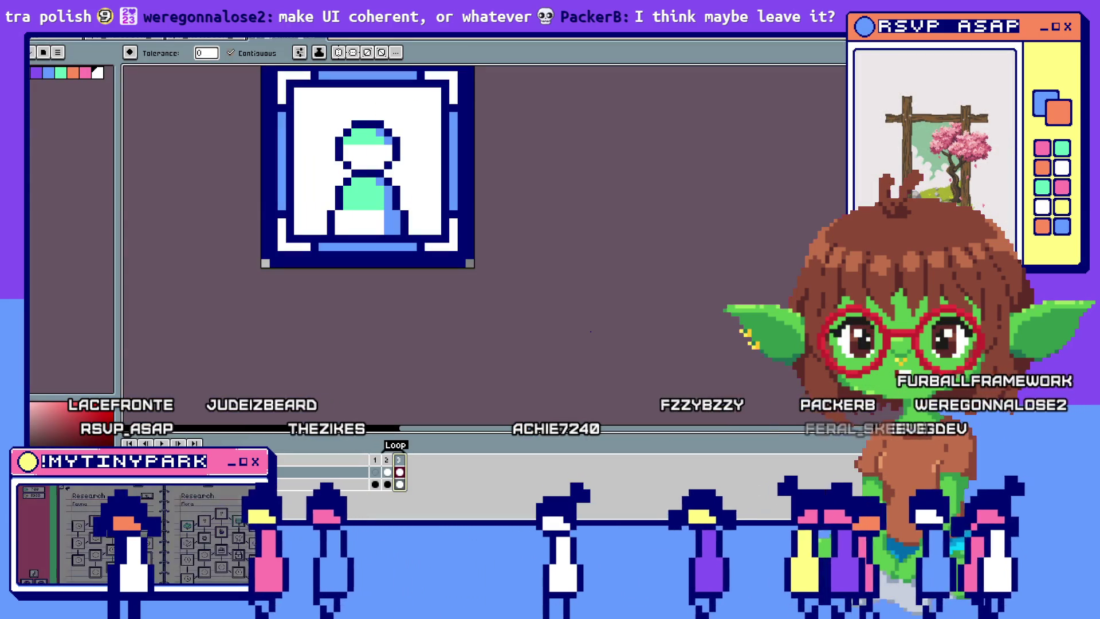
{"action": "key", "text": "ctrl+w"}
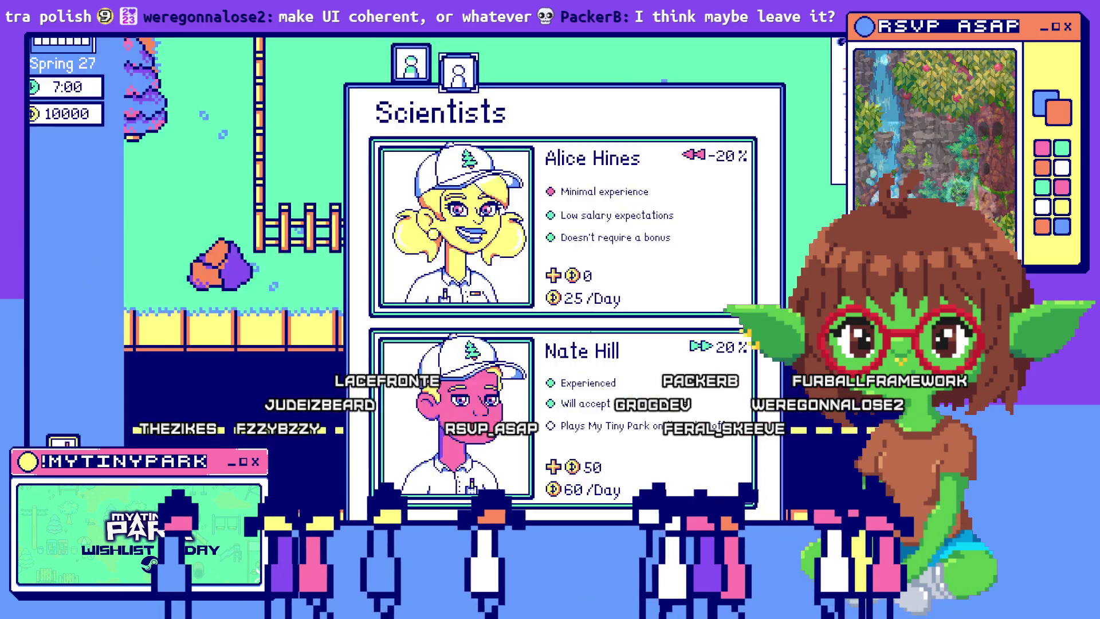
{"action": "key", "text": "alt+Tab"}
{"action": "key", "text": "alt+Tab"}
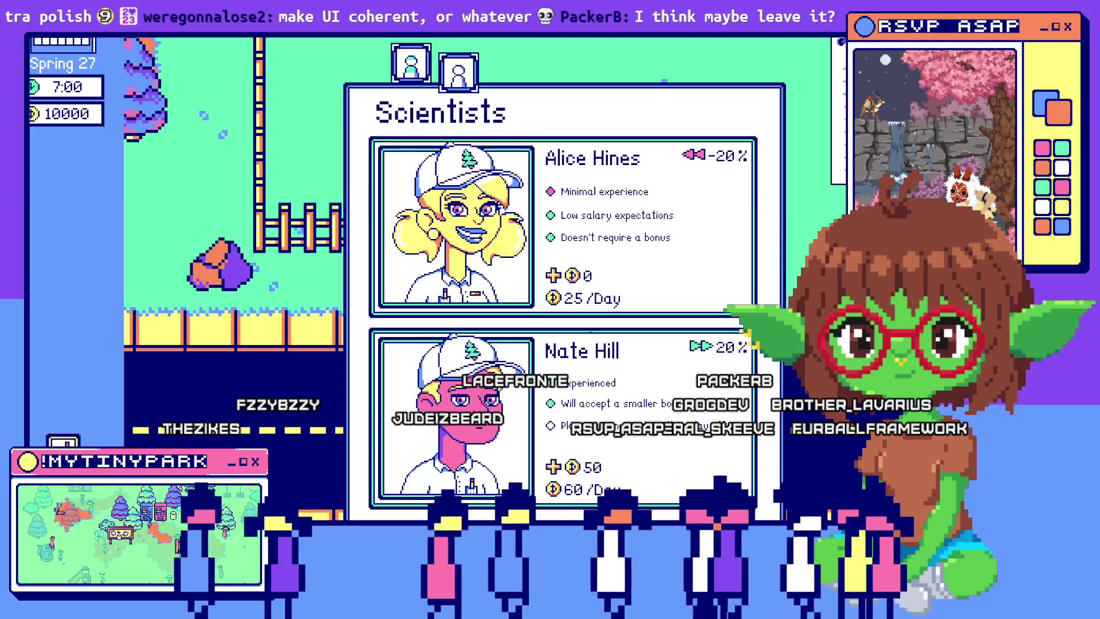
{"action": "key", "text": "alt+Tab"}
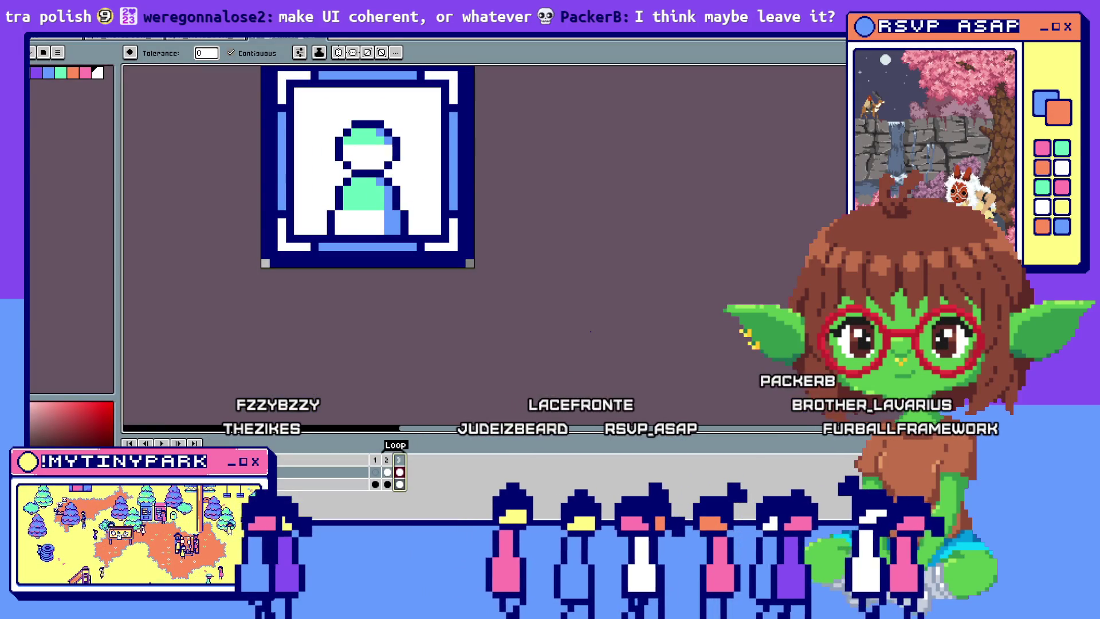
{"action": "key", "text": "alt+Tab"}
{"action": "scroll", "coordinate": [792, 262], "scroll_direction": "up", "scroll_amount": 1}
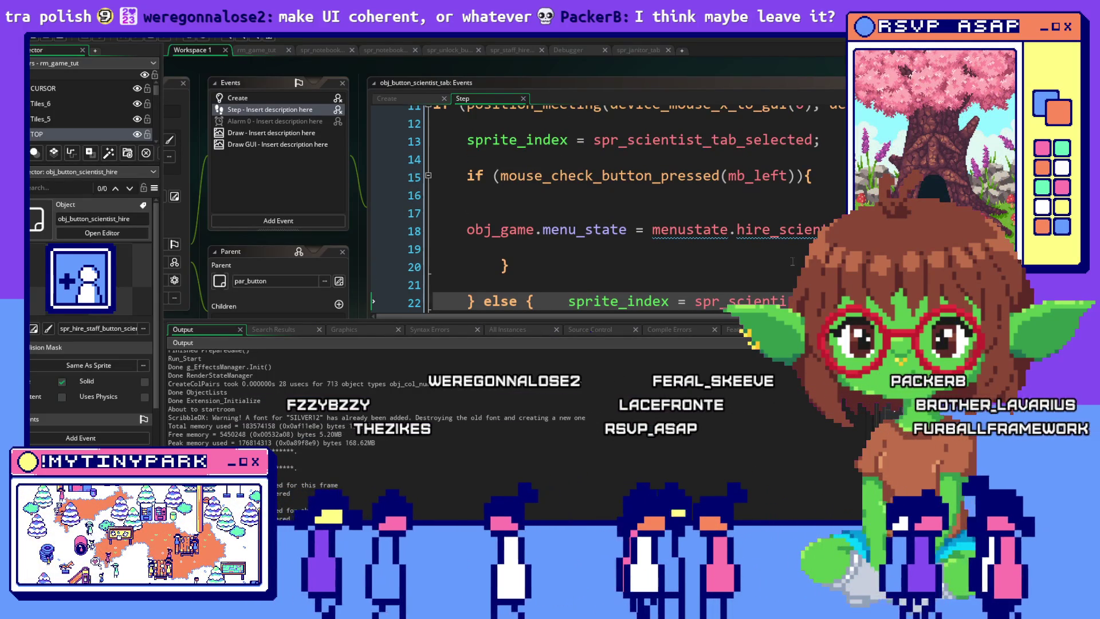
Step: Delete the second frame of spr_scientist_tab
{"action": "middle_click", "coordinate": [739, 301]}
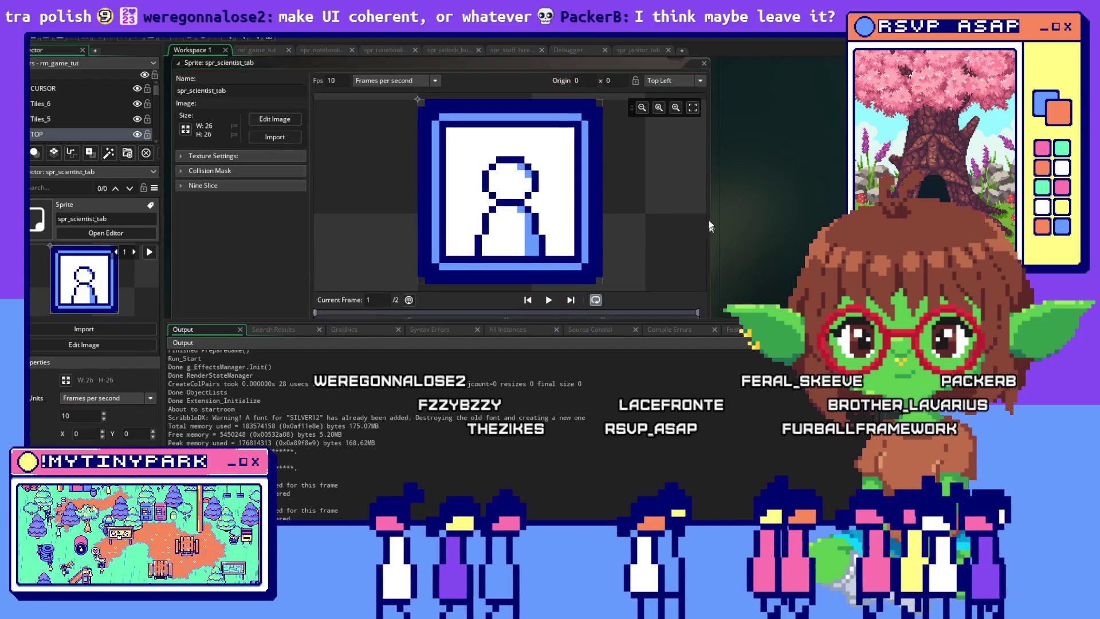
{"action": "right_click", "coordinate": [561, 294]}
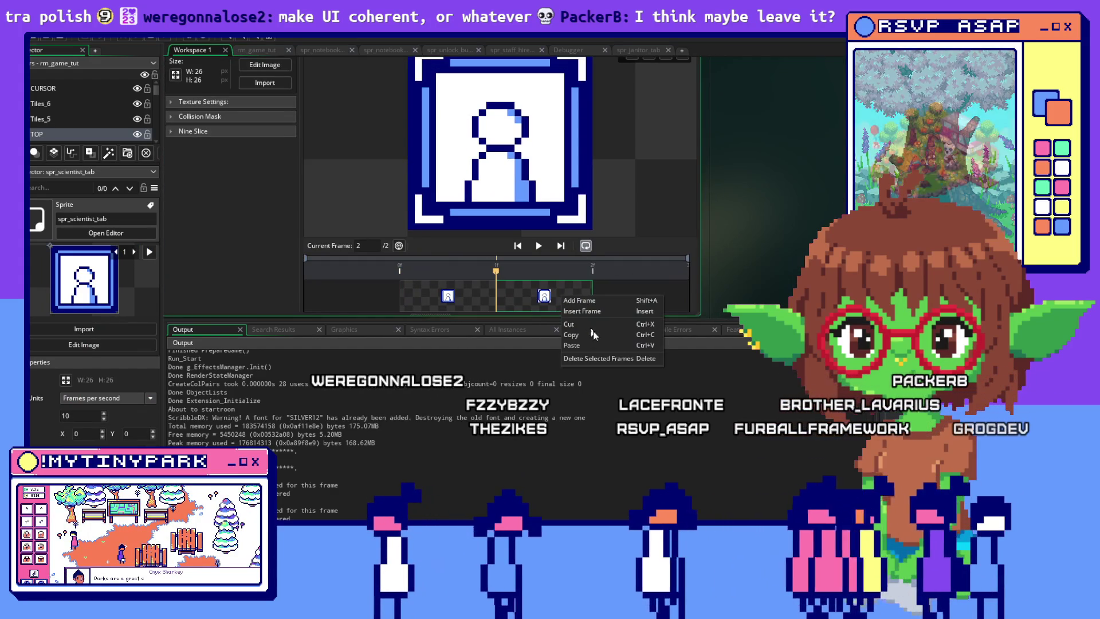
{"action": "left_click", "coordinate": [603, 359]}
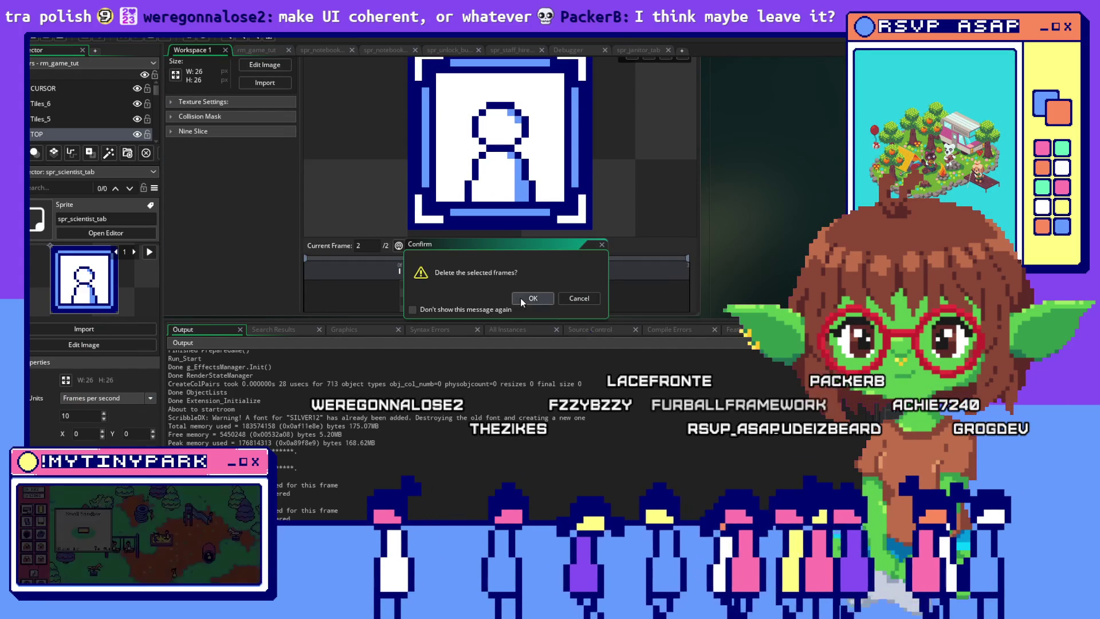
{"action": "left_click", "coordinate": [521, 299]}
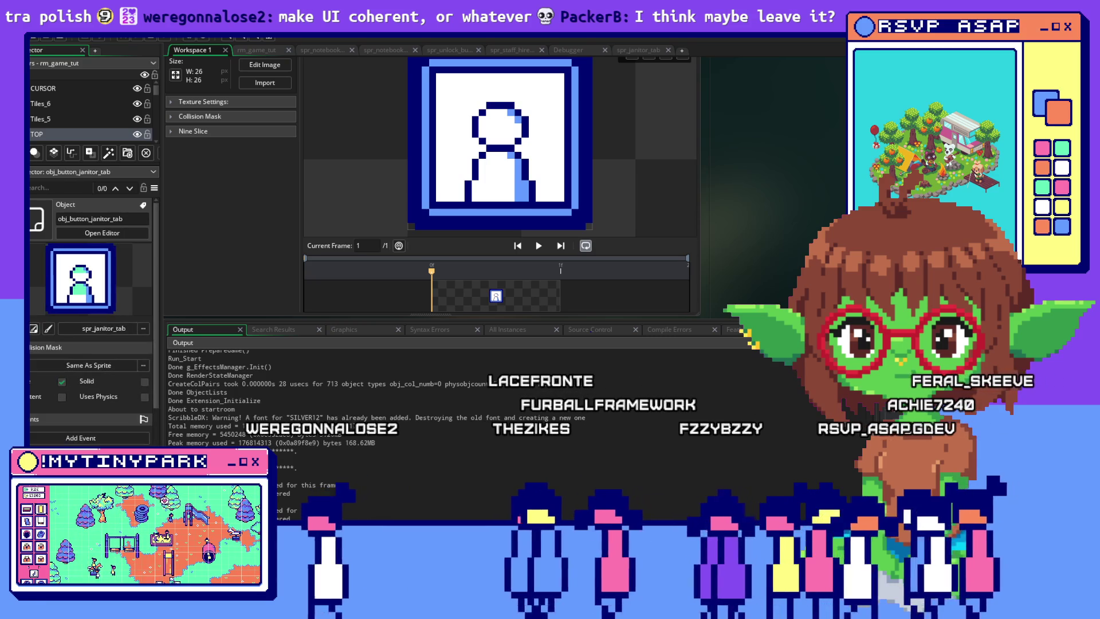
Step: Delete the second frame of spr_janitor_tab, leaving it a single frame
{"action": "left_click", "coordinate": [102, 233]}
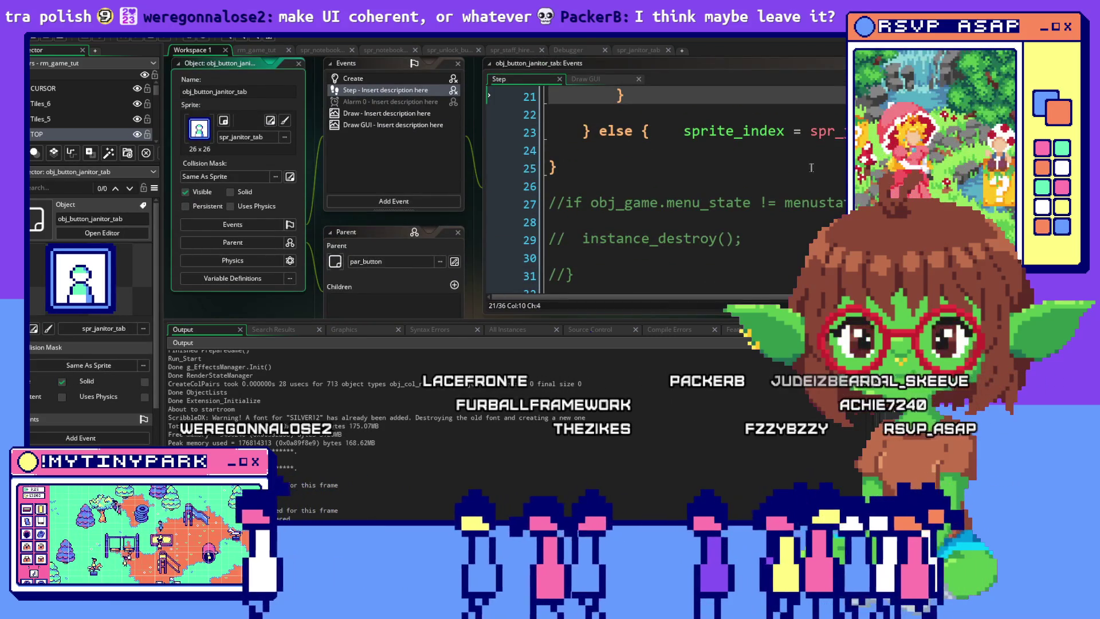
{"action": "scroll", "coordinate": [794, 171], "scroll_direction": "up", "scroll_amount": 1}
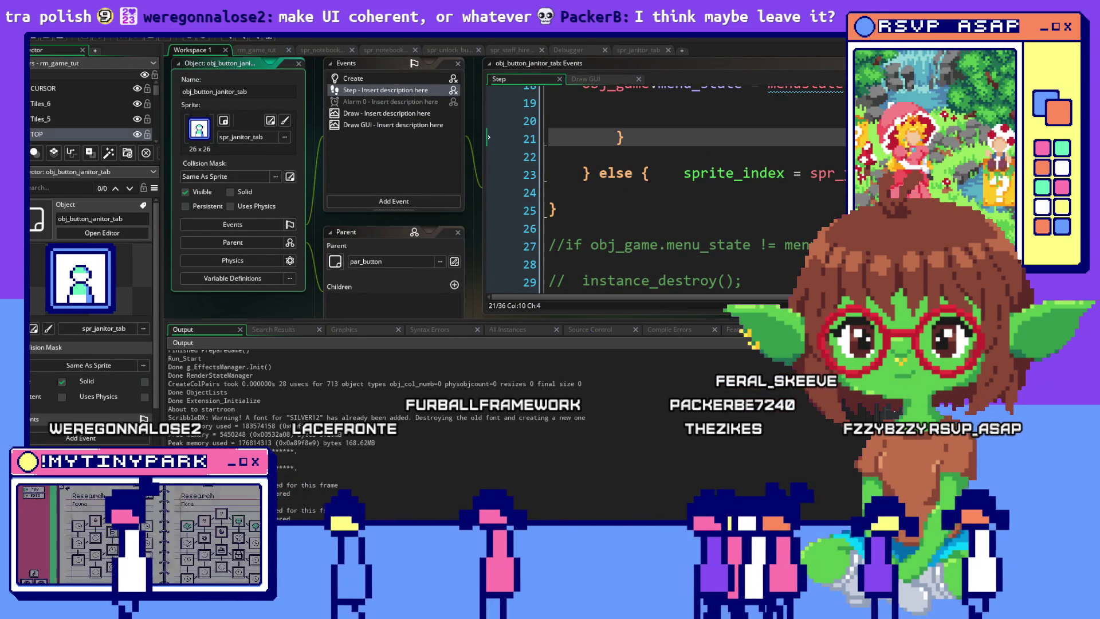
{"action": "left_click", "coordinate": [103, 328]}
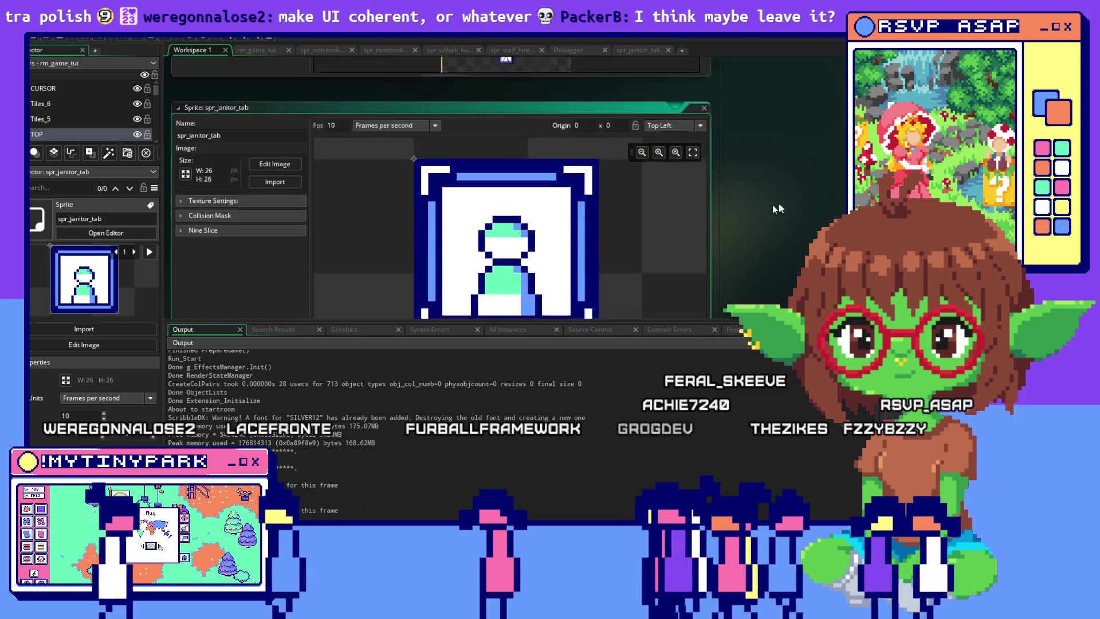
{"action": "right_click", "coordinate": [576, 279]}
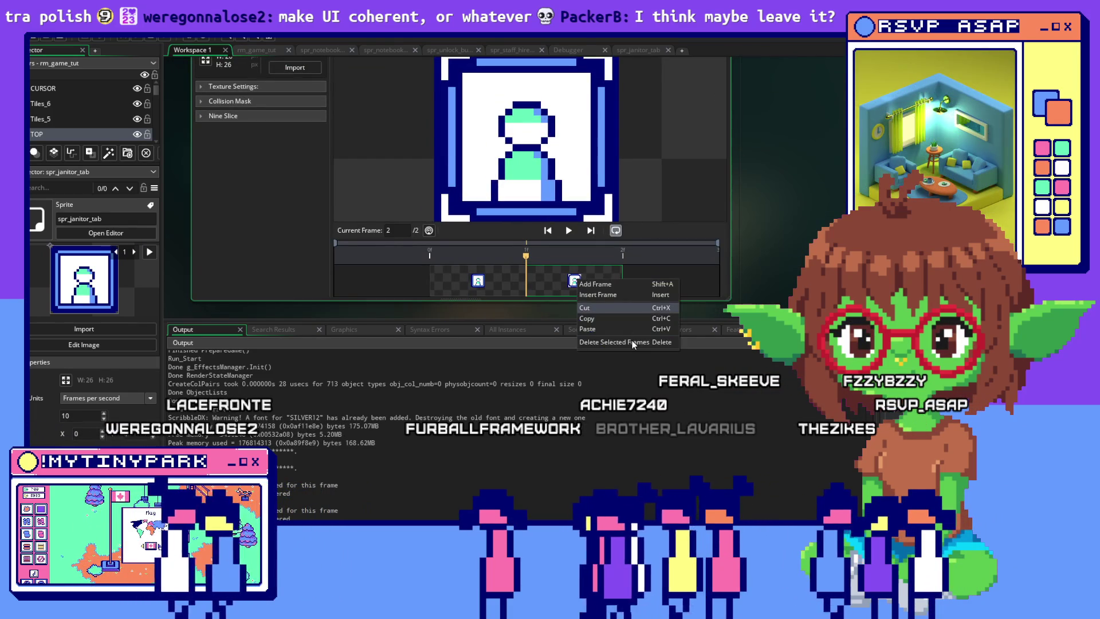
{"action": "left_click", "coordinate": [631, 340]}
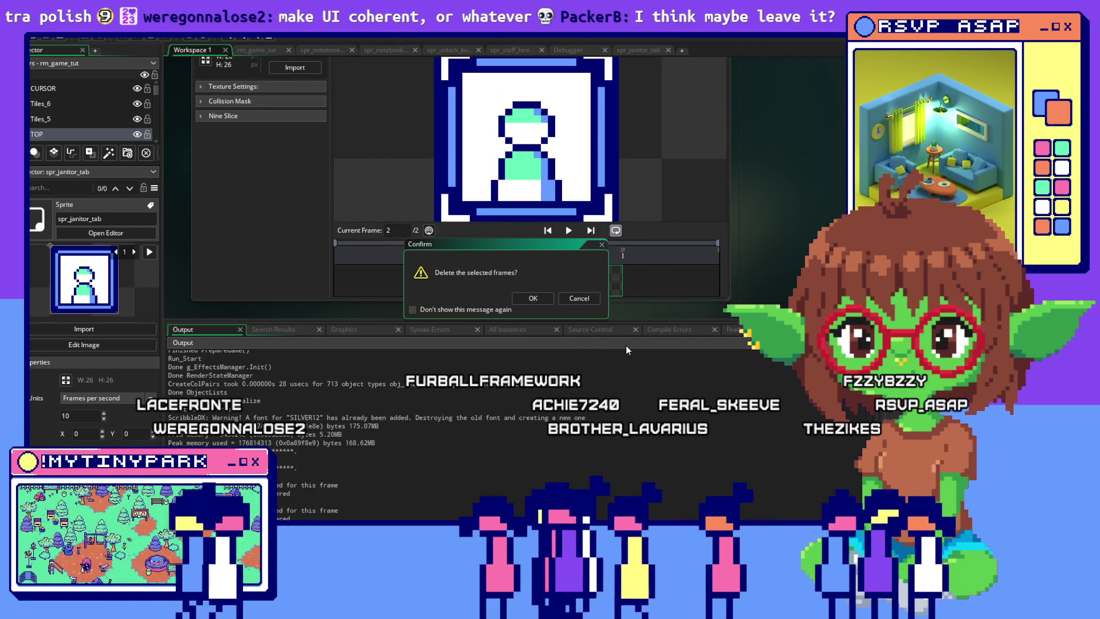
{"action": "left_click", "coordinate": [532, 298]}
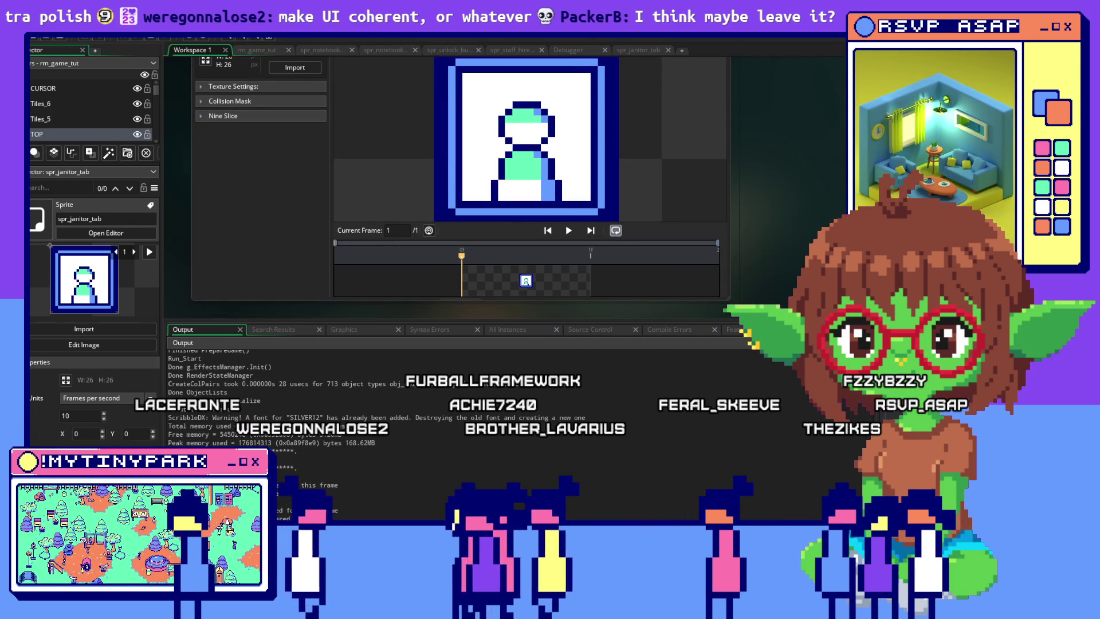
{"action": "key", "text": "alt+Tab"}
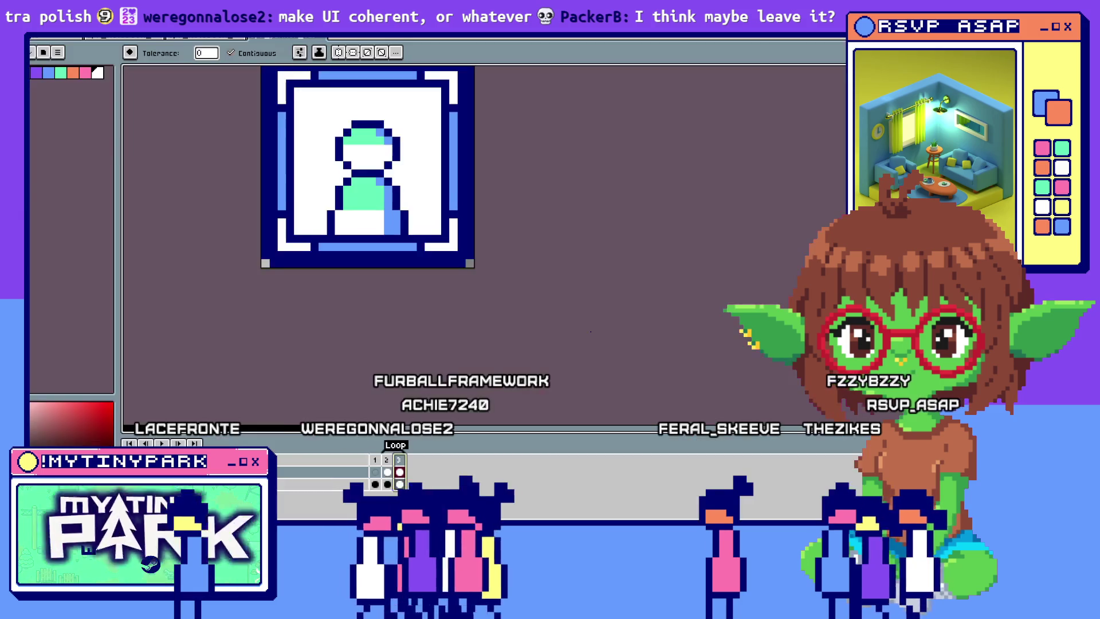
{"action": "key", "text": "alt+Tab"}
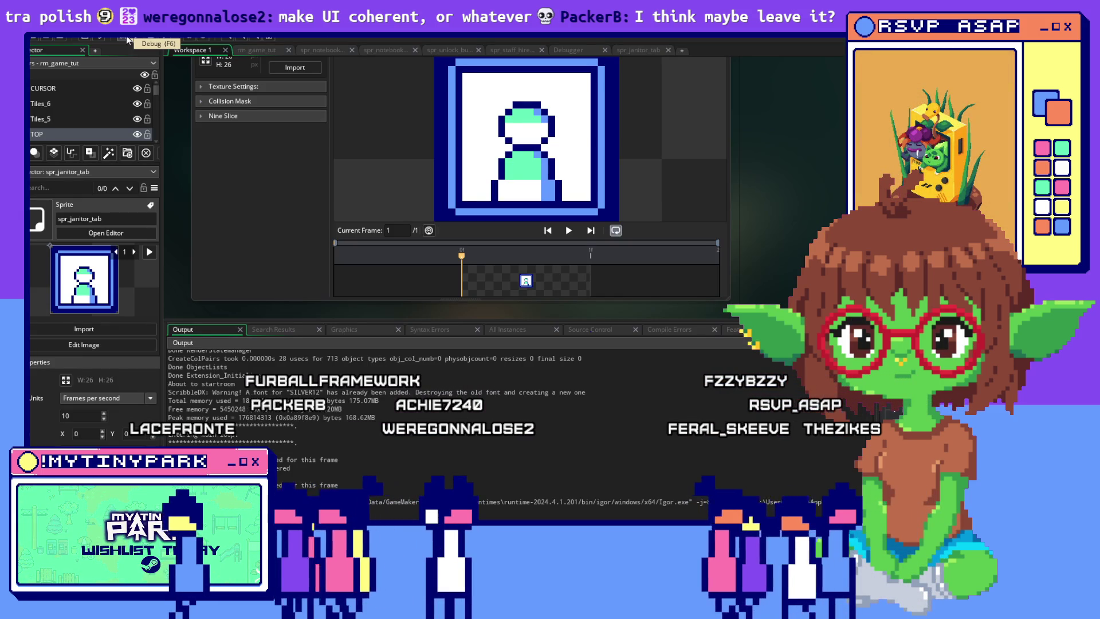
Step: Run a fresh debug build, then view the tab sprite in the pixel-art editor
{"action": "left_click", "coordinate": [127, 39]}
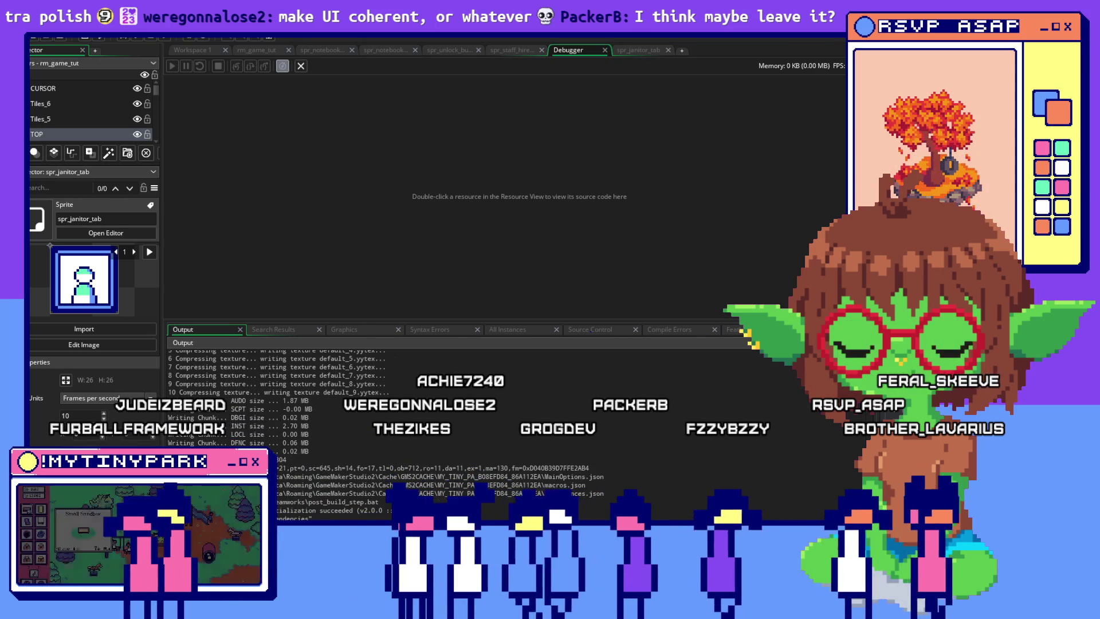
{"action": "key", "text": "alt+Tab"}
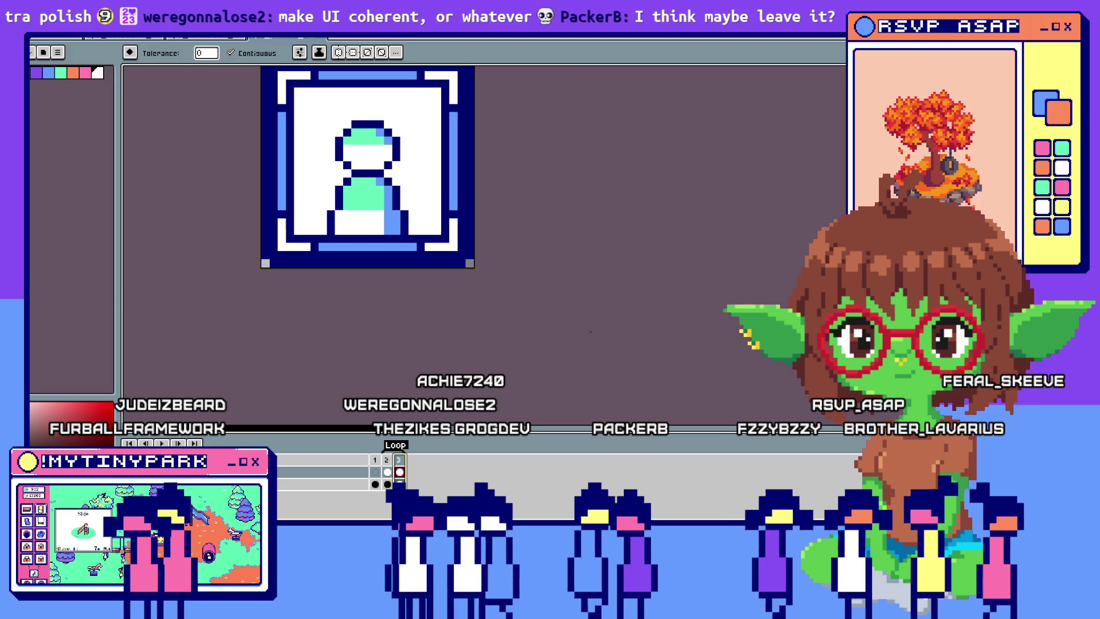
Step: Close the pixel editor and run My Tiny Park to the mayor's intro dialogue
{"action": "key", "text": "alt+Tab"}
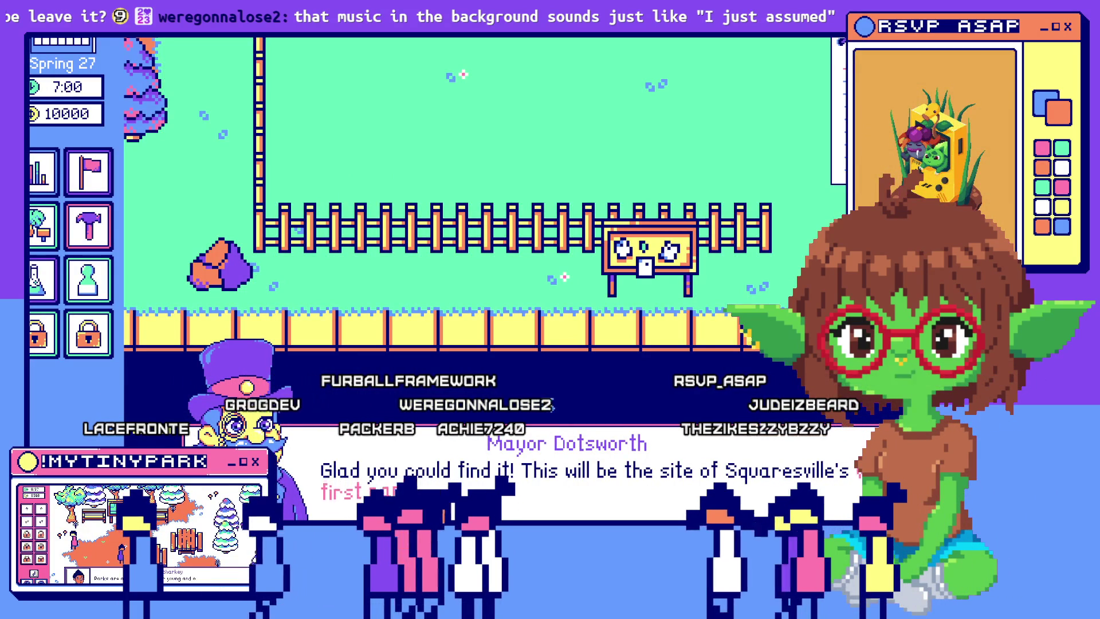
Step: Dismiss the mayor's dialogue to view the Scientists hiring panel, then return to spr_janitor_tab_selected
{"action": "left_click", "coordinate": [560, 443]}
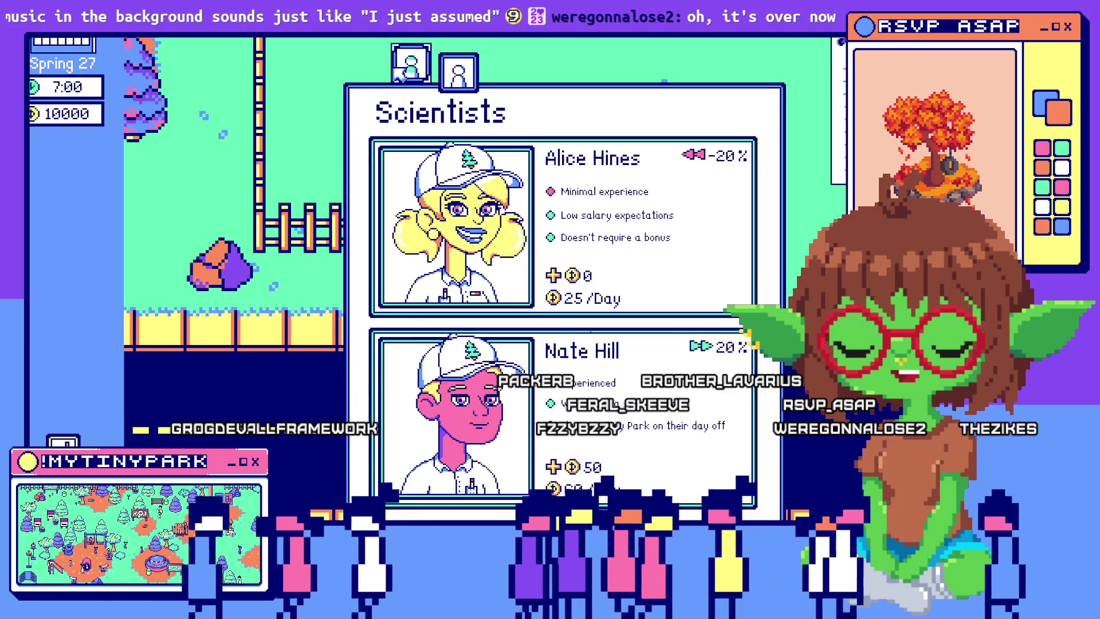
{"action": "scroll", "coordinate": [748, 164], "scroll_direction": "down", "scroll_amount": 3}
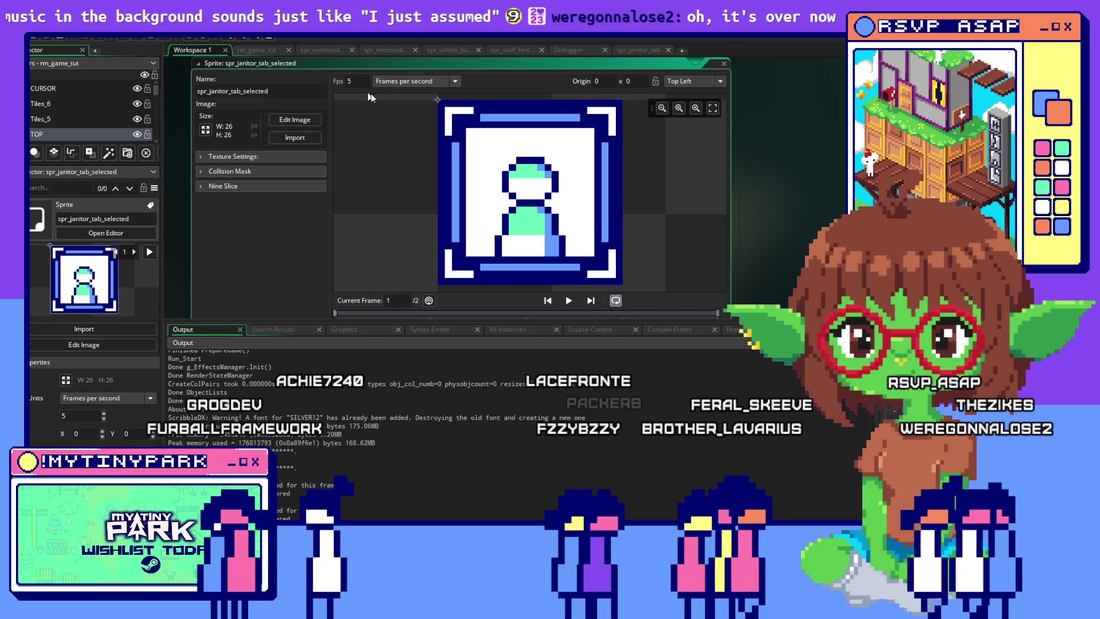
Step: Set the spr_janitor_tab_selected sprite to 2 frames per second and restart the game build
{"action": "key", "text": "ctrl+w"}
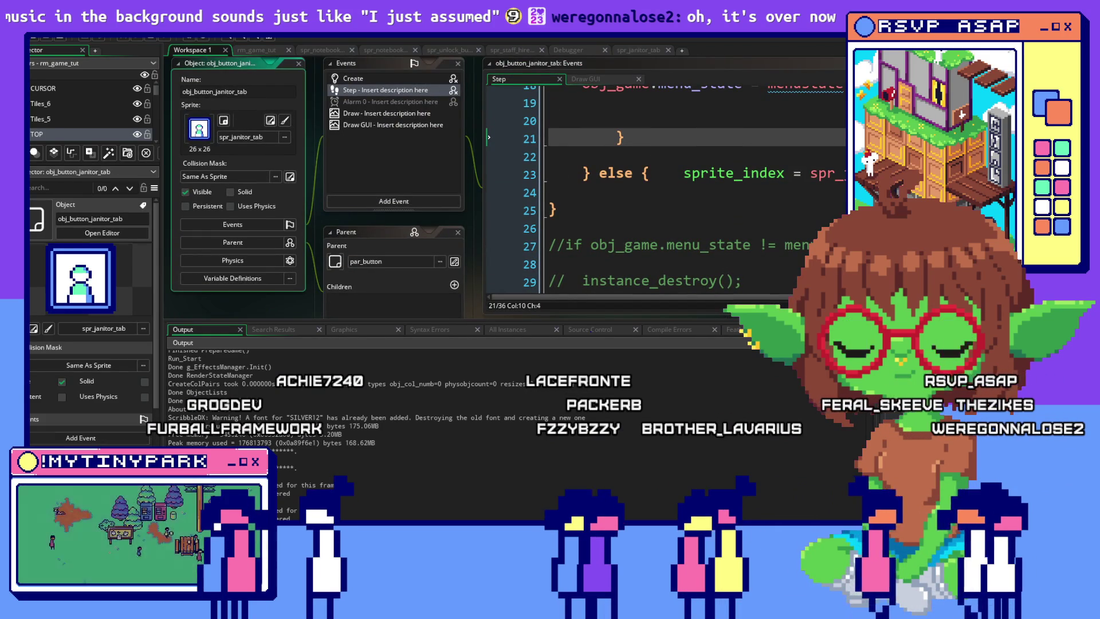
{"action": "left_click", "coordinate": [269, 119]}
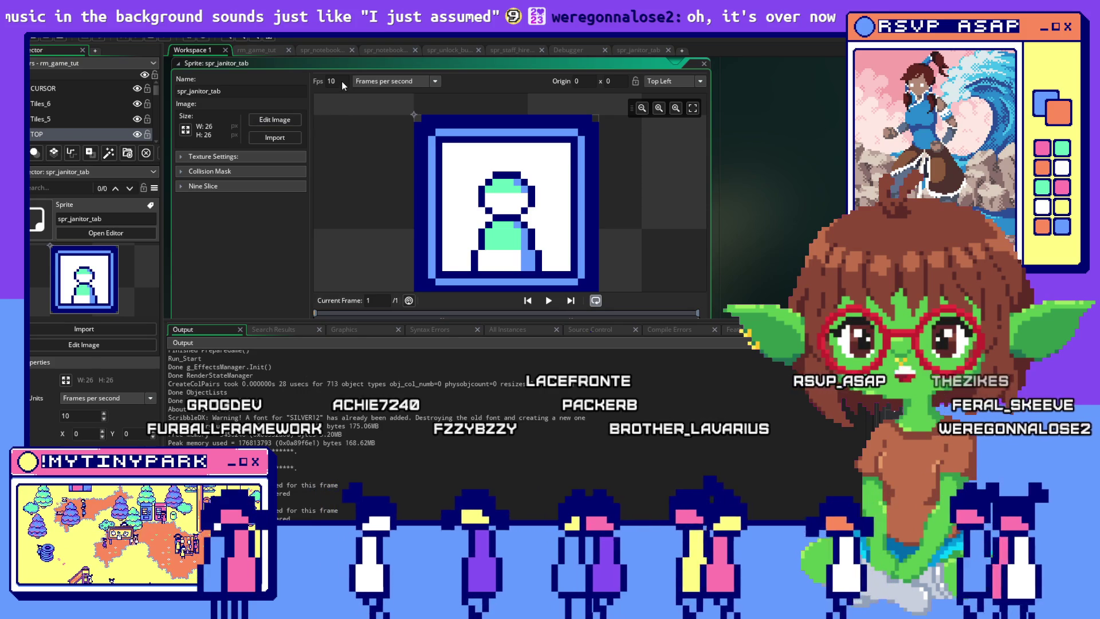
{"action": "scroll", "coordinate": [382, 181], "scroll_direction": "down", "scroll_amount": 3}
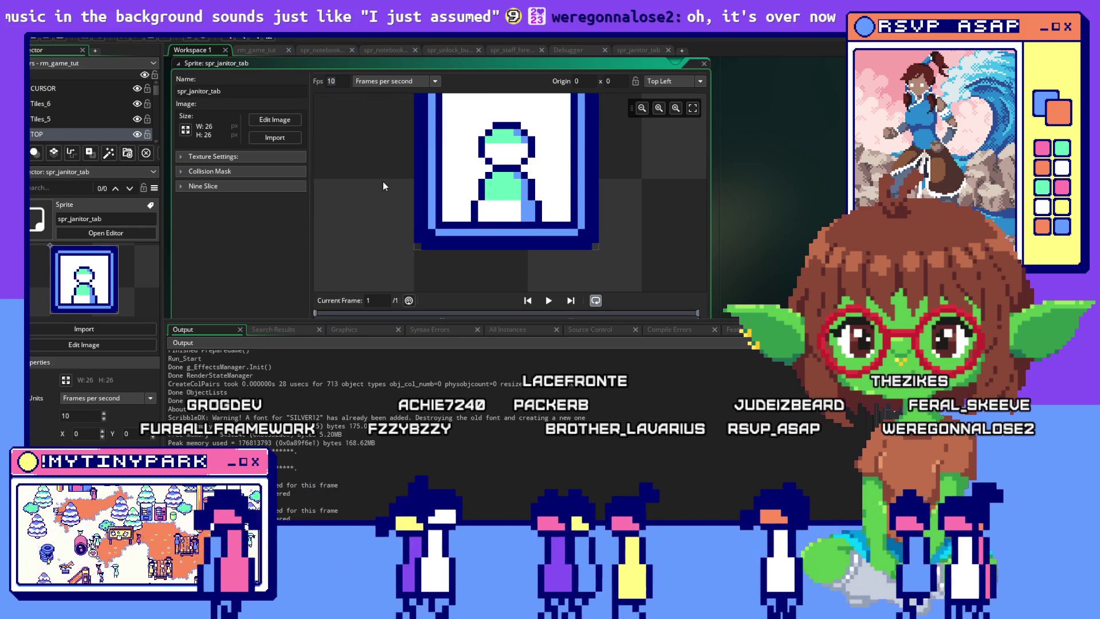
{"action": "scroll", "coordinate": [383, 181], "scroll_direction": "up", "scroll_amount": 4}
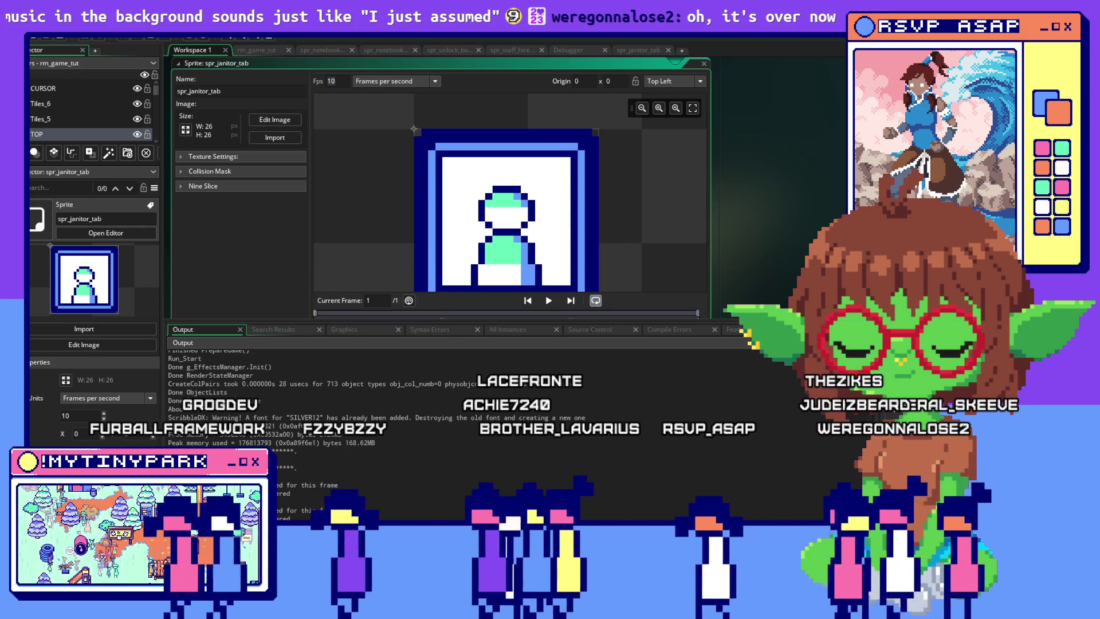
{"action": "left_click", "coordinate": [722, 172]}
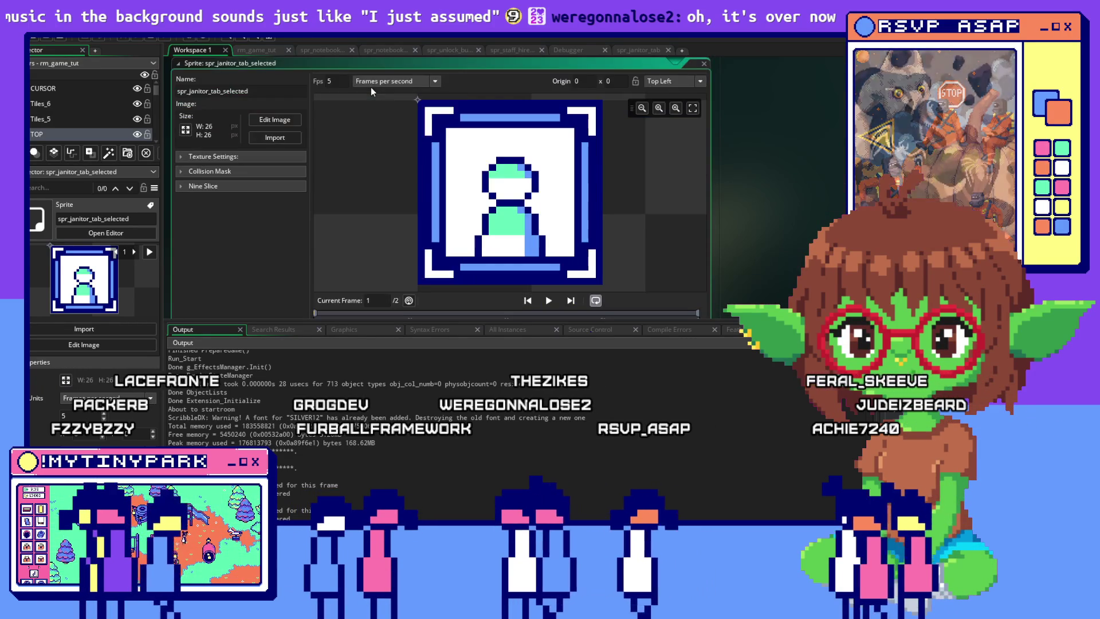
{"action": "type", "text": "2"}
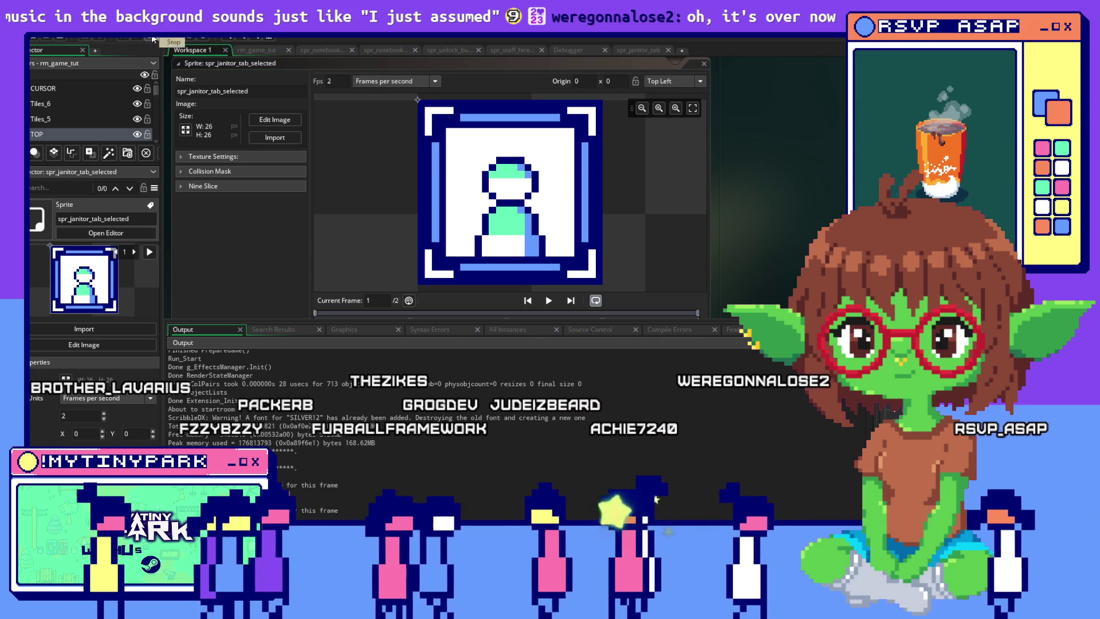
{"action": "left_click", "coordinate": [119, 38]}
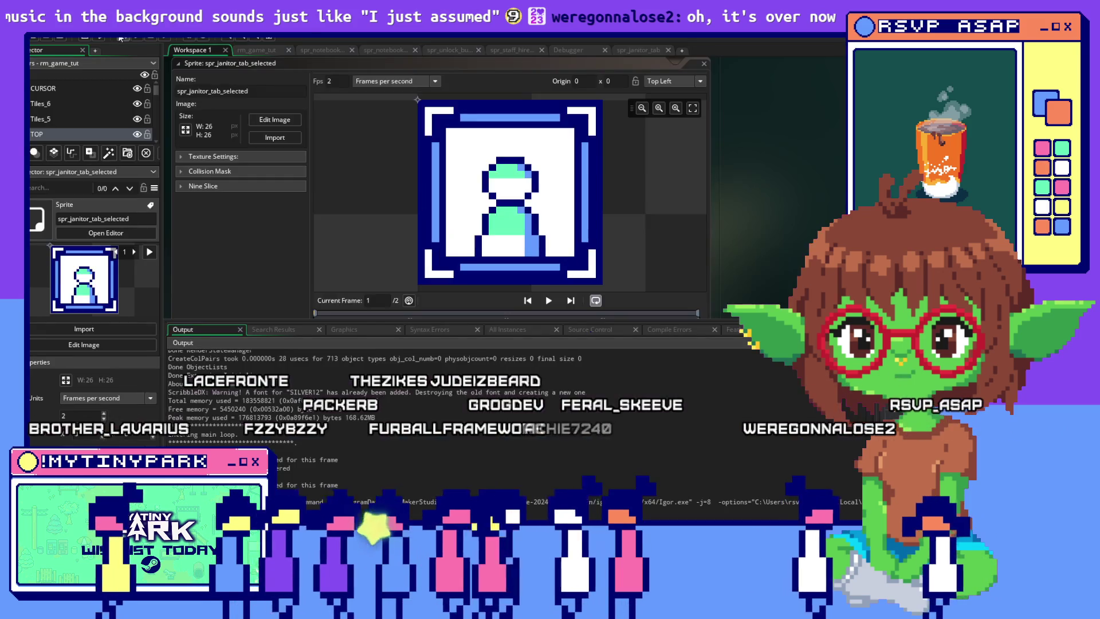
Step: Relaunch the rebuilt My Tiny Park and dismiss Mayor Dotsworth's dialogue
{"action": "left_click", "coordinate": [119, 38]}
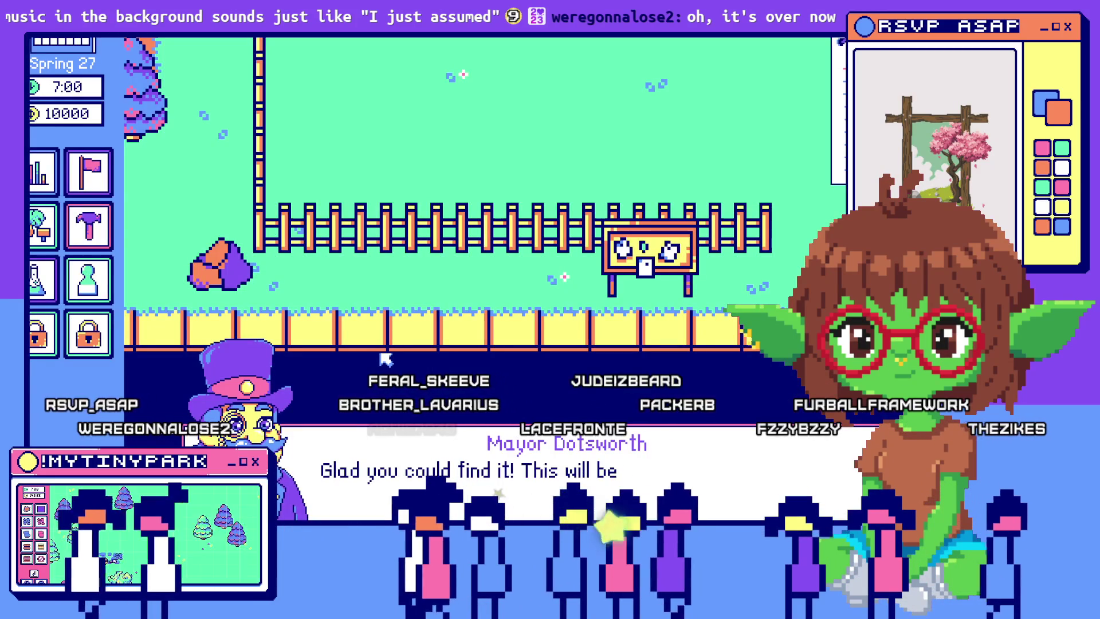
{"action": "left_click", "coordinate": [532, 455]}
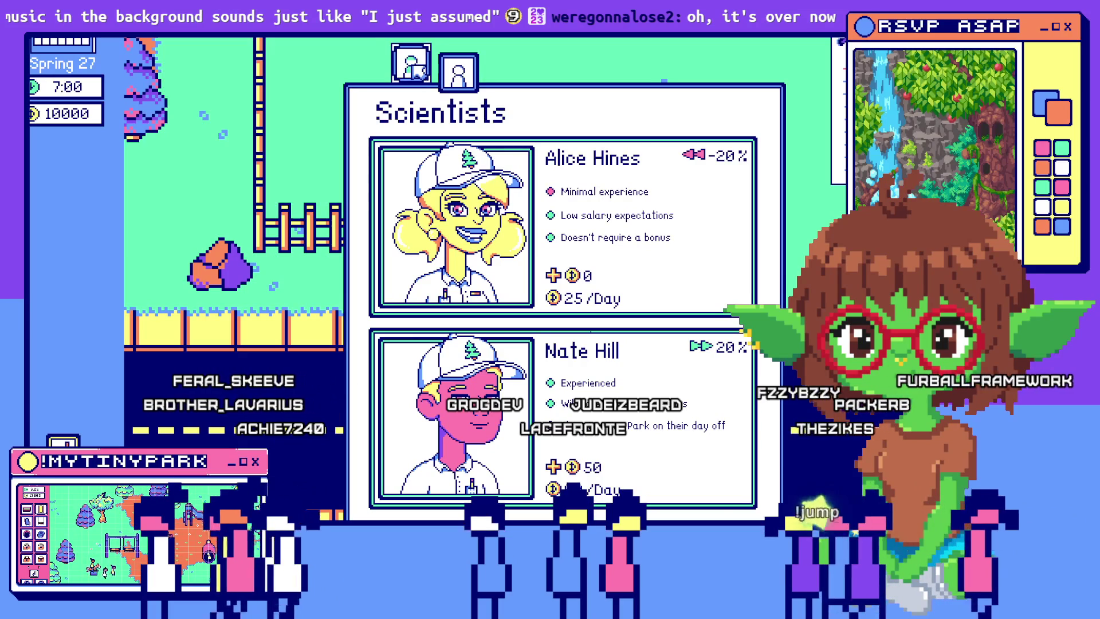
Step: Switch the hiring panel back and forth between the Janitors and Scientists lists
{"action": "left_click", "coordinate": [452, 78]}
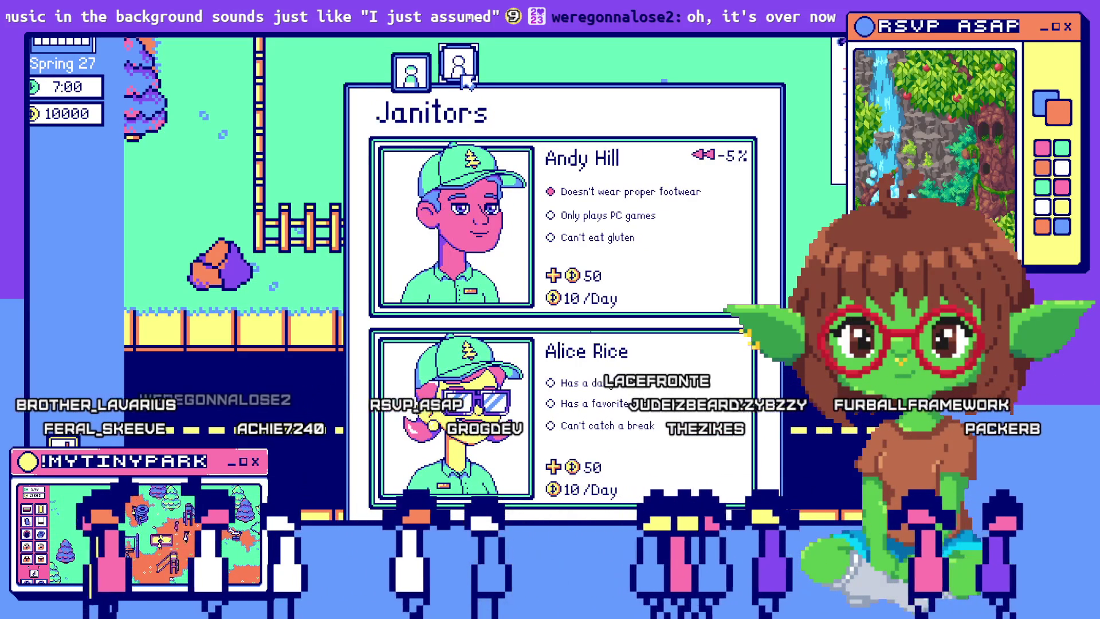
{"action": "left_click", "coordinate": [410, 74]}
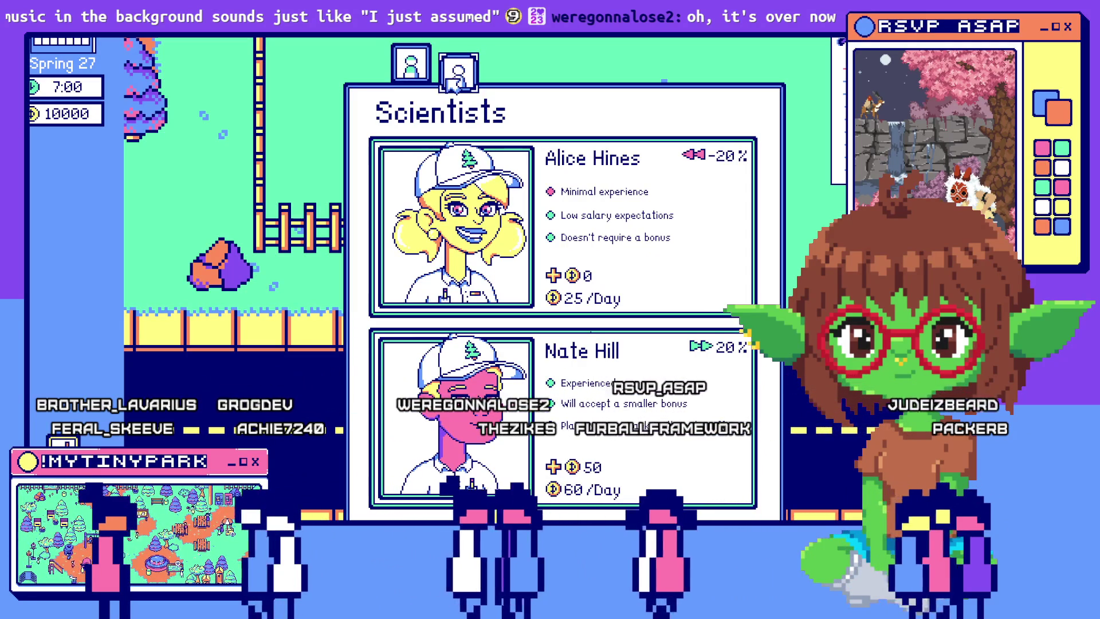
{"action": "left_click", "coordinate": [411, 64]}
{"action": "left_click", "coordinate": [461, 75]}
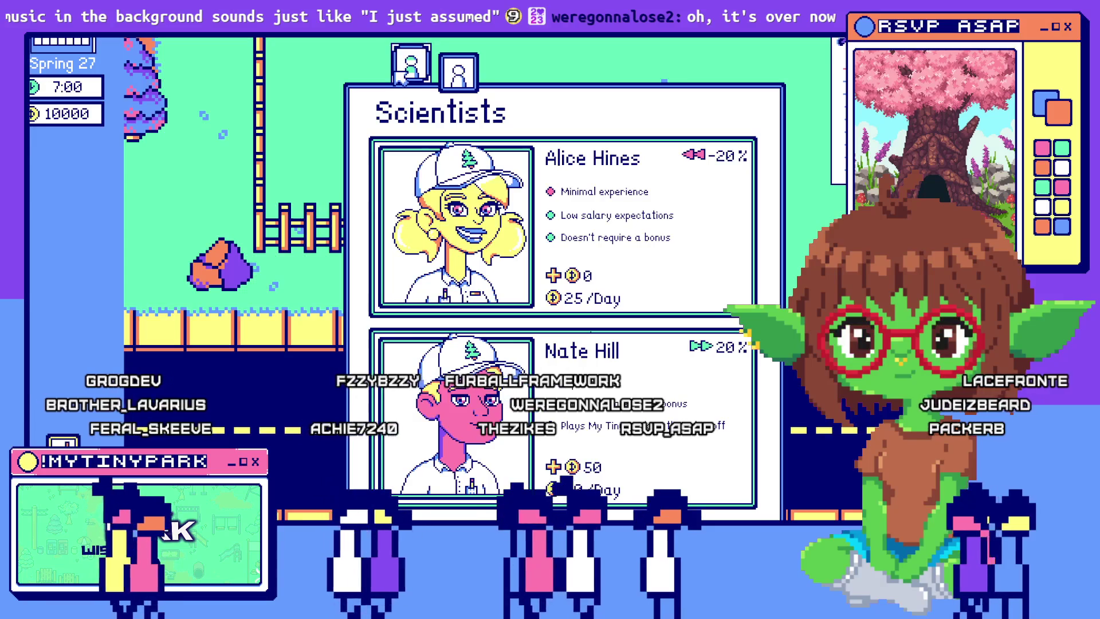
{"action": "left_click", "coordinate": [447, 79]}
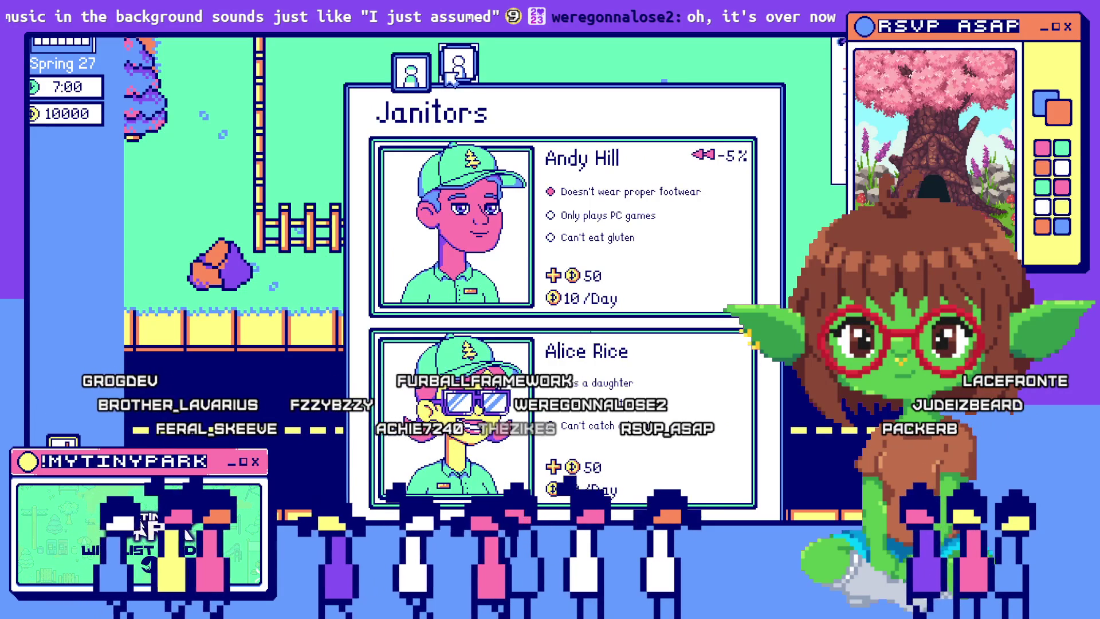
{"action": "left_click", "coordinate": [408, 78]}
{"action": "left_click", "coordinate": [466, 77]}
{"action": "left_click", "coordinate": [418, 77]}
{"action": "left_click", "coordinate": [464, 75]}
{"action": "left_click", "coordinate": [423, 79]}
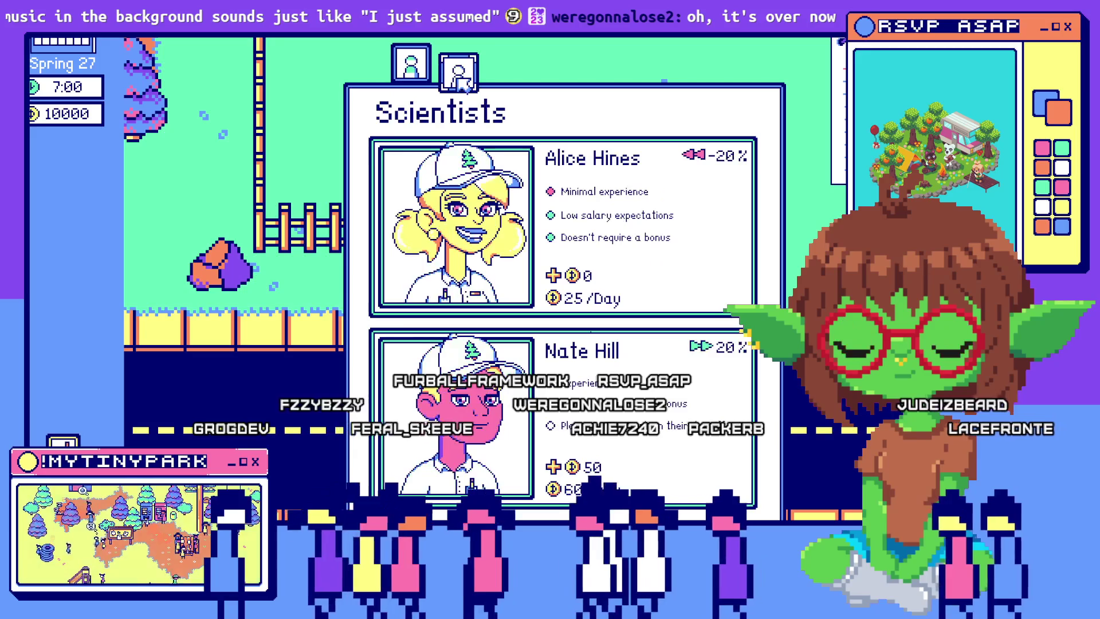
{"action": "left_click", "coordinate": [459, 77]}
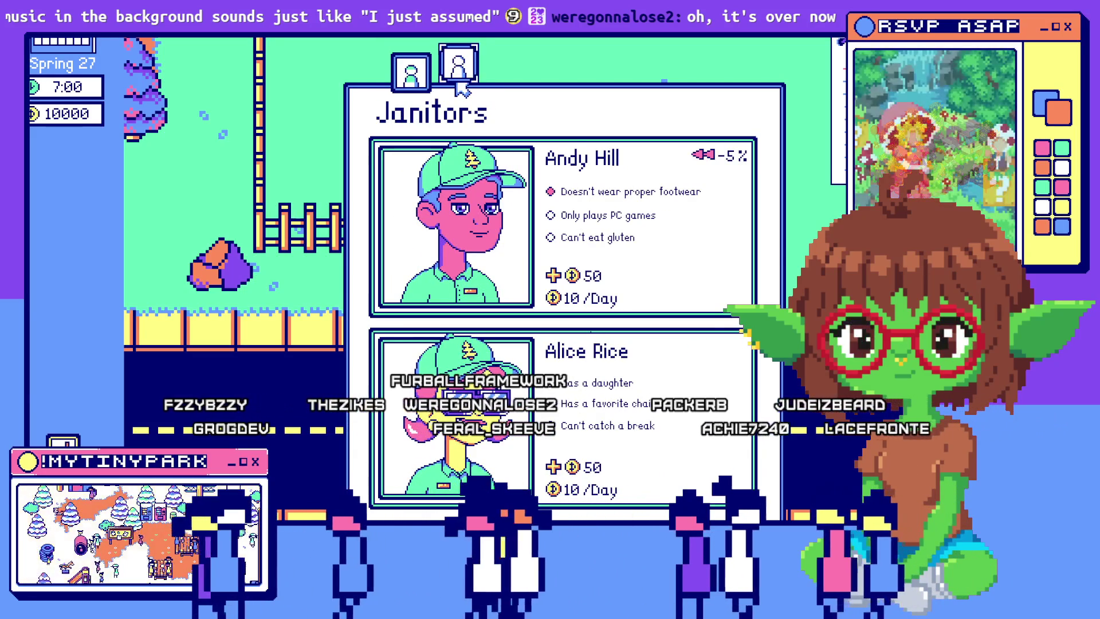
Step: Close the hiring panel, dismiss the mayor's dialogue, and return to the output log
{"action": "left_click_drag", "start_coordinate": [238, 292], "coordinate": [344, 352]}
{"action": "left_click", "coordinate": [344, 351]}
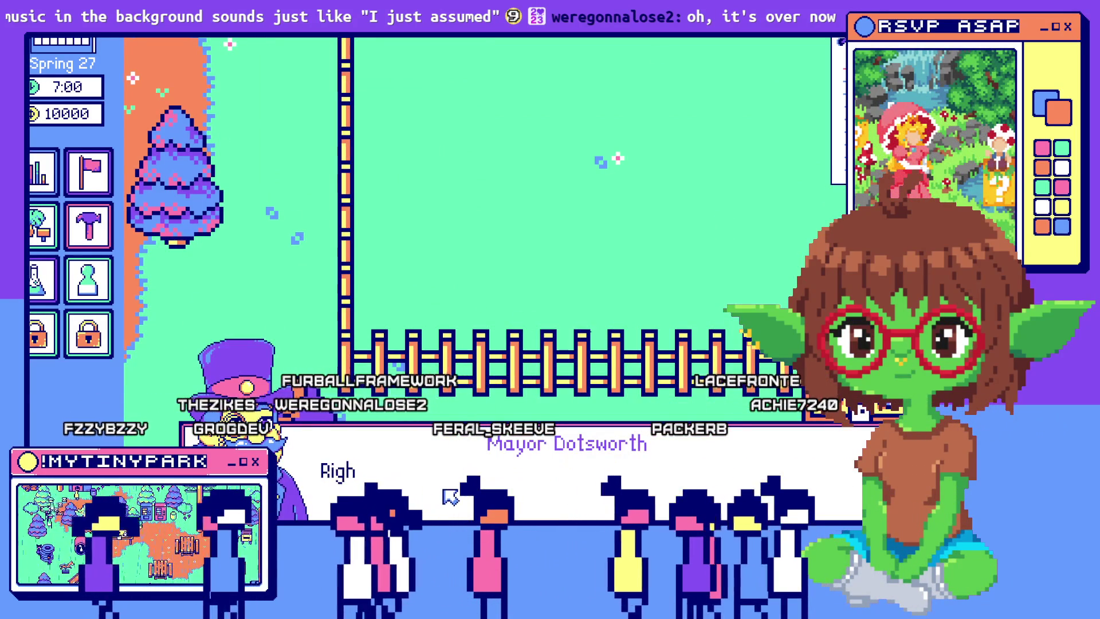
{"action": "left_click", "coordinate": [450, 496]}
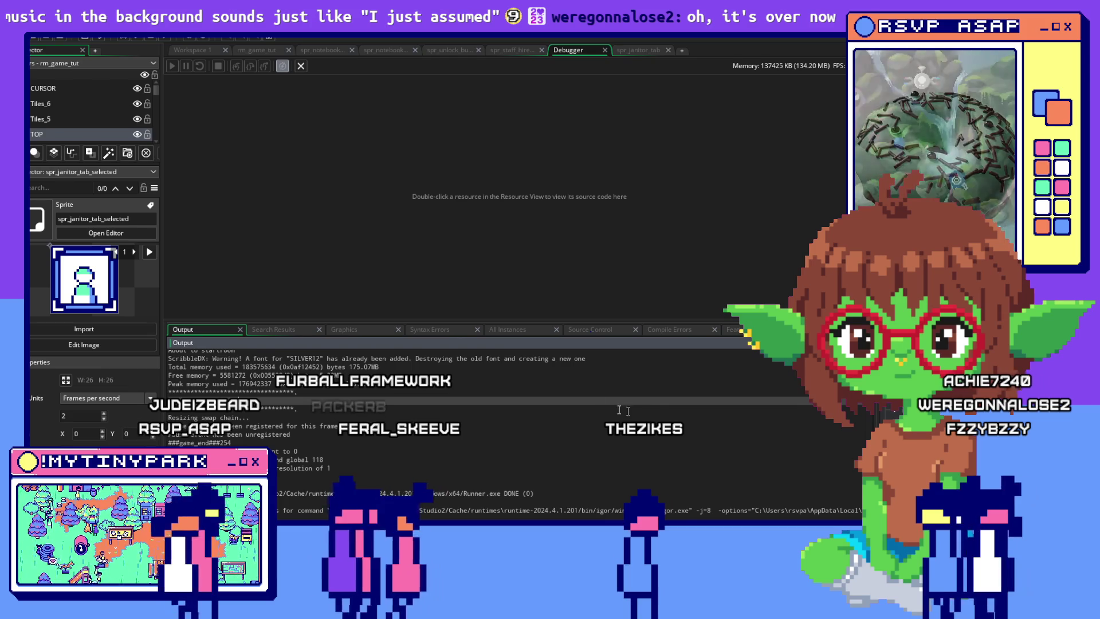
{"action": "scroll", "coordinate": [629, 378], "scroll_direction": "down", "scroll_amount": 1}
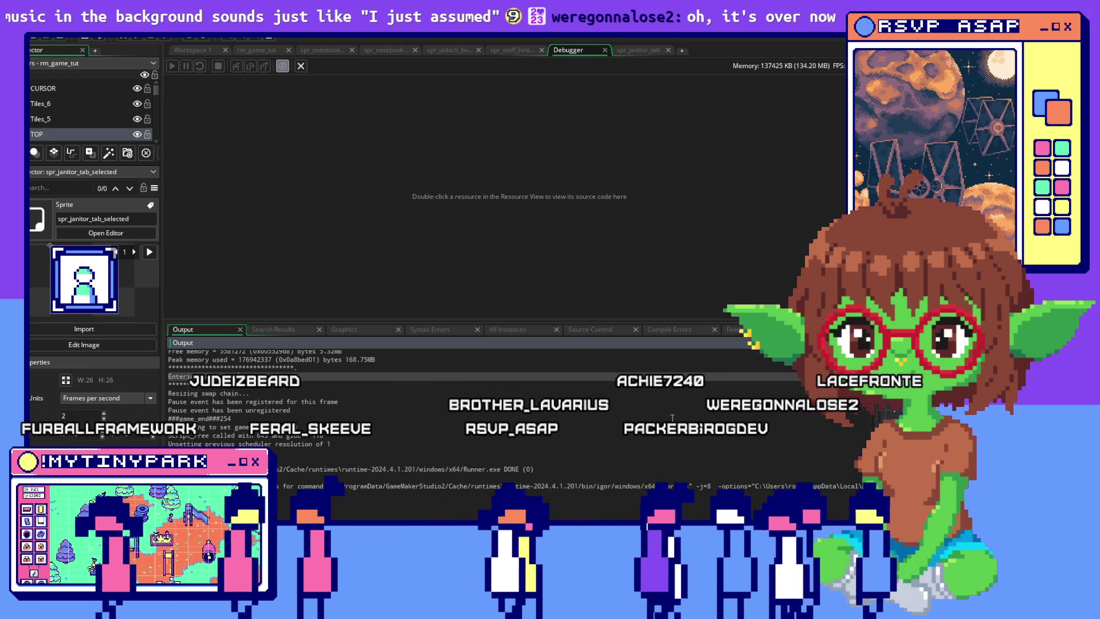
Step: Review the output log, mark the ###game_end line, and show obj_UI_background in the inspector
{"action": "scroll", "coordinate": [516, 412], "scroll_direction": "up", "scroll_amount": 1}
{"action": "left_click", "coordinate": [462, 427]}
{"action": "scroll", "coordinate": [462, 428], "scroll_direction": "up", "scroll_amount": 3}
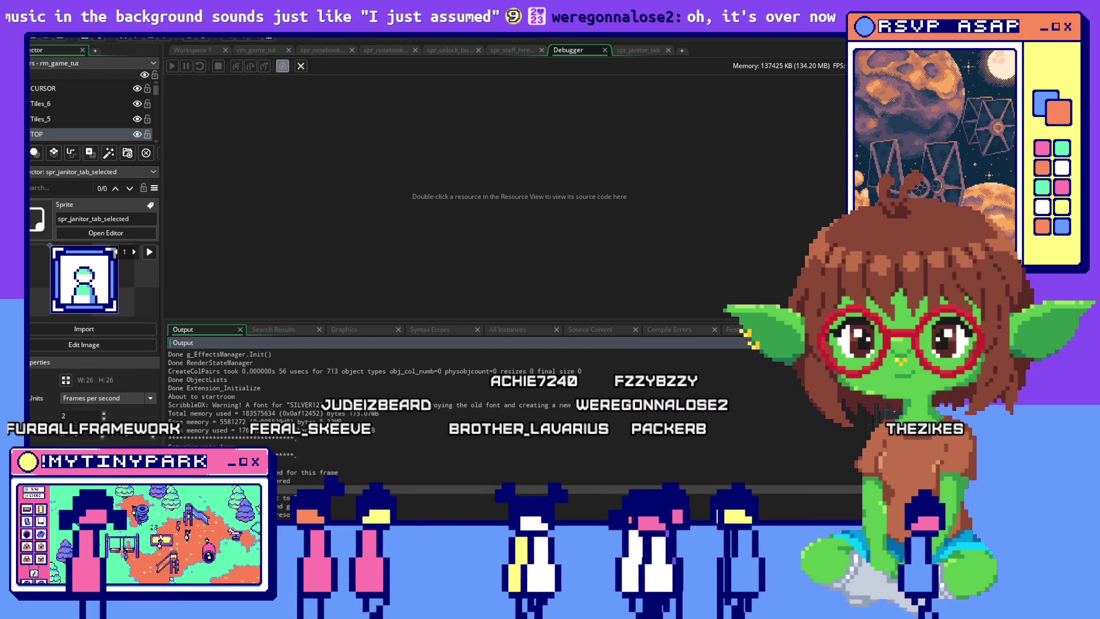
{"action": "key", "text": "Up"}
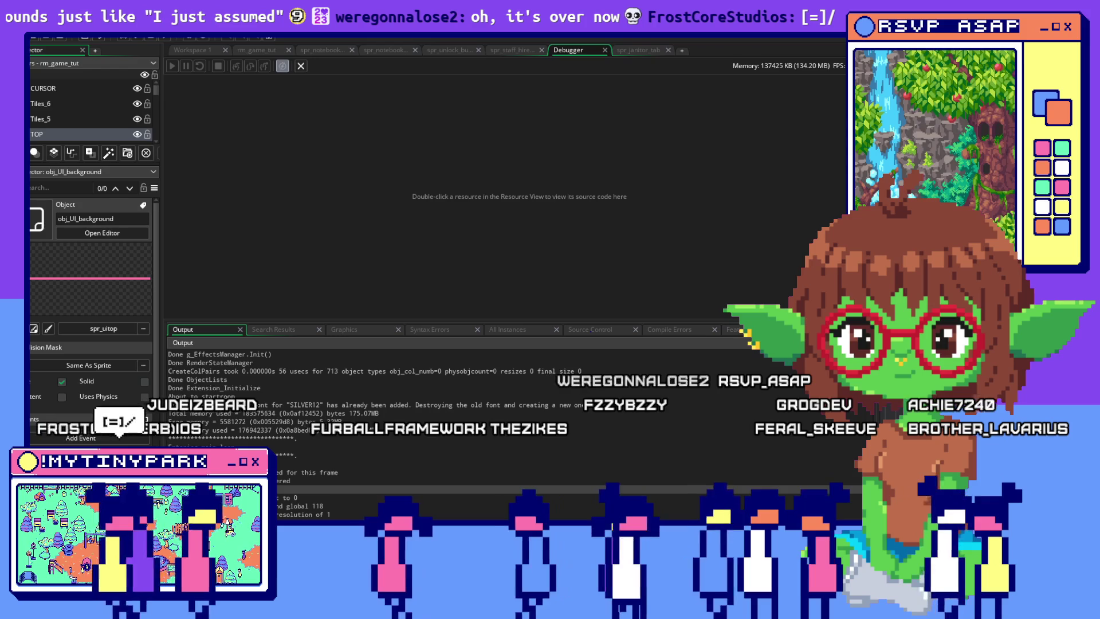
Step: Open obj_UI_background's Create, Draw and Draw GUI event code
{"action": "left_click", "coordinate": [191, 50]}
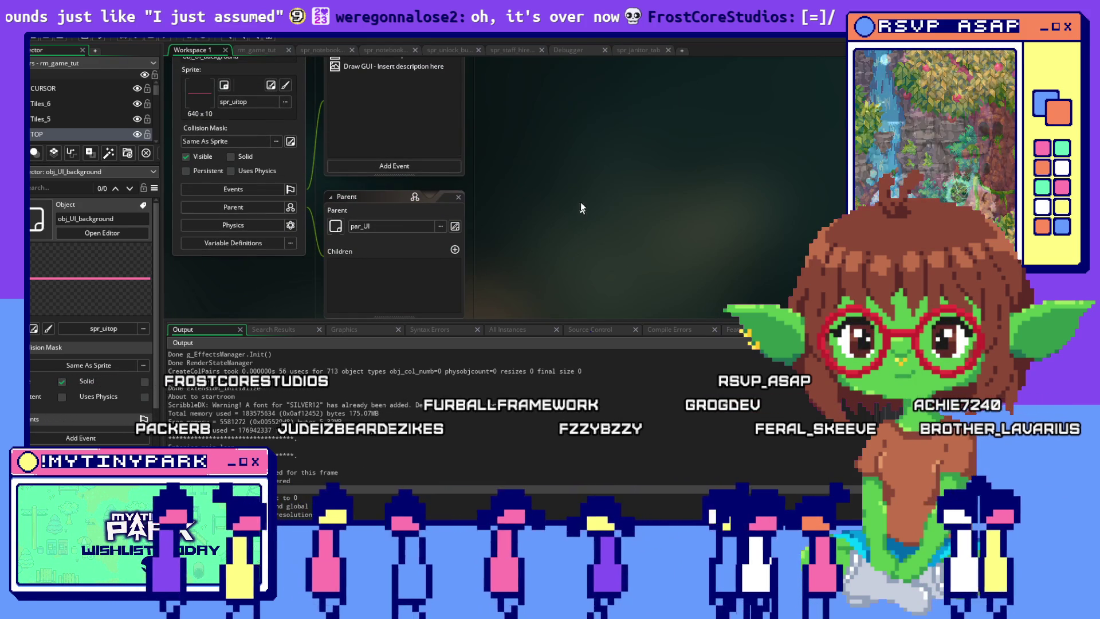
{"action": "left_click_drag", "start_coordinate": [582, 204], "coordinate": [592, 264]}
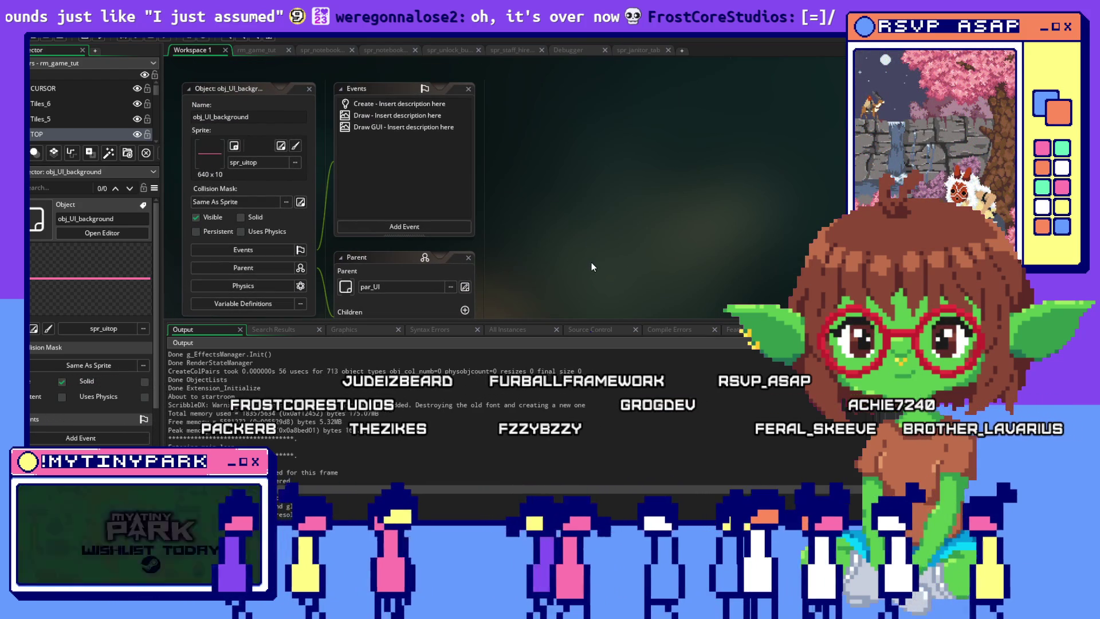
{"action": "double_click", "coordinate": [400, 106]}
{"action": "double_click", "coordinate": [393, 119]}
{"action": "double_click", "coordinate": [398, 129]}
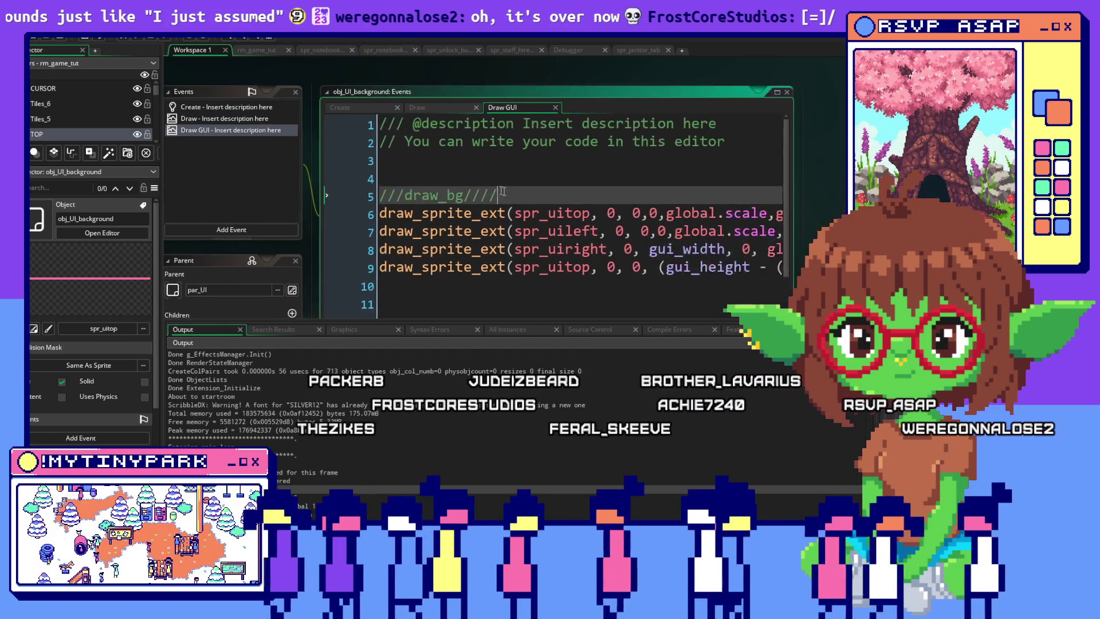
{"action": "mouse_move", "coordinate": [364, 194]}
{"action": "left_mouse_down"}
{"action": "mouse_move", "coordinate": [715, 266]}
{"action": "mouse_move", "coordinate": [771, 266]}
{"action": "left_mouse_up"}
Step: Open spr_uitop from line 6 of the Draw GUI code with F12, then close it
{"action": "scroll", "coordinate": [563, 240], "scroll_direction": "left", "scroll_amount": 5}
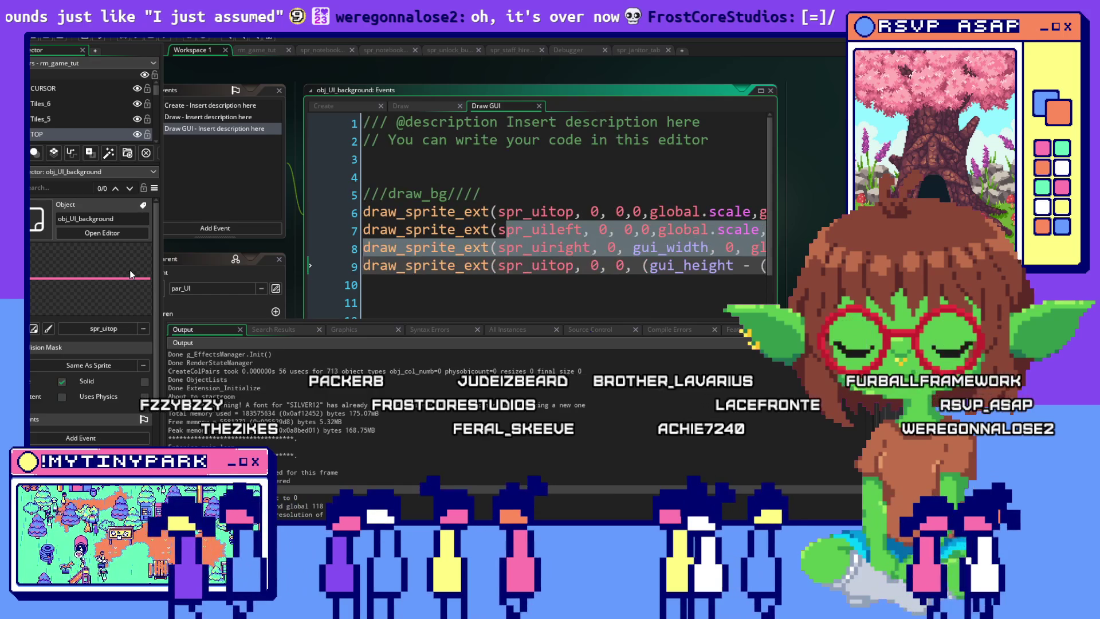
{"action": "left_click", "coordinate": [487, 265]}
{"action": "scroll", "coordinate": [469, 237], "scroll_direction": "down", "scroll_amount": 1}
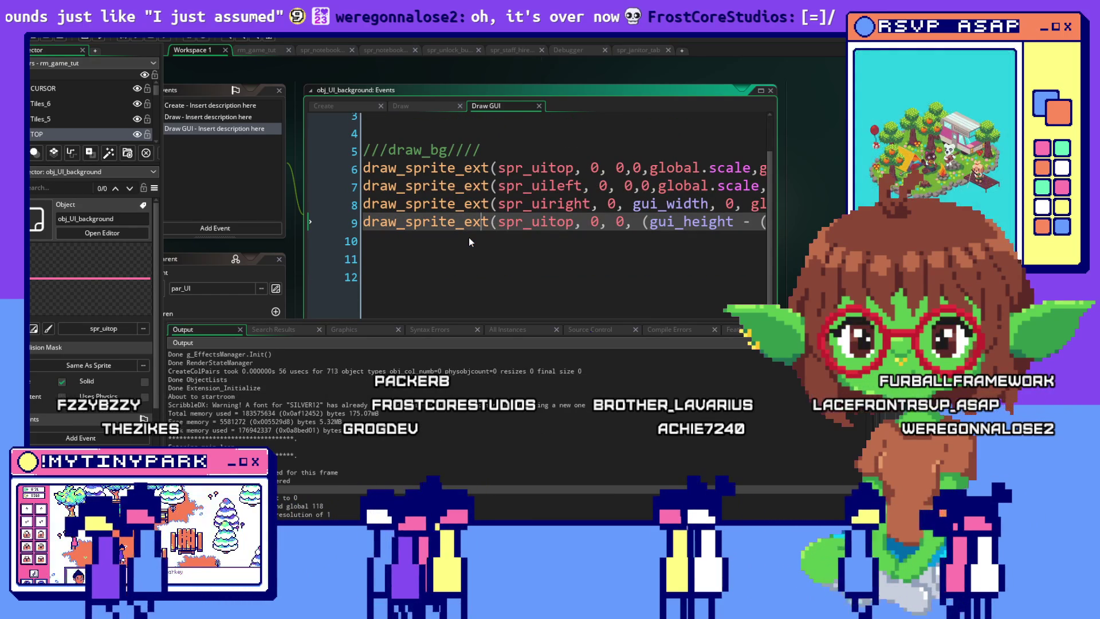
{"action": "scroll", "coordinate": [469, 241], "scroll_direction": "up", "scroll_amount": 1}
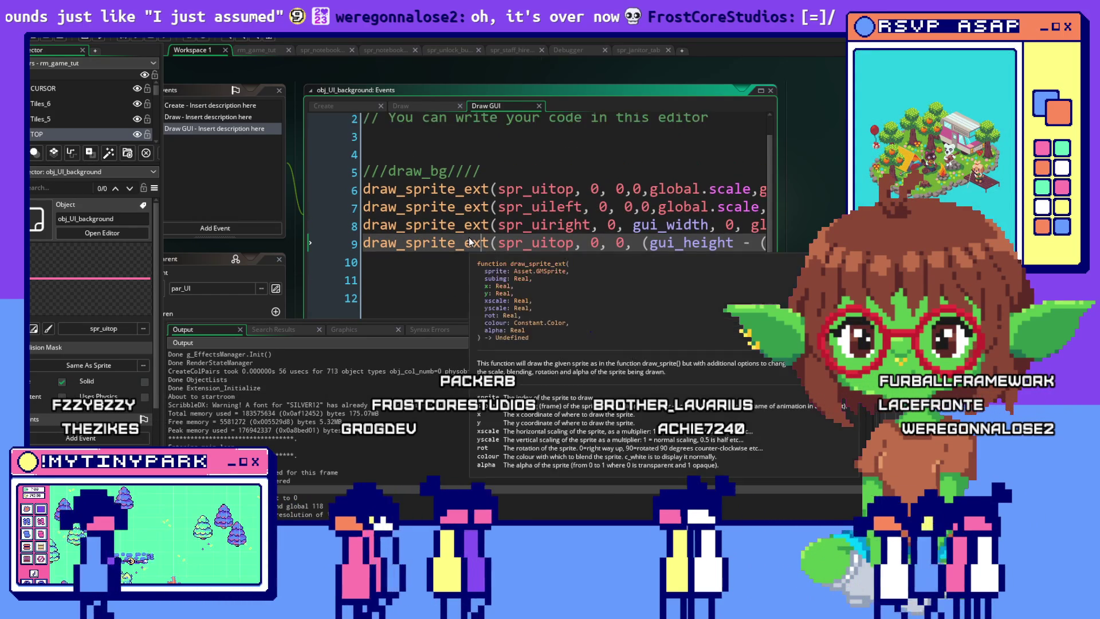
{"action": "left_click", "coordinate": [556, 187]}
{"action": "key", "text": "F12"}
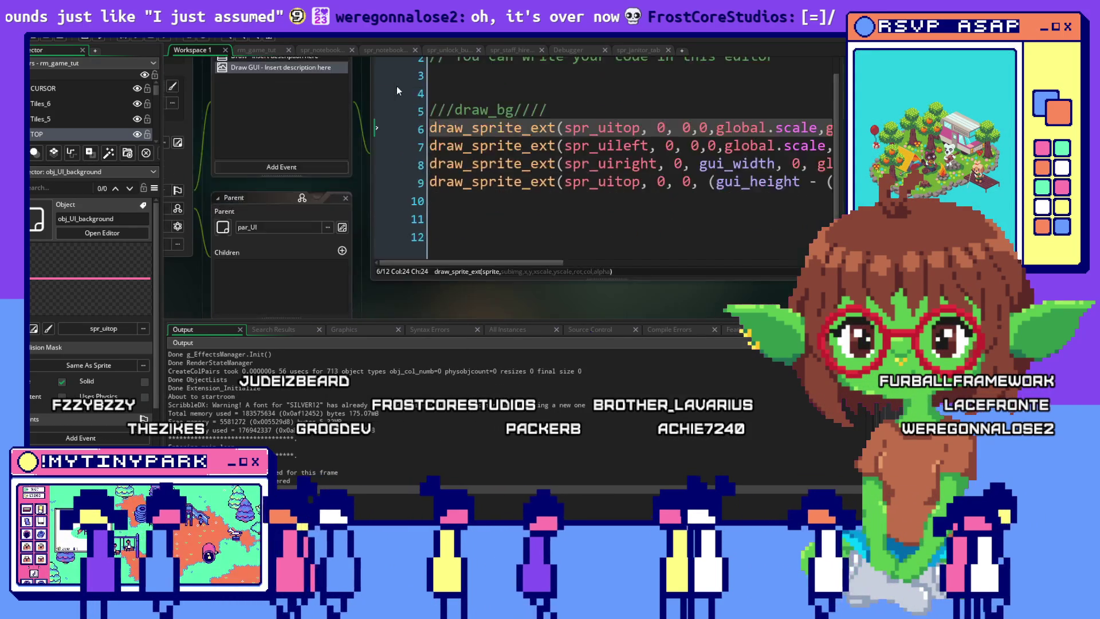
{"action": "left_click", "coordinate": [704, 63]}
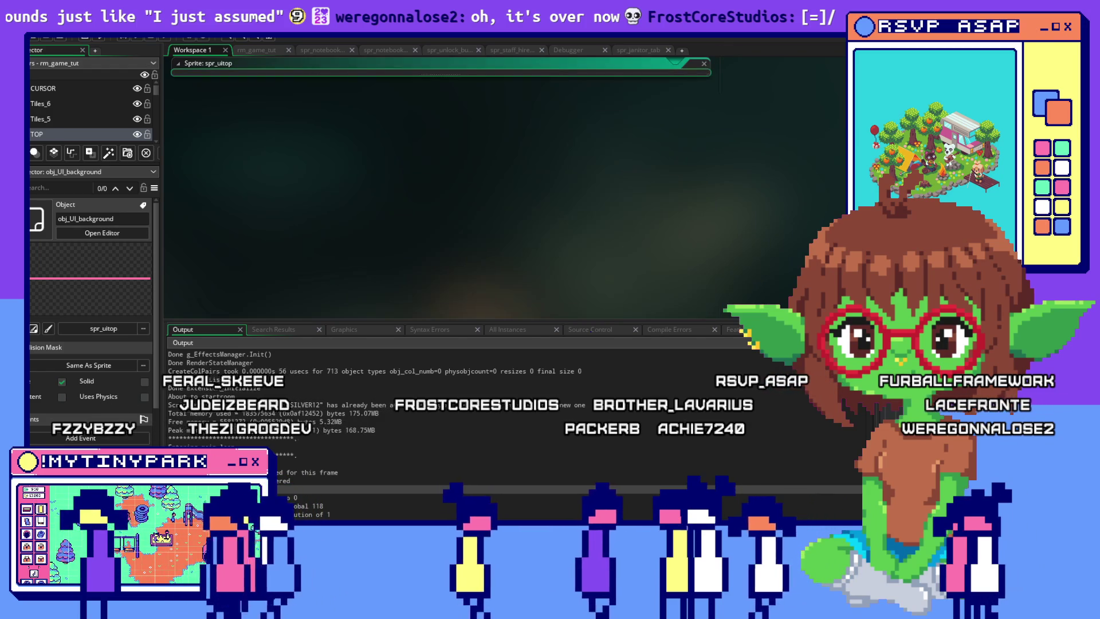
Step: Open obj_tooltip_item's Create event code and scroll down to the item info button
{"action": "double_click", "coordinate": [674, 296]}
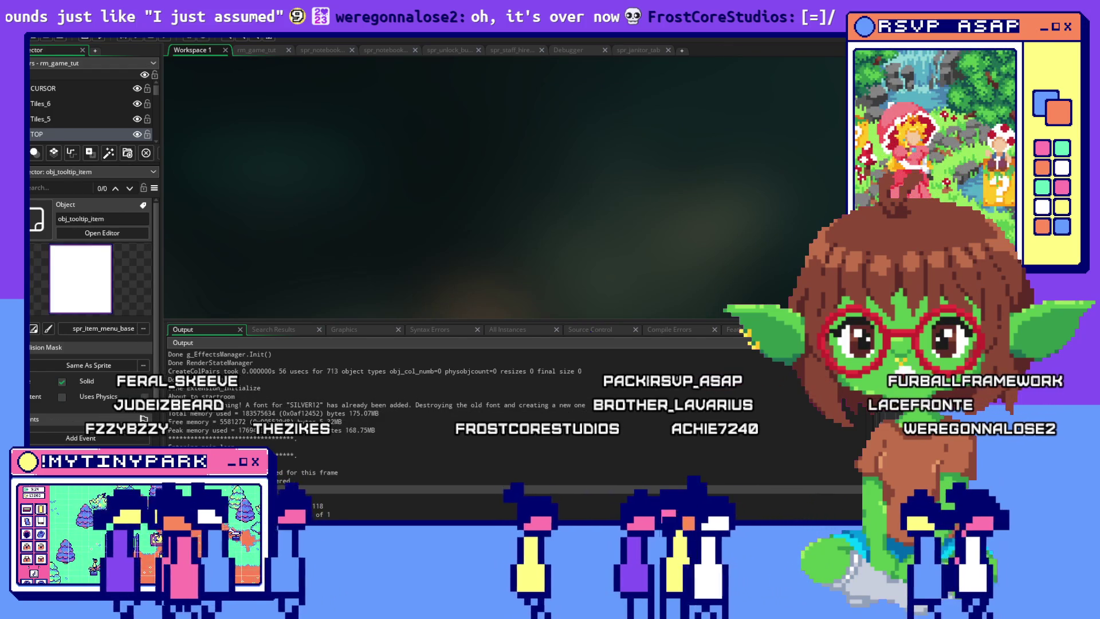
{"action": "double_click", "coordinate": [541, 147]}
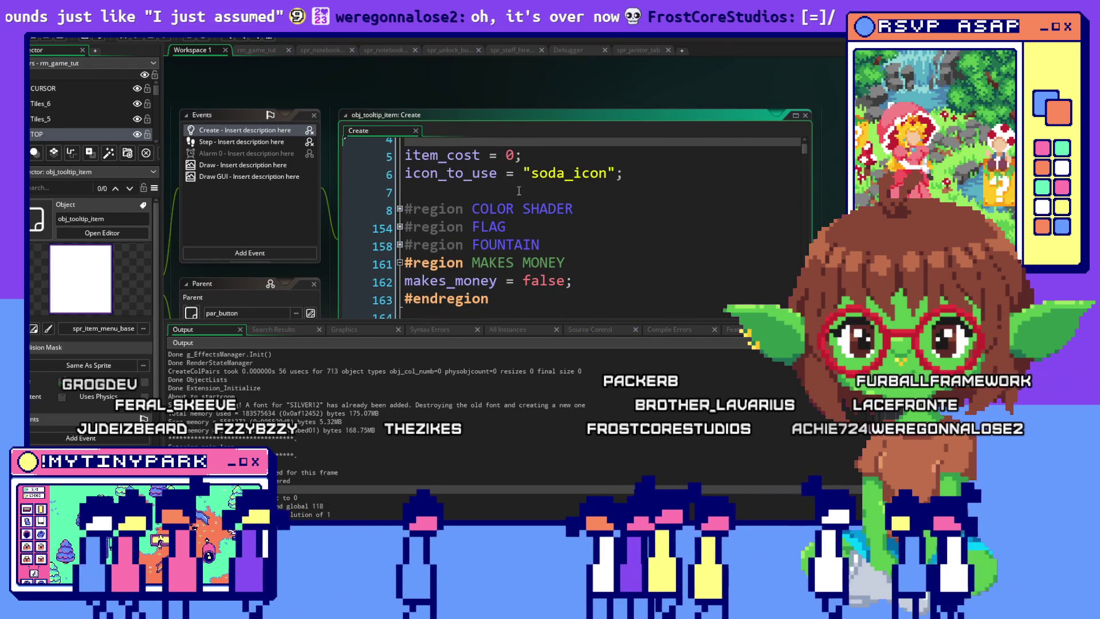
{"action": "scroll", "coordinate": [519, 191], "scroll_direction": "down", "scroll_amount": 8}
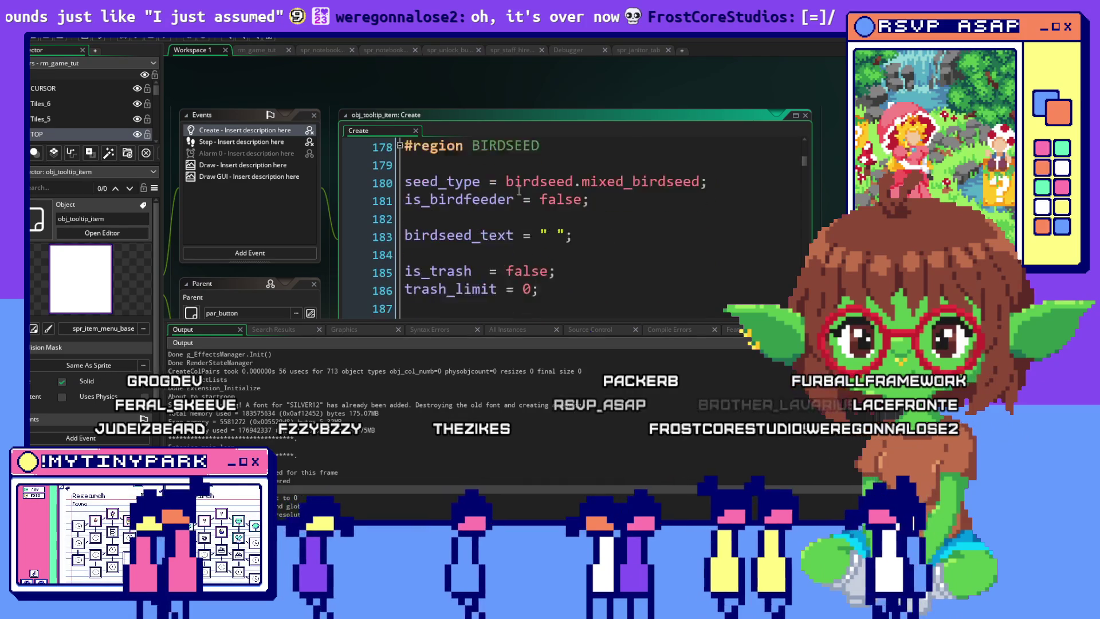
{"action": "scroll", "coordinate": [518, 190], "scroll_direction": "down", "scroll_amount": 6}
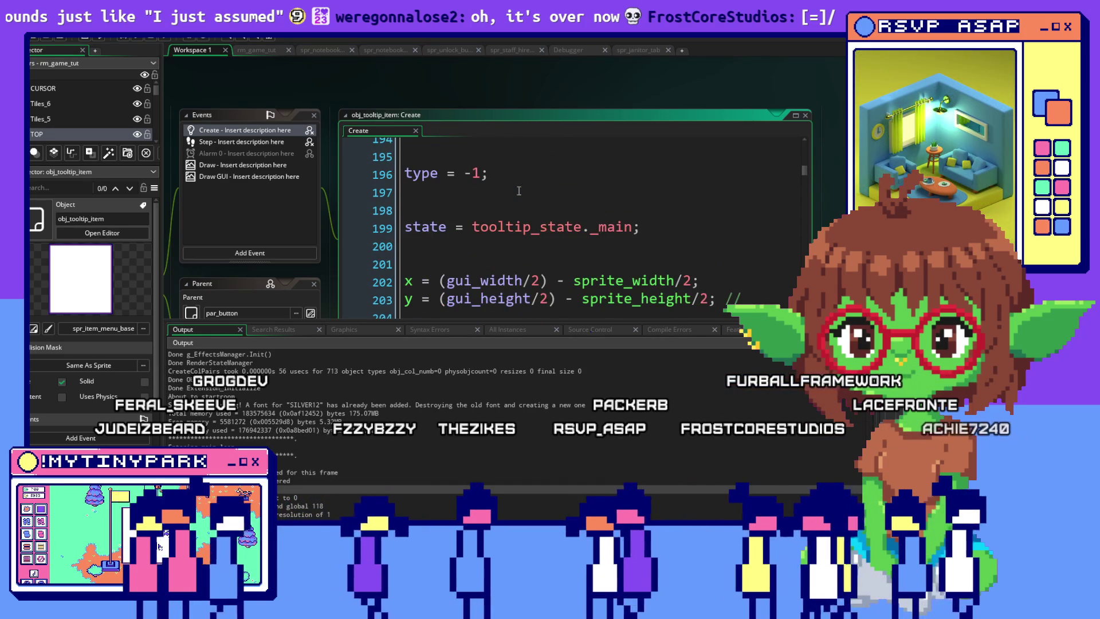
{"action": "scroll", "coordinate": [518, 191], "scroll_direction": "down", "scroll_amount": 5}
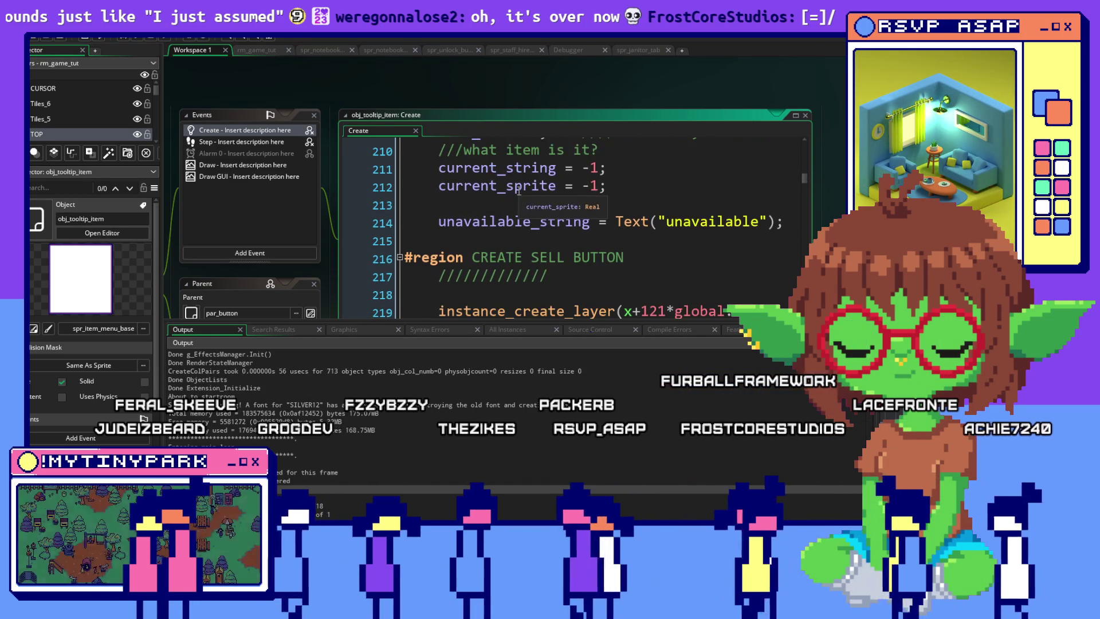
{"action": "scroll", "coordinate": [518, 191], "scroll_direction": "down", "scroll_amount": 1}
{"action": "scroll", "coordinate": [678, 233], "scroll_direction": "down", "scroll_amount": 1}
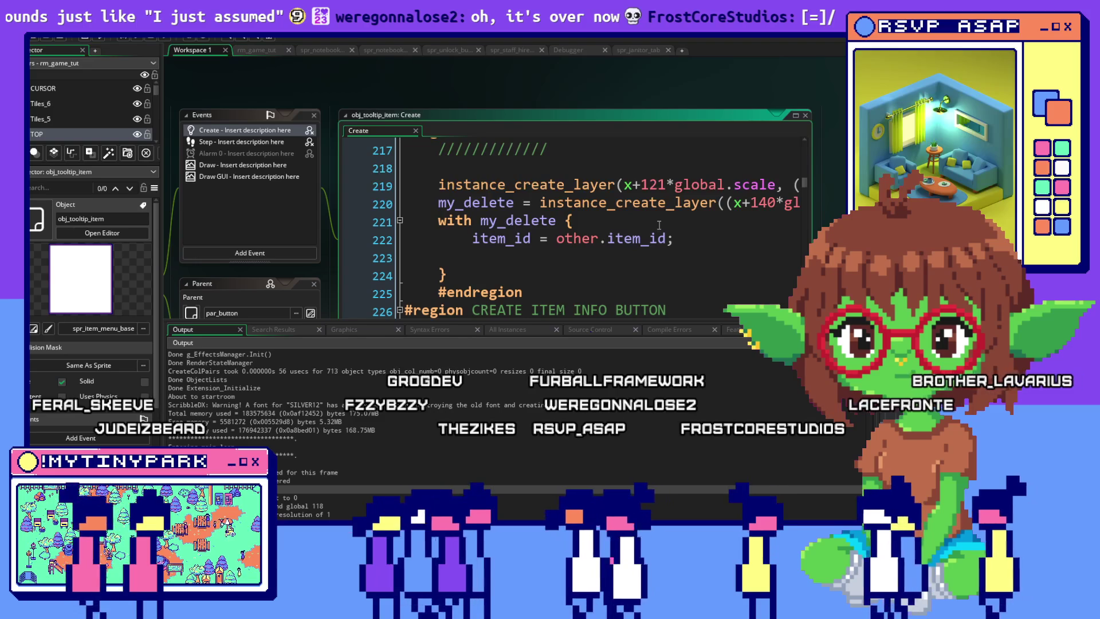
{"action": "scroll", "coordinate": [659, 224], "scroll_direction": "down", "scroll_amount": 1}
{"action": "scroll", "coordinate": [659, 226], "scroll_direction": "down", "scroll_amount": 1}
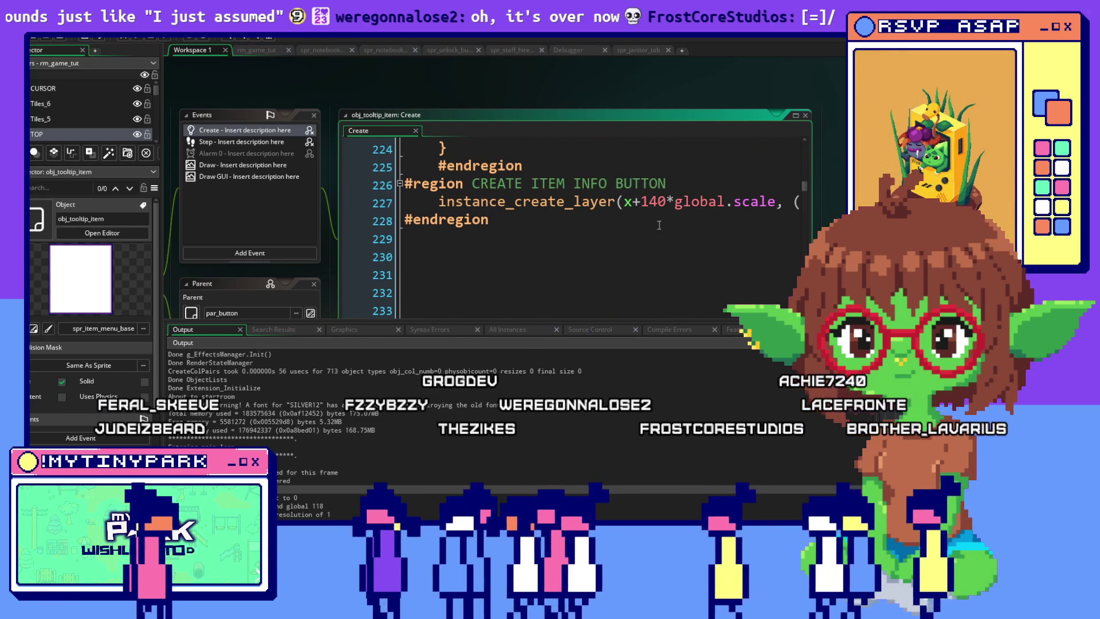
Step: Select line 227 and collapse the CREATE ITEM INFO BUTTON region
{"action": "triple_click", "coordinate": [658, 201]}
{"action": "left_click_drag", "start_coordinate": [659, 201], "coordinate": [414, 201]}
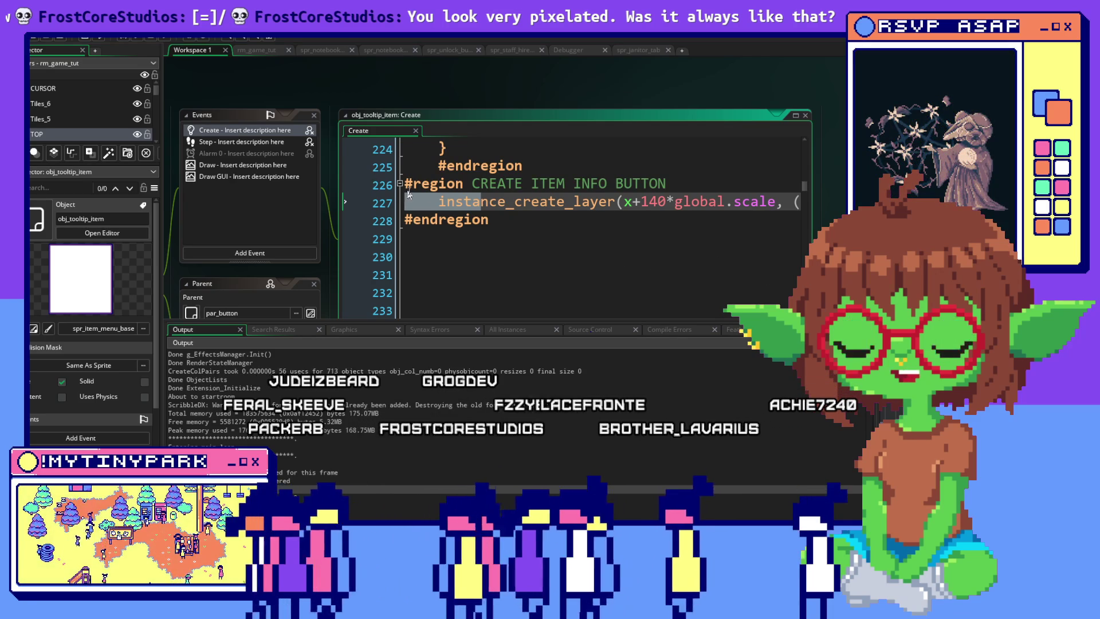
{"action": "left_click", "coordinate": [400, 184]}
Step: Delete blank lines 230–232 below the CREATE ITEM INFO BUTTON region
{"action": "left_click", "coordinate": [399, 183]}
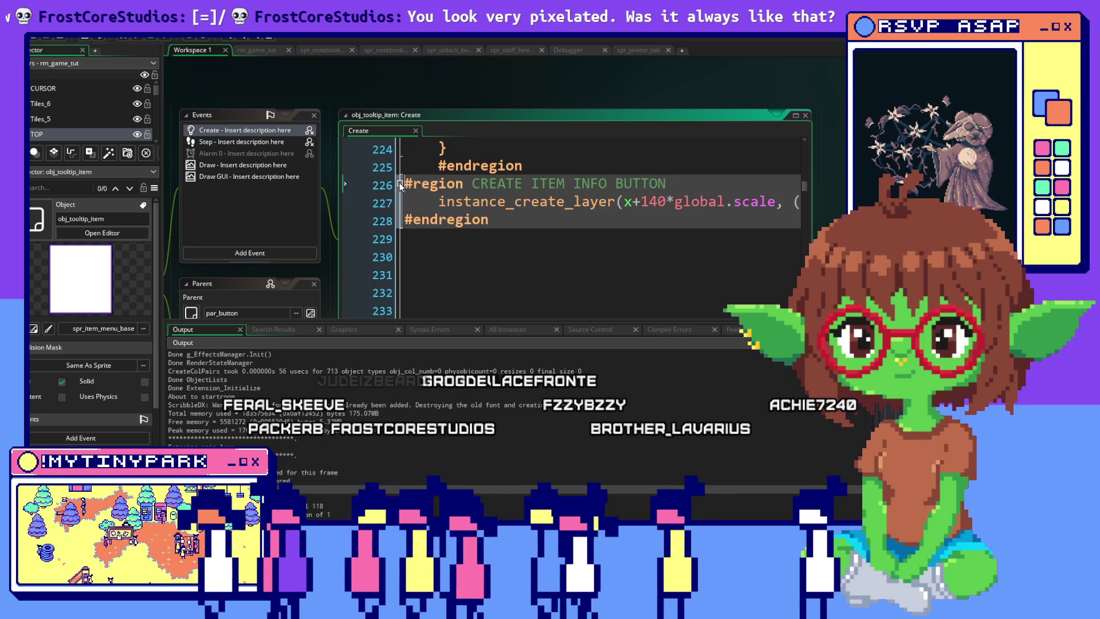
{"action": "left_click", "coordinate": [535, 252]}
{"action": "key", "text": "Up"}
{"action": "key", "text": "Up"}
{"action": "key", "text": "Up"}
{"action": "key", "text": "shift+End"}
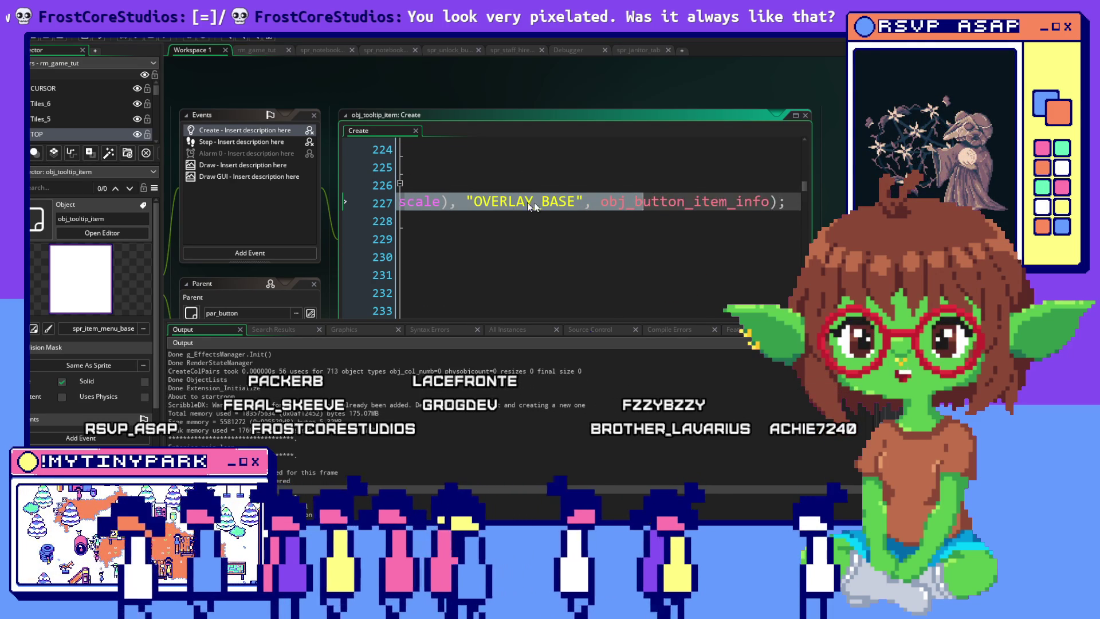
{"action": "left_click", "coordinate": [598, 238]}
{"action": "scroll", "coordinate": [598, 228], "scroll_direction": "down", "scroll_amount": 2}
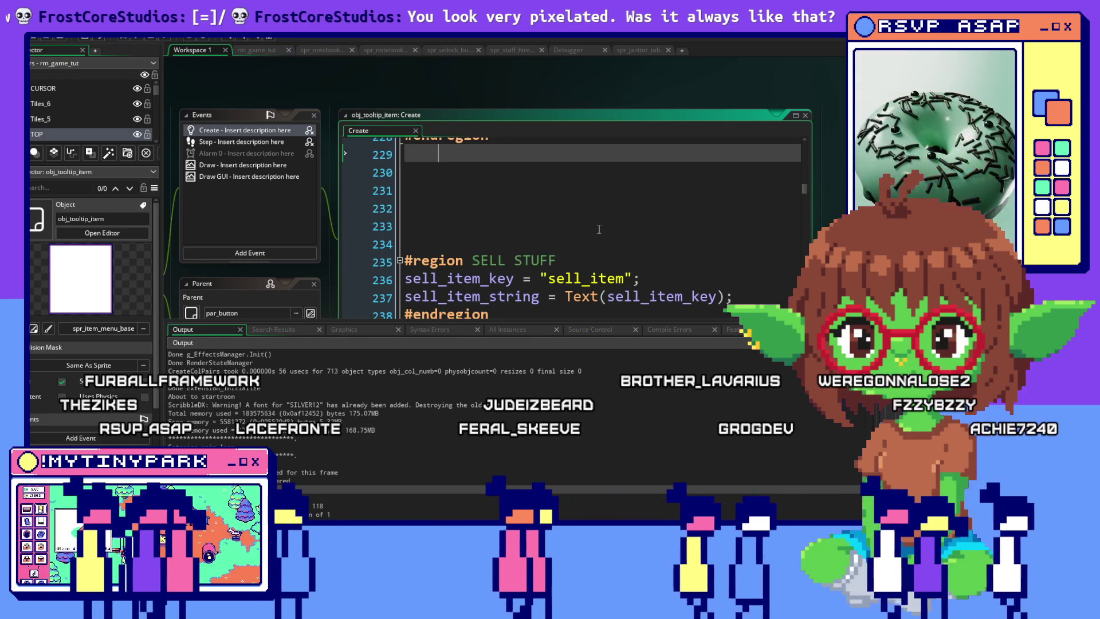
{"action": "left_click_drag", "start_coordinate": [601, 229], "coordinate": [551, 170]}
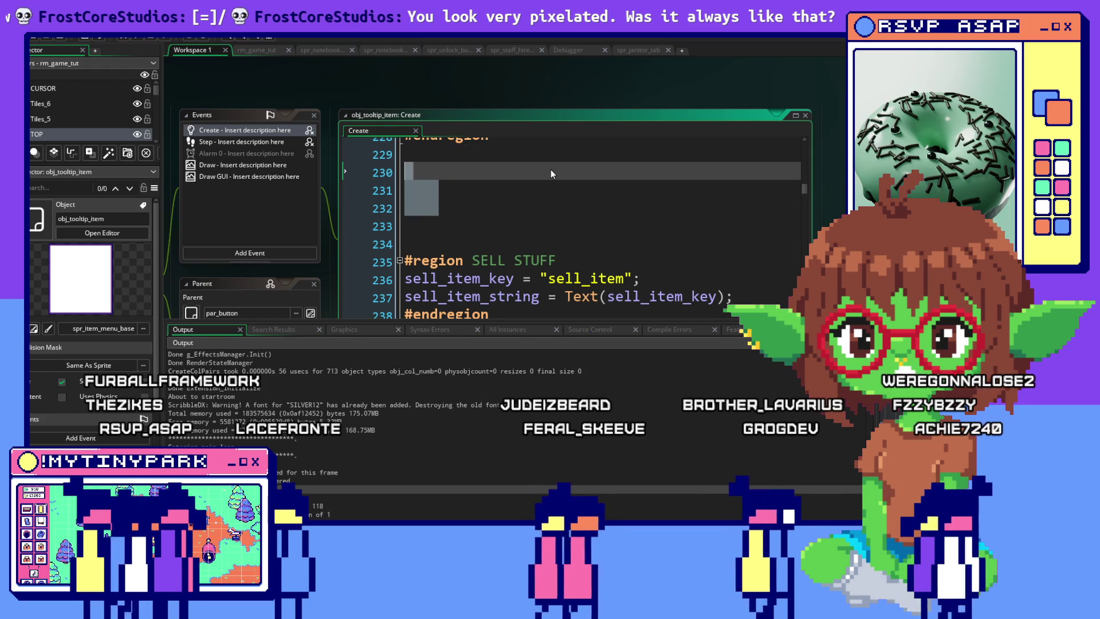
{"action": "key", "text": "BackSpace"}
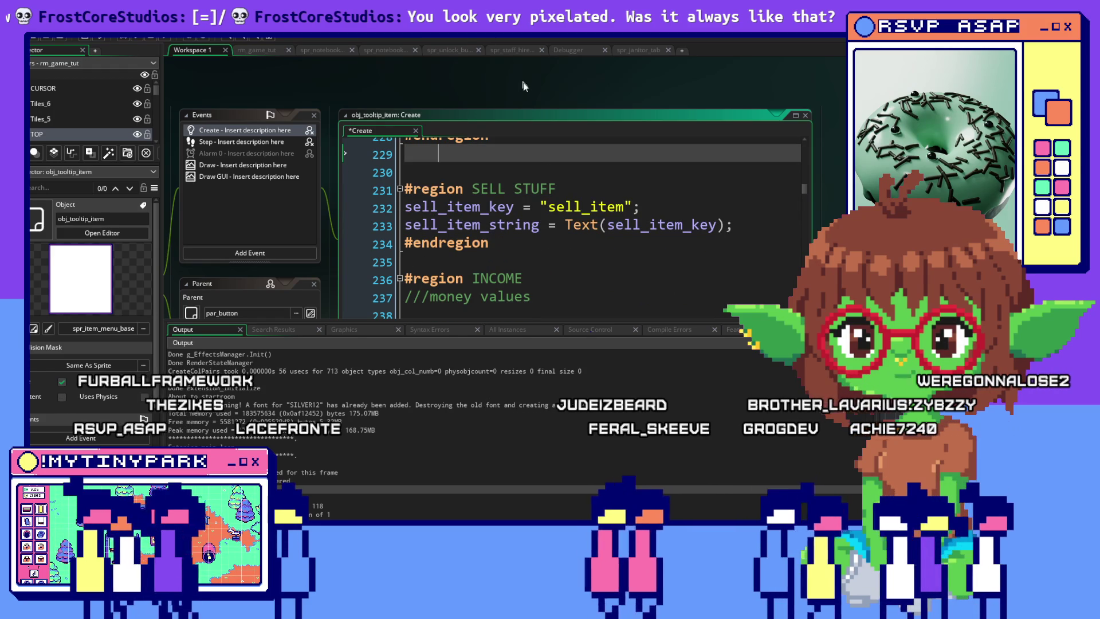
Step: Check the sell_item_key code, then open obj_tooltip_item's Step event
{"action": "left_click", "coordinate": [608, 207]}
{"action": "scroll", "coordinate": [608, 252], "scroll_direction": "down", "scroll_amount": 2}
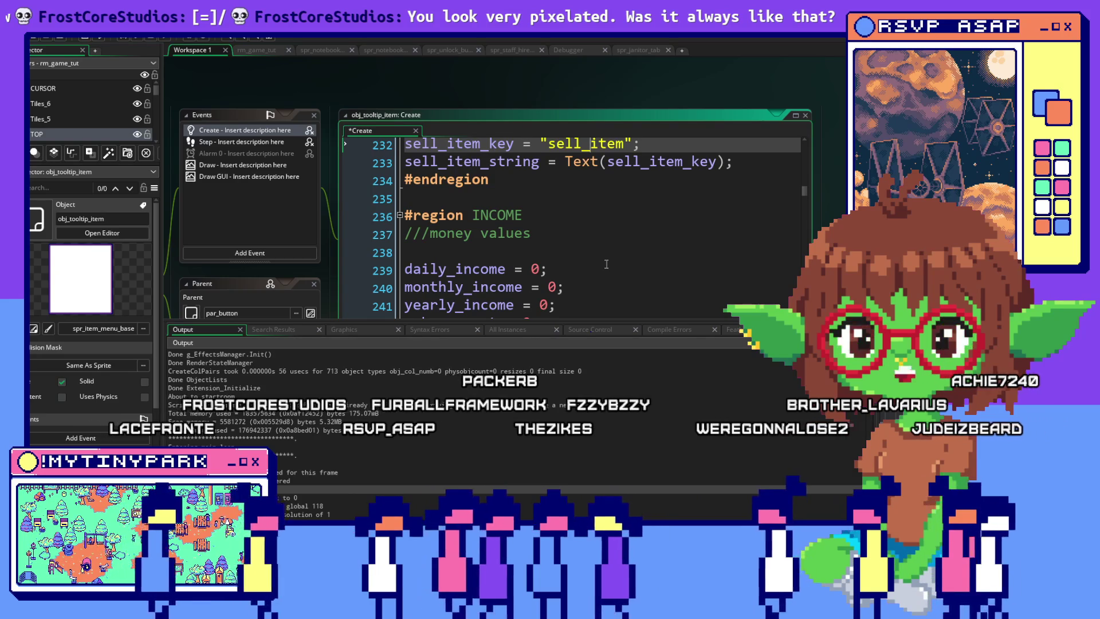
{"action": "scroll", "coordinate": [606, 264], "scroll_direction": "down", "scroll_amount": 1}
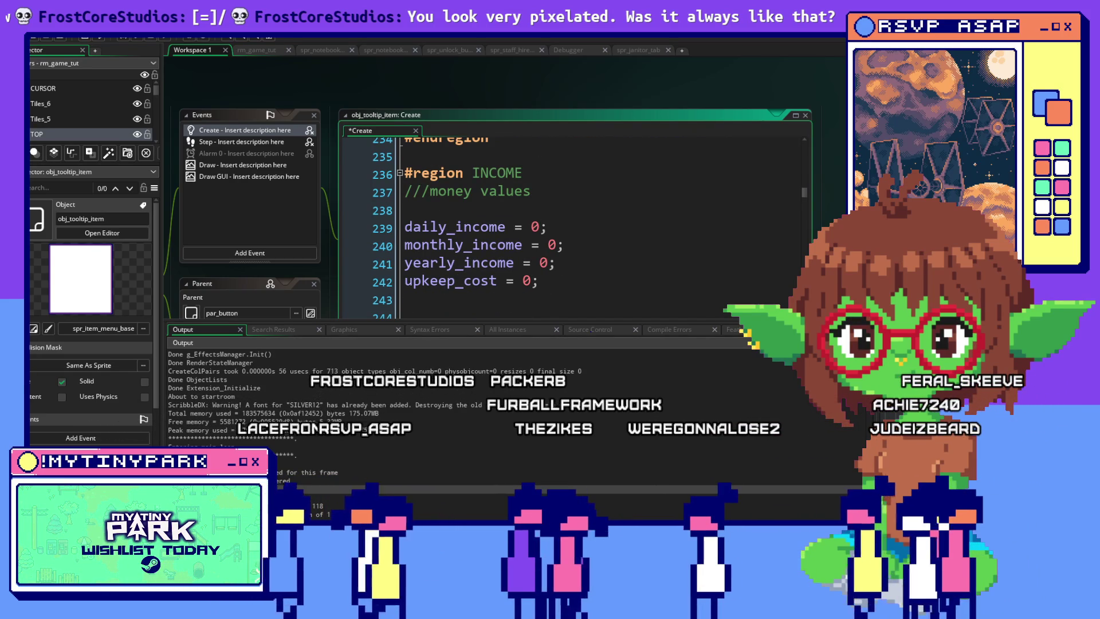
{"action": "double_click", "coordinate": [241, 142]}
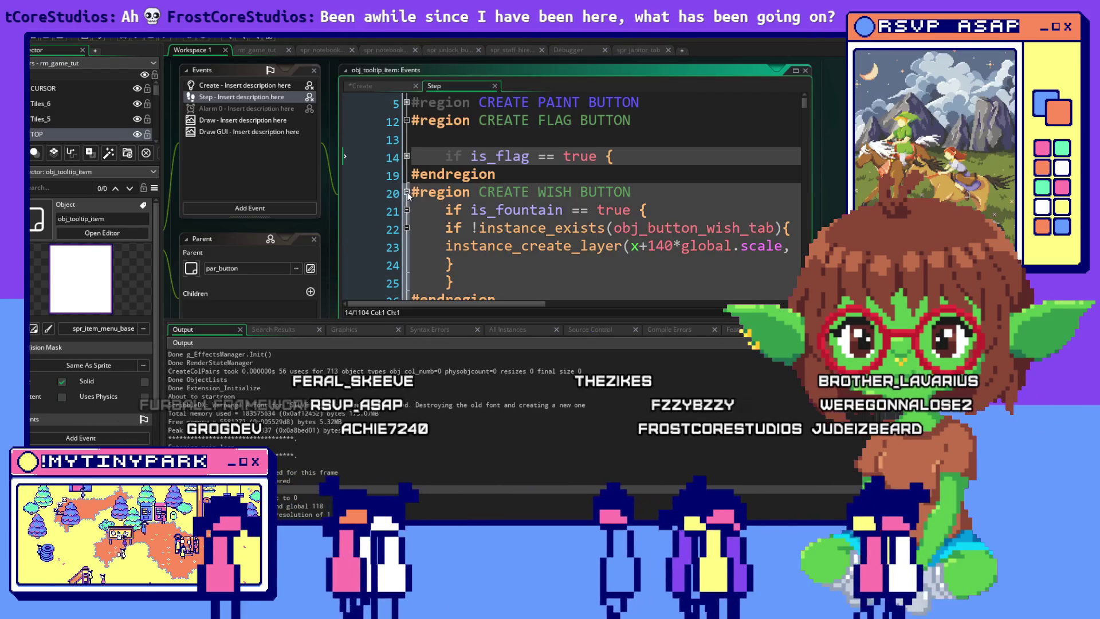
Step: Collapse the CREATE WISH BUTTON, PAINT COLOR, DESTROY IF BUILD OBJECT EXISTS and LANGUAGE CHECK regions
{"action": "left_click", "coordinate": [407, 193]}
{"action": "scroll", "coordinate": [405, 197], "scroll_direction": "down", "scroll_amount": 1}
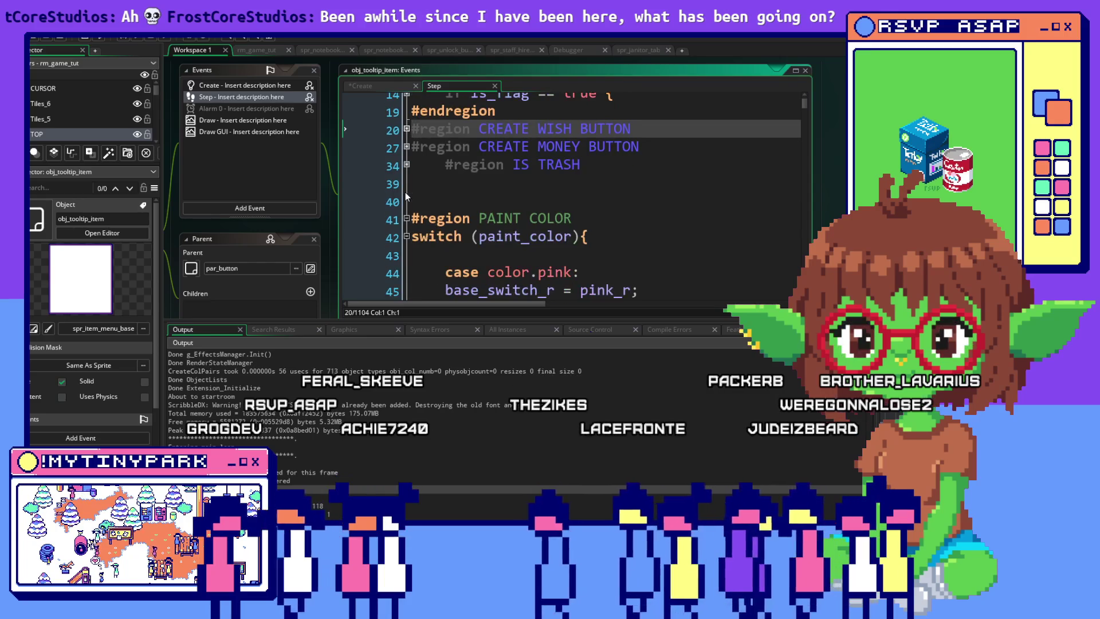
{"action": "scroll", "coordinate": [404, 191], "scroll_direction": "down", "scroll_amount": 1}
{"action": "left_click", "coordinate": [405, 158]}
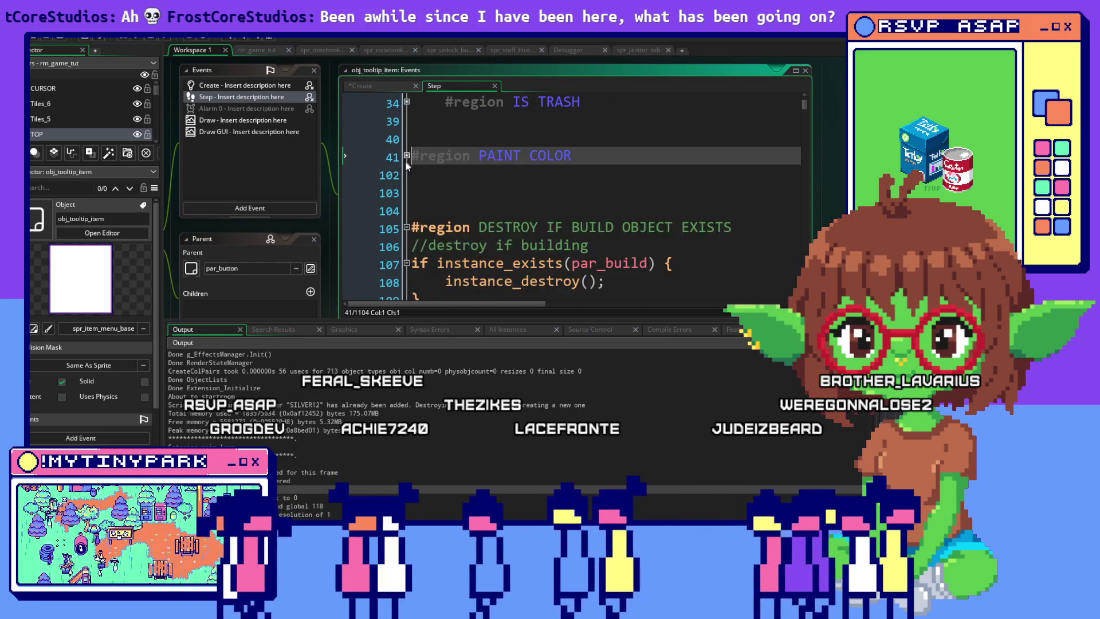
{"action": "scroll", "coordinate": [406, 163], "scroll_direction": "down", "scroll_amount": 1}
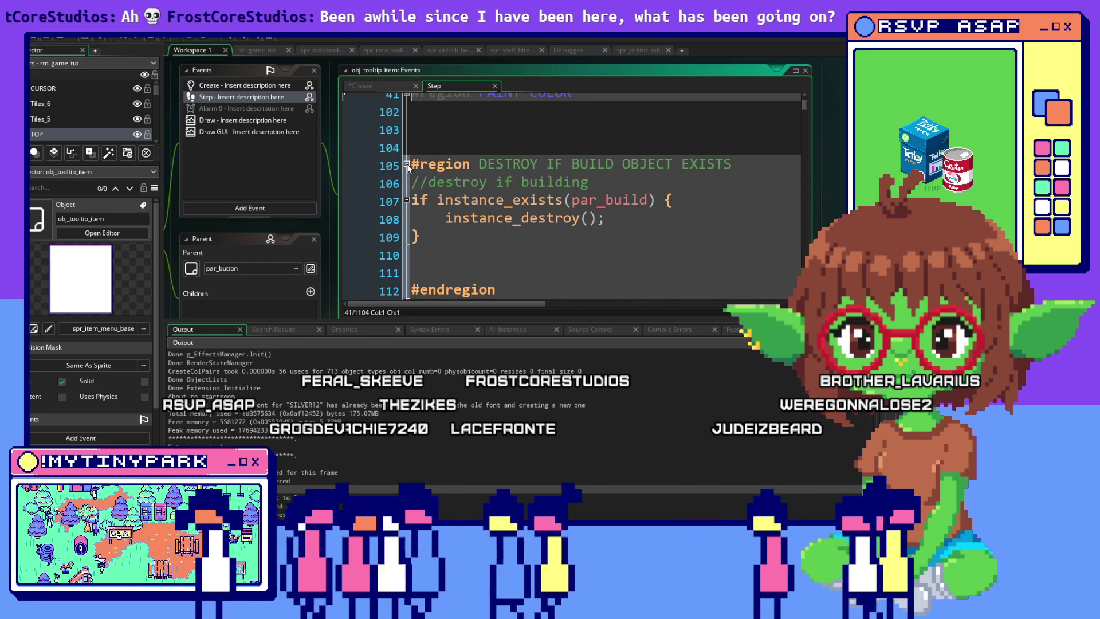
{"action": "left_click", "coordinate": [406, 164]}
{"action": "scroll", "coordinate": [403, 154], "scroll_direction": "down", "scroll_amount": 2}
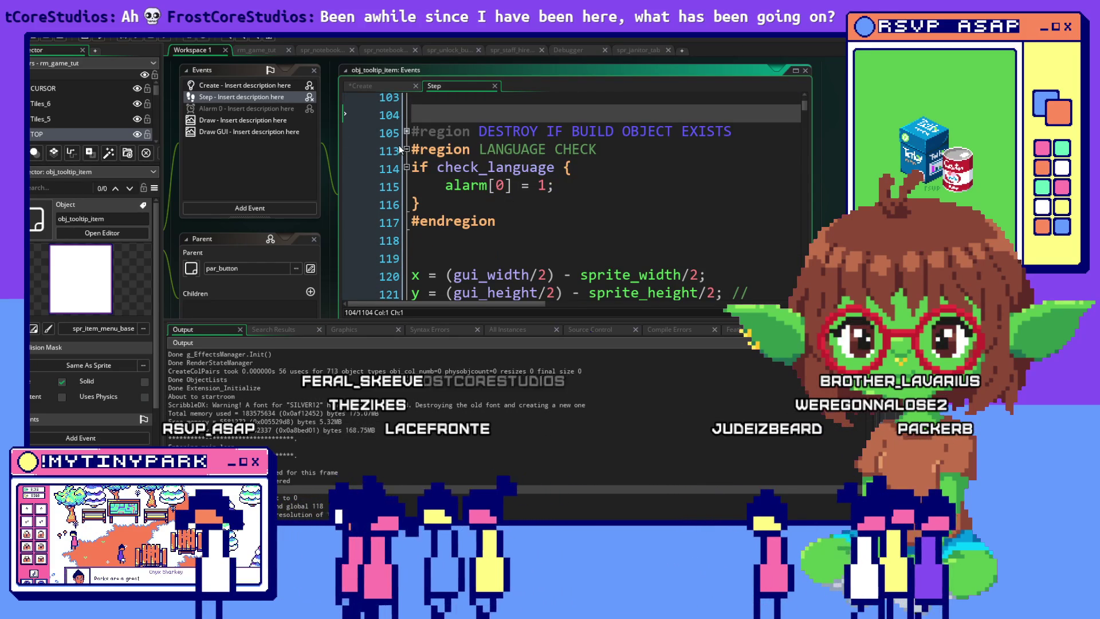
{"action": "left_click", "coordinate": [406, 150]}
Step: Read the Step code down to its final line, then start a debug run
{"action": "scroll", "coordinate": [495, 167], "scroll_direction": "down", "scroll_amount": 2}
{"action": "scroll", "coordinate": [495, 166], "scroll_direction": "down", "scroll_amount": 6}
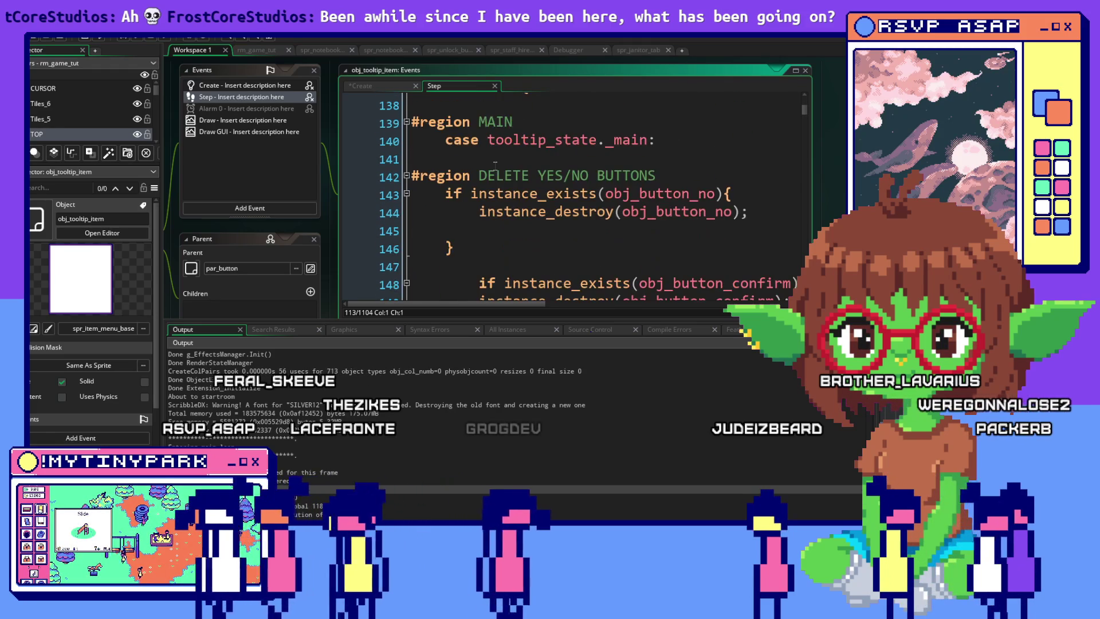
{"action": "scroll", "coordinate": [495, 167], "scroll_direction": "down", "scroll_amount": 11}
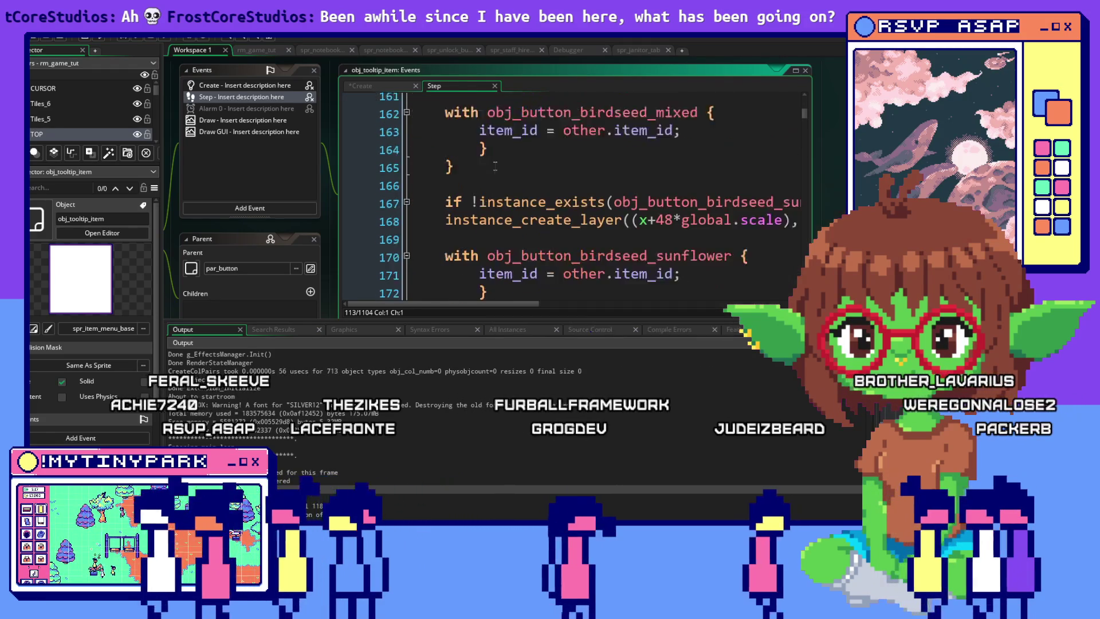
{"action": "scroll", "coordinate": [495, 166], "scroll_direction": "down", "scroll_amount": 10}
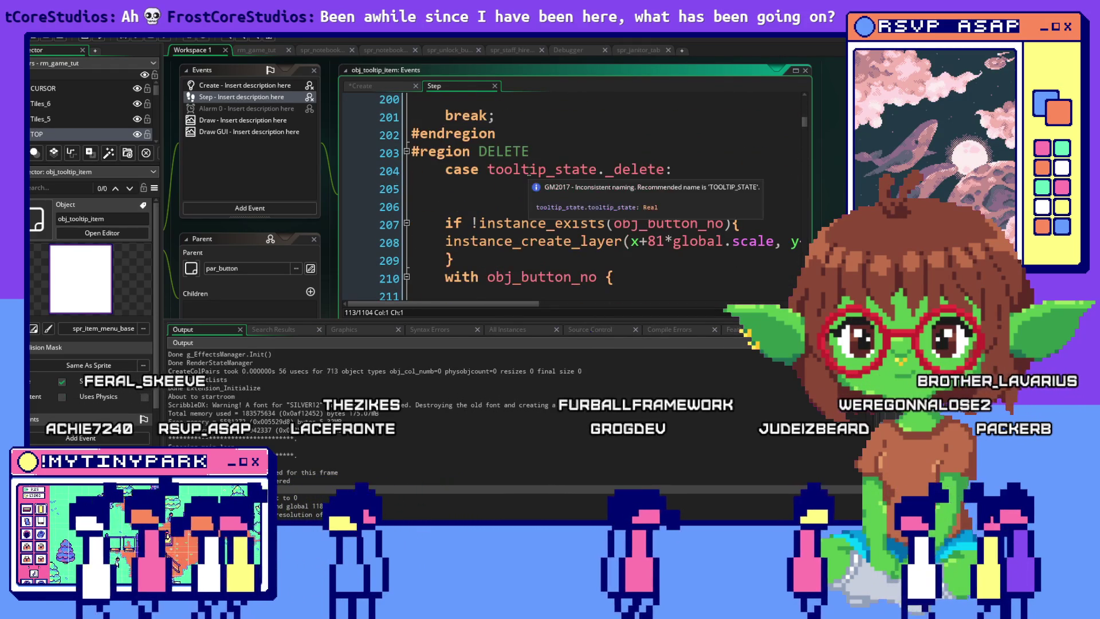
{"action": "scroll", "coordinate": [528, 172], "scroll_direction": "down", "scroll_amount": 1}
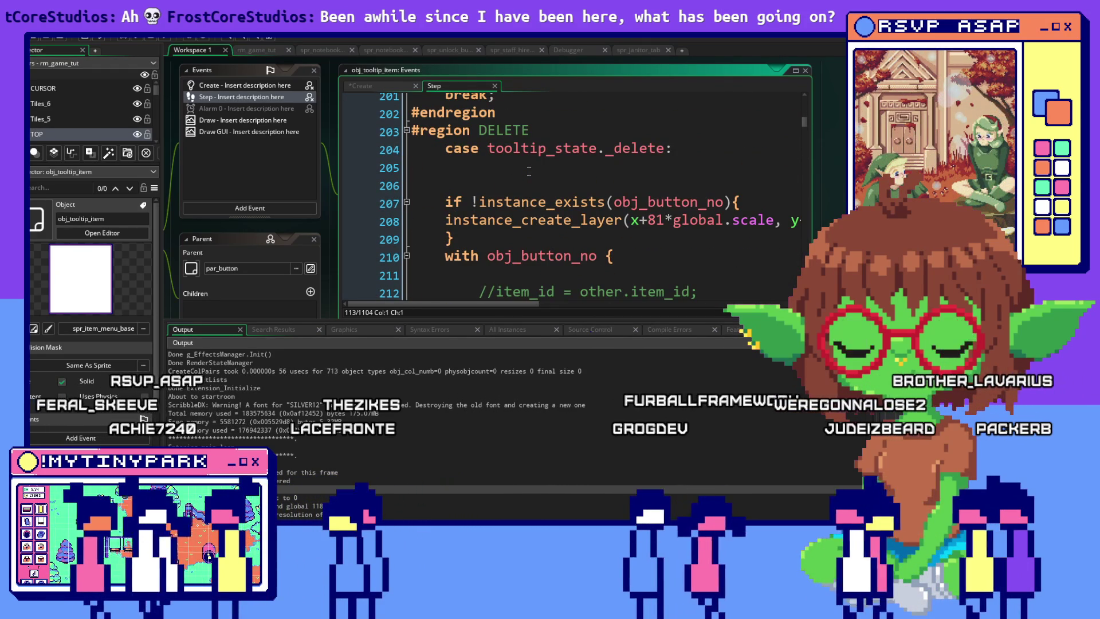
{"action": "scroll", "coordinate": [528, 171], "scroll_direction": "down", "scroll_amount": 5}
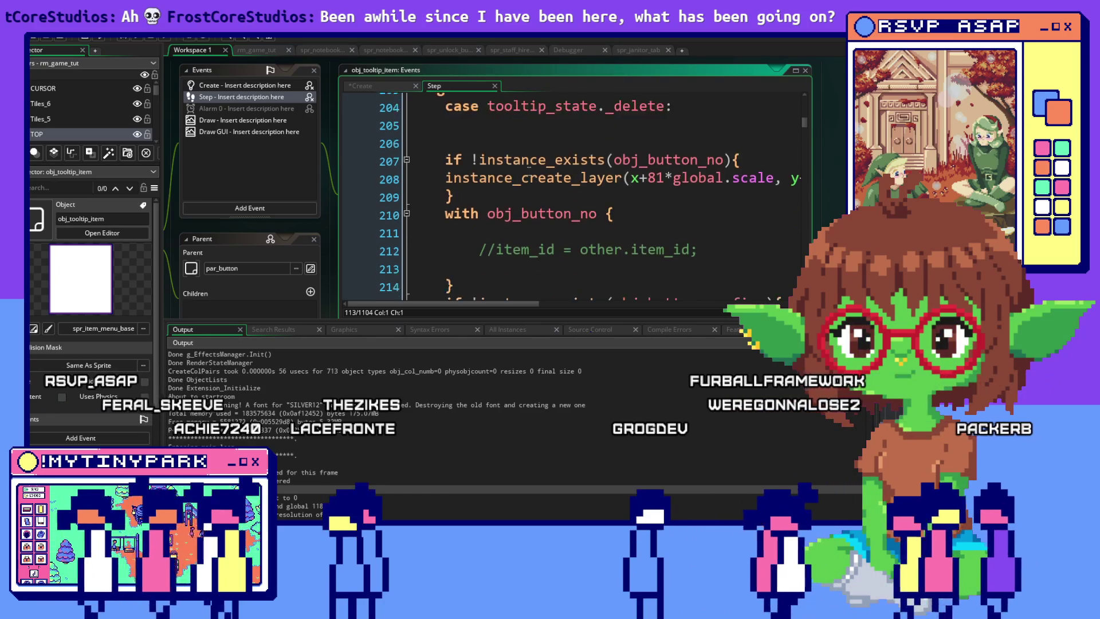
{"action": "scroll", "coordinate": [529, 168], "scroll_direction": "down", "scroll_amount": 6}
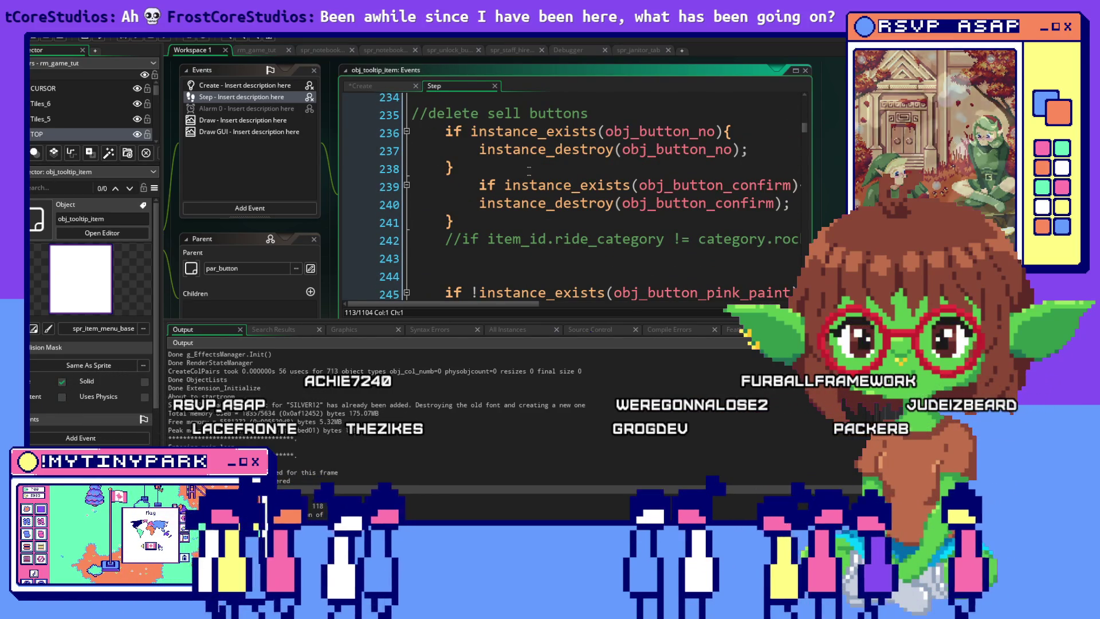
{"action": "scroll", "coordinate": [528, 169], "scroll_direction": "down", "scroll_amount": 3}
{"action": "scroll", "coordinate": [528, 172], "scroll_direction": "down", "scroll_amount": 4}
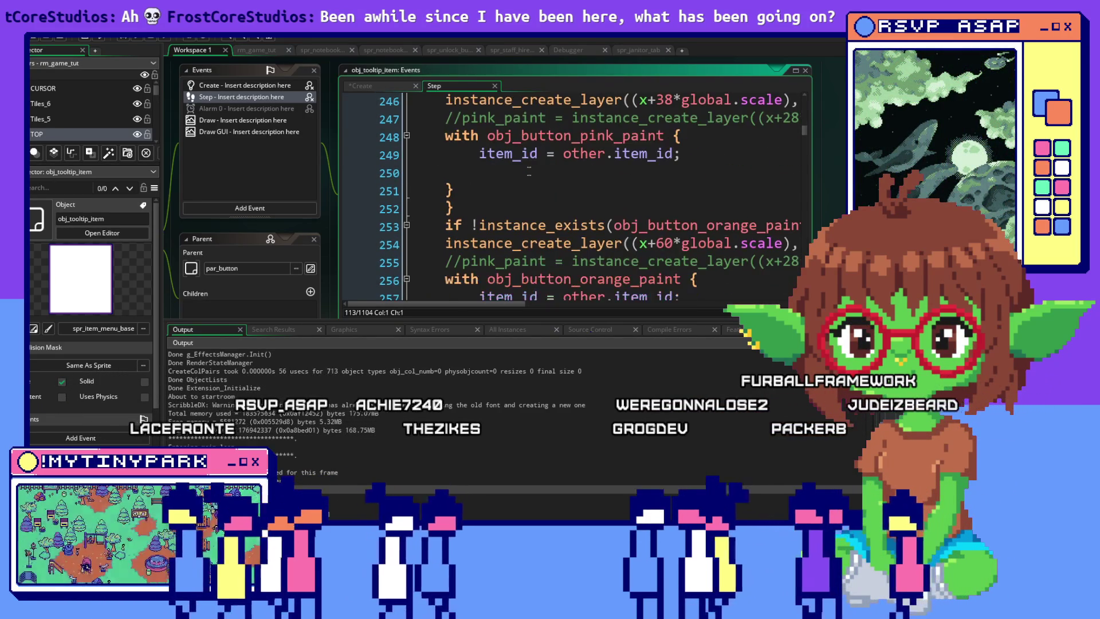
{"action": "scroll", "coordinate": [775, 229], "scroll_direction": "down", "scroll_amount": 8}
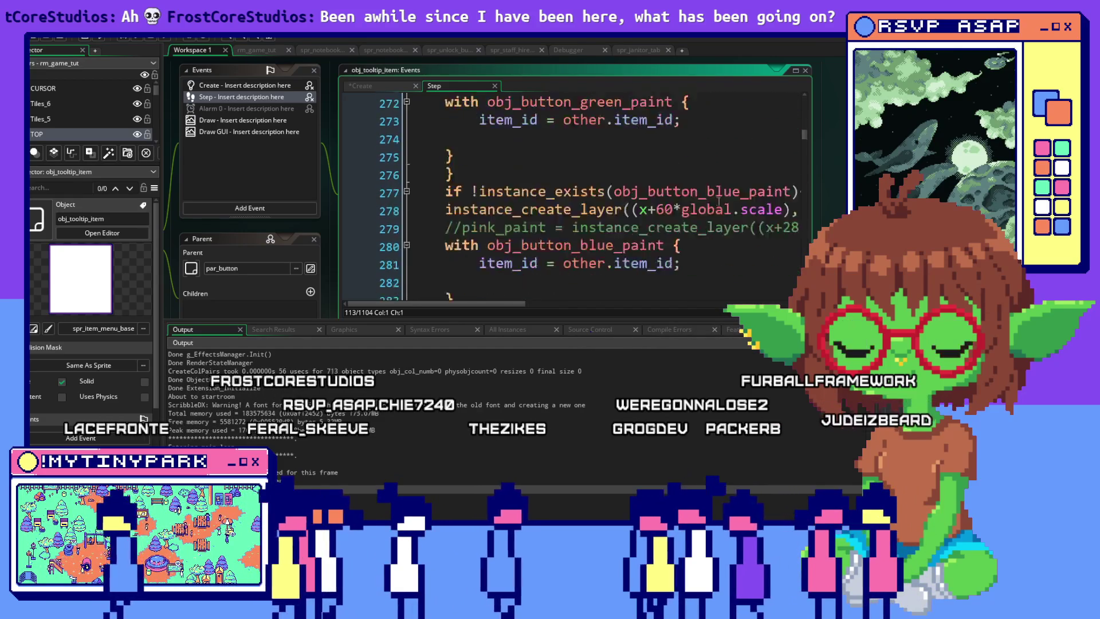
{"action": "scroll", "coordinate": [734, 234], "scroll_direction": "down", "scroll_amount": 10}
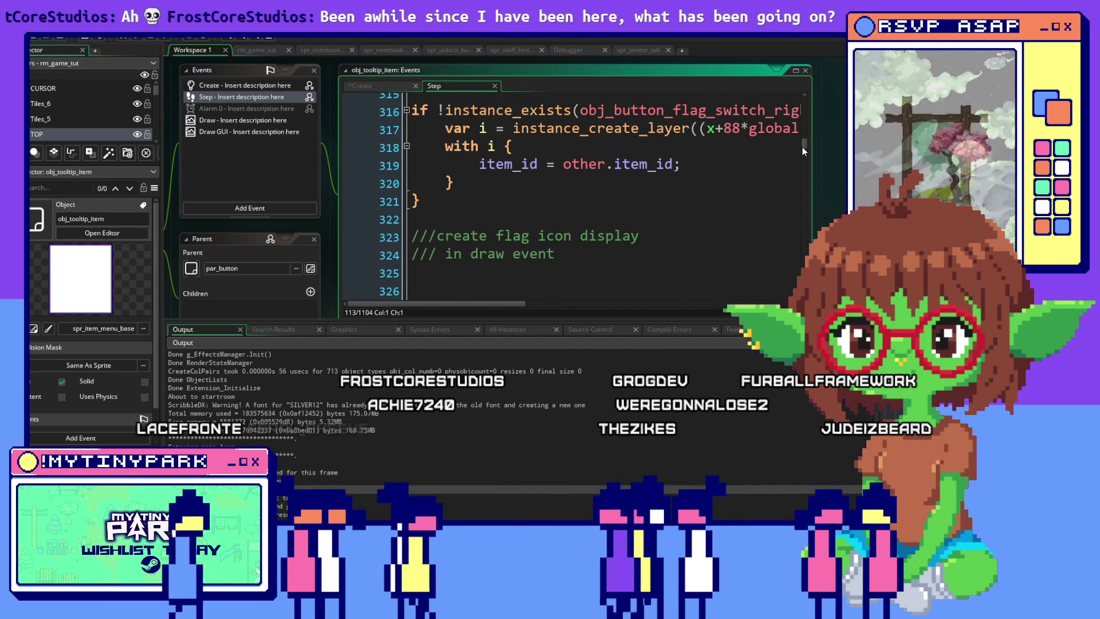
{"action": "scroll", "coordinate": [802, 146], "scroll_direction": "down", "scroll_amount": 6}
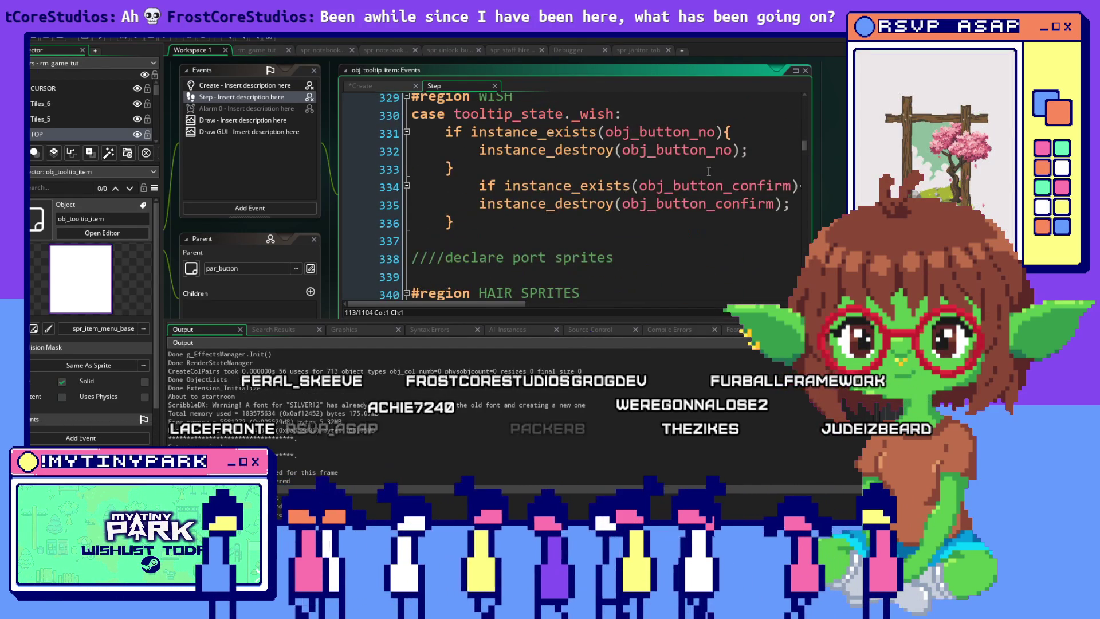
{"action": "scroll", "coordinate": [708, 171], "scroll_direction": "down", "scroll_amount": 4}
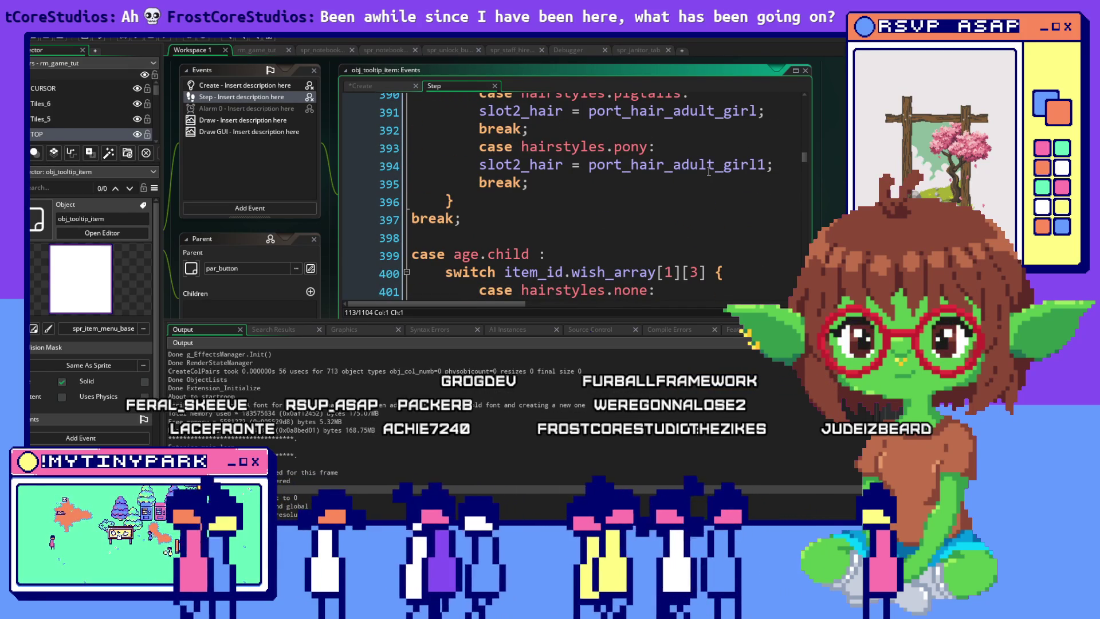
{"action": "scroll", "coordinate": [708, 171], "scroll_direction": "down", "scroll_amount": 10}
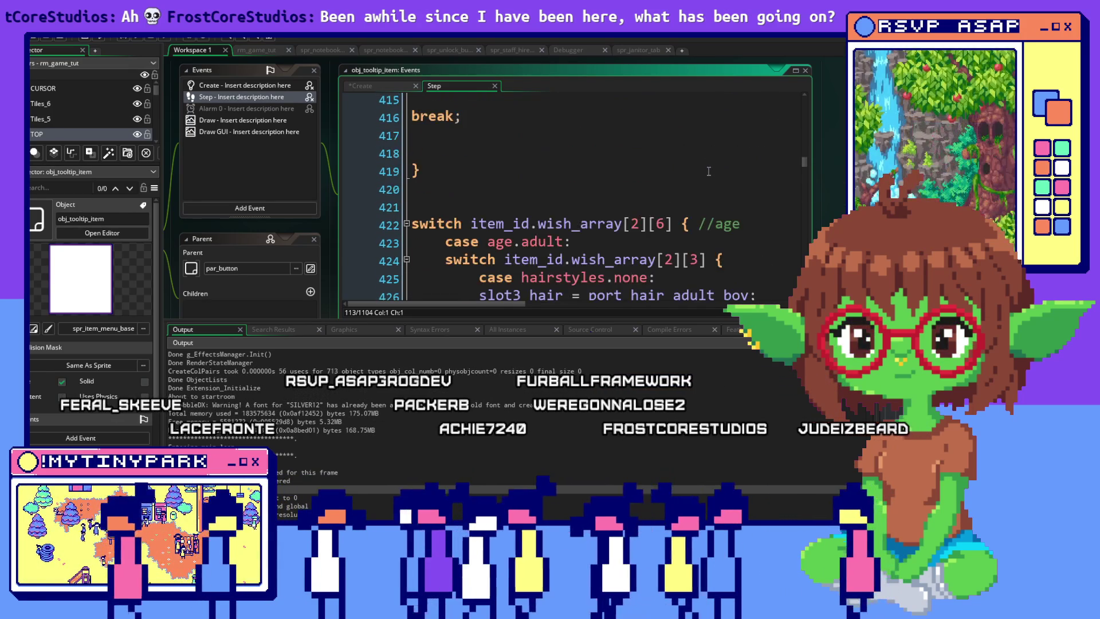
{"action": "scroll", "coordinate": [709, 171], "scroll_direction": "down", "scroll_amount": 11}
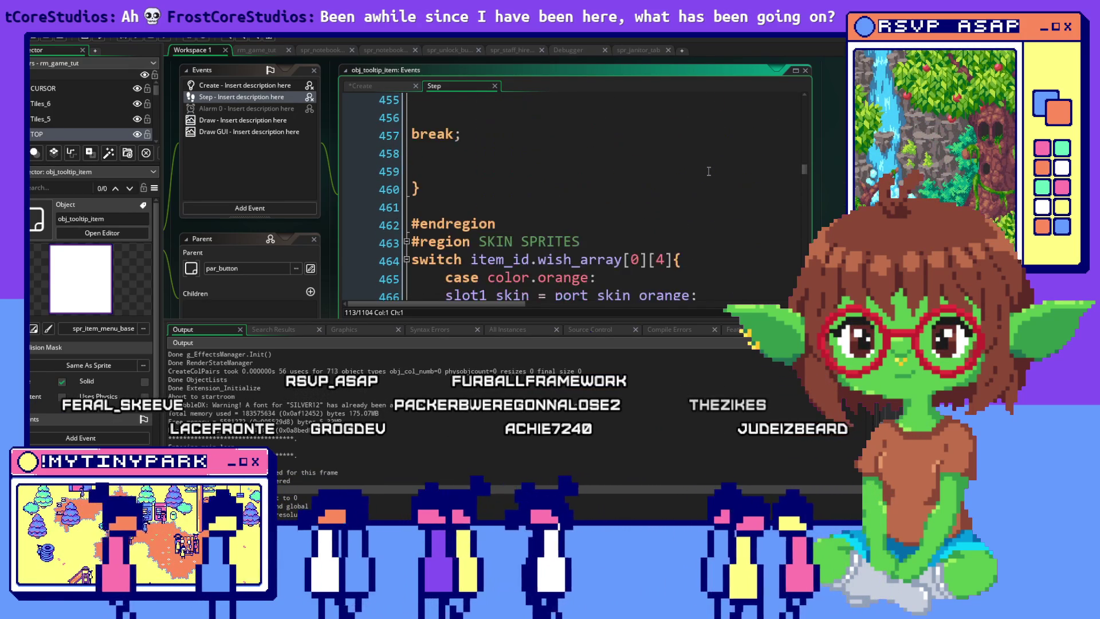
{"action": "scroll", "coordinate": [709, 171], "scroll_direction": "down", "scroll_amount": 12}
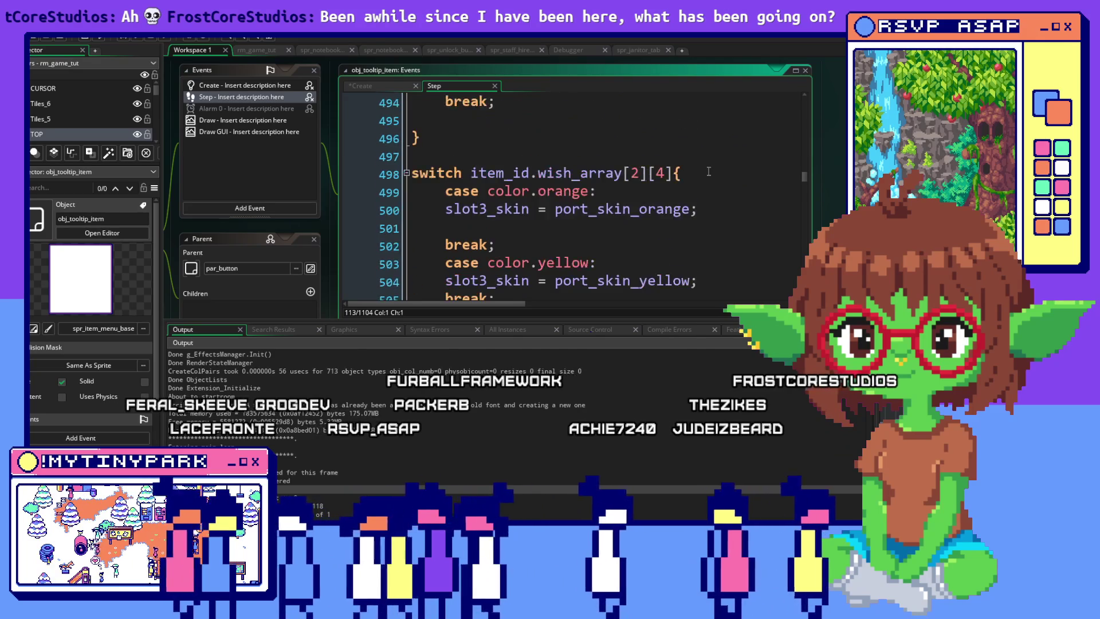
{"action": "scroll", "coordinate": [708, 171], "scroll_direction": "down", "scroll_amount": 3}
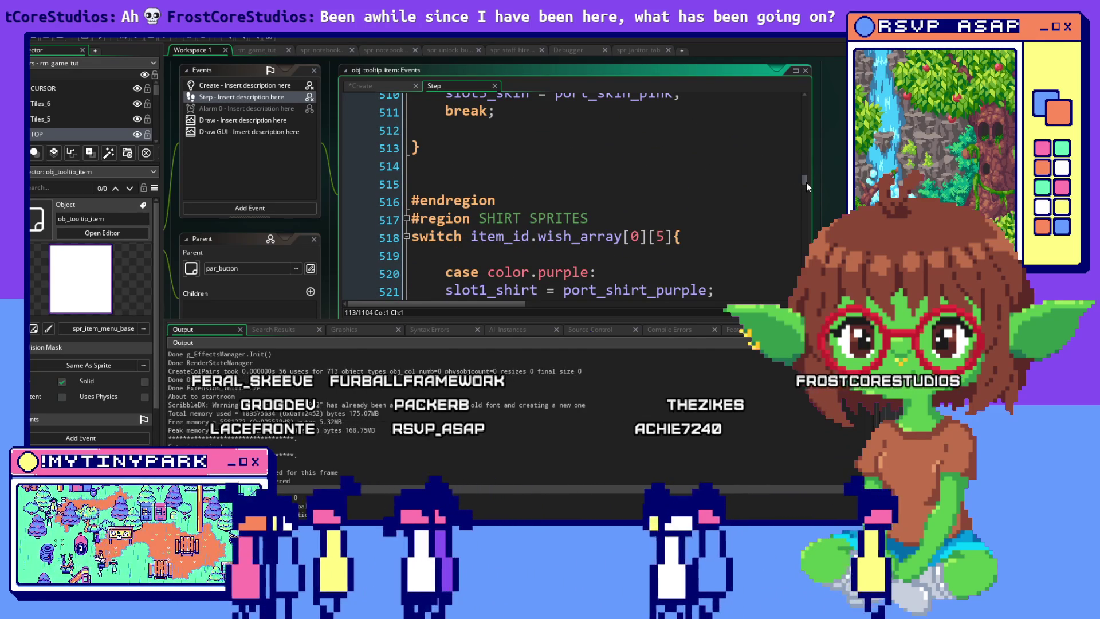
{"action": "scroll", "coordinate": [806, 184], "scroll_direction": "down", "scroll_amount": 2}
{"action": "scroll", "coordinate": [806, 185], "scroll_direction": "down", "scroll_amount": 13}
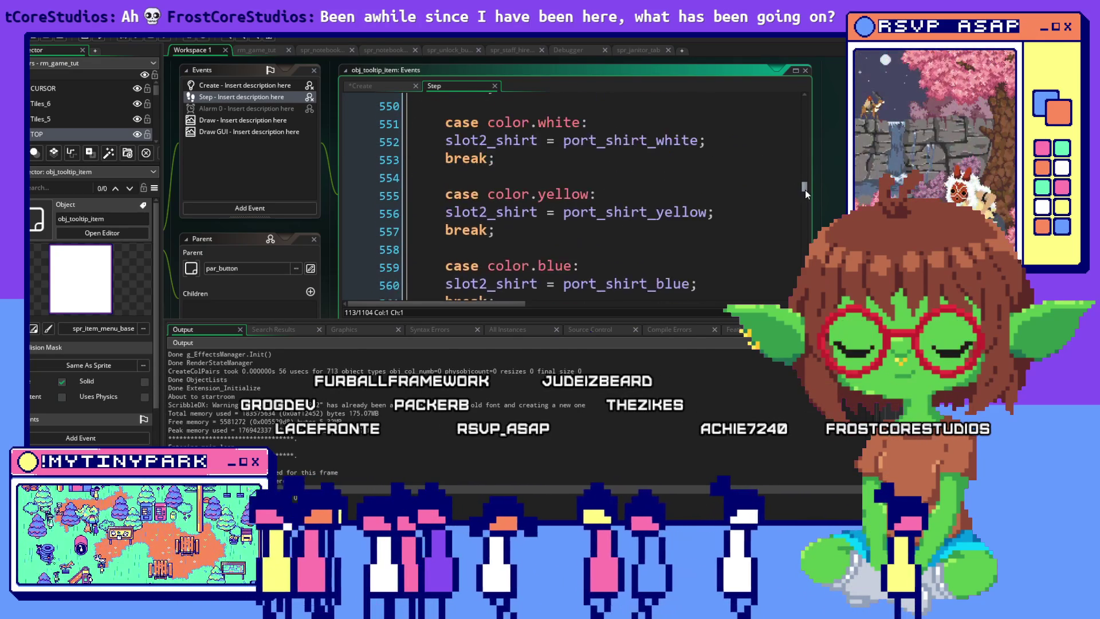
{"action": "left_click_drag", "start_coordinate": [804, 191], "coordinate": [802, 200]}
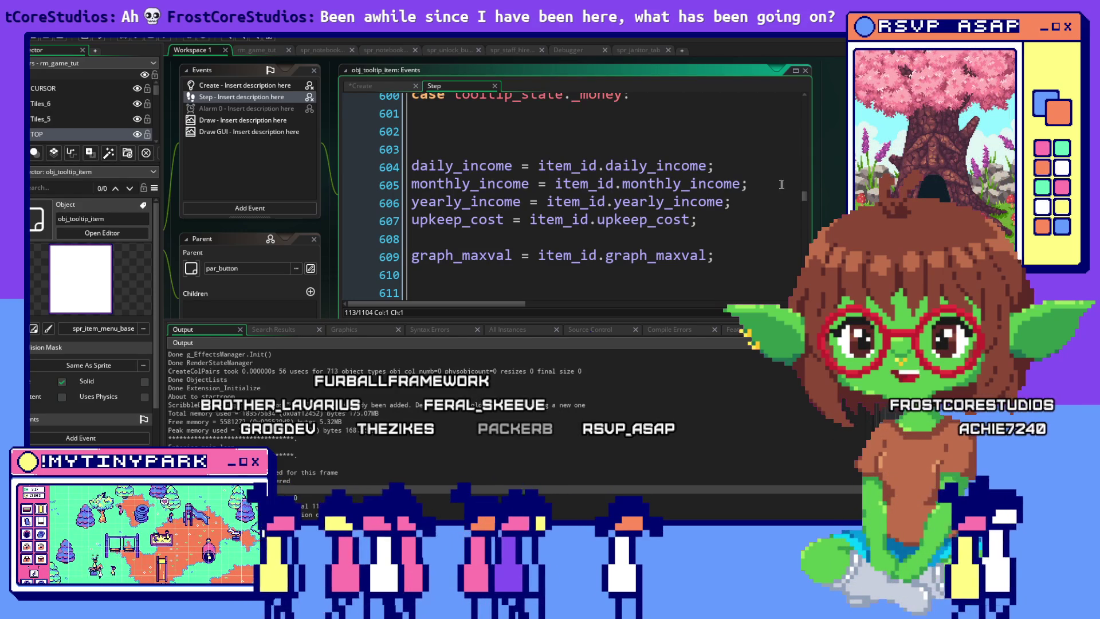
{"action": "scroll", "coordinate": [794, 193], "scroll_direction": "down", "scroll_amount": 7}
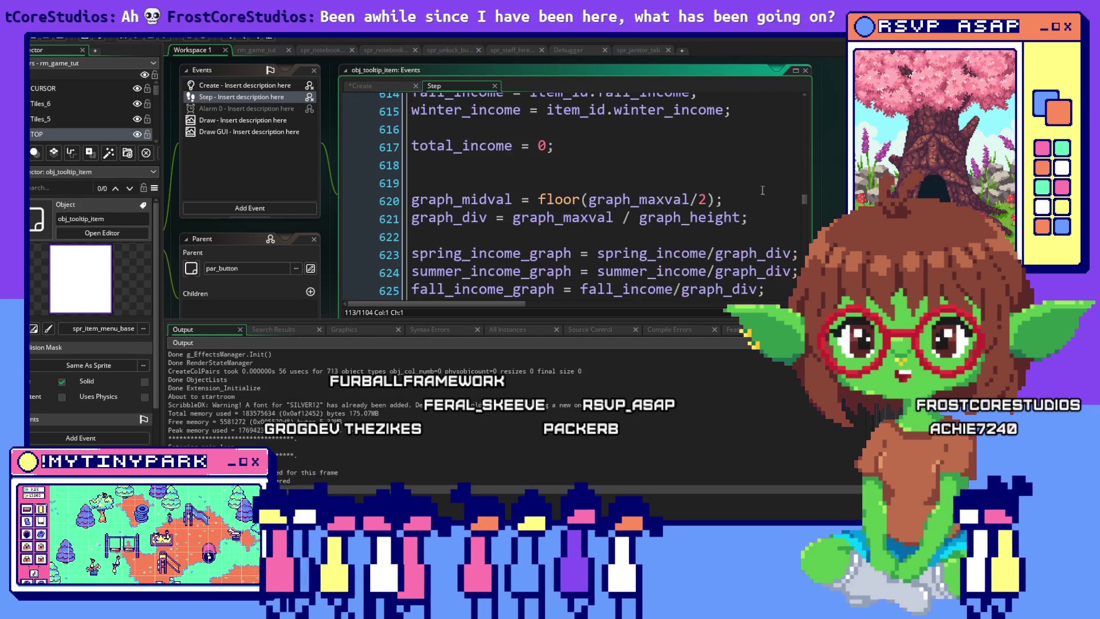
{"action": "scroll", "coordinate": [762, 190], "scroll_direction": "down", "scroll_amount": 3}
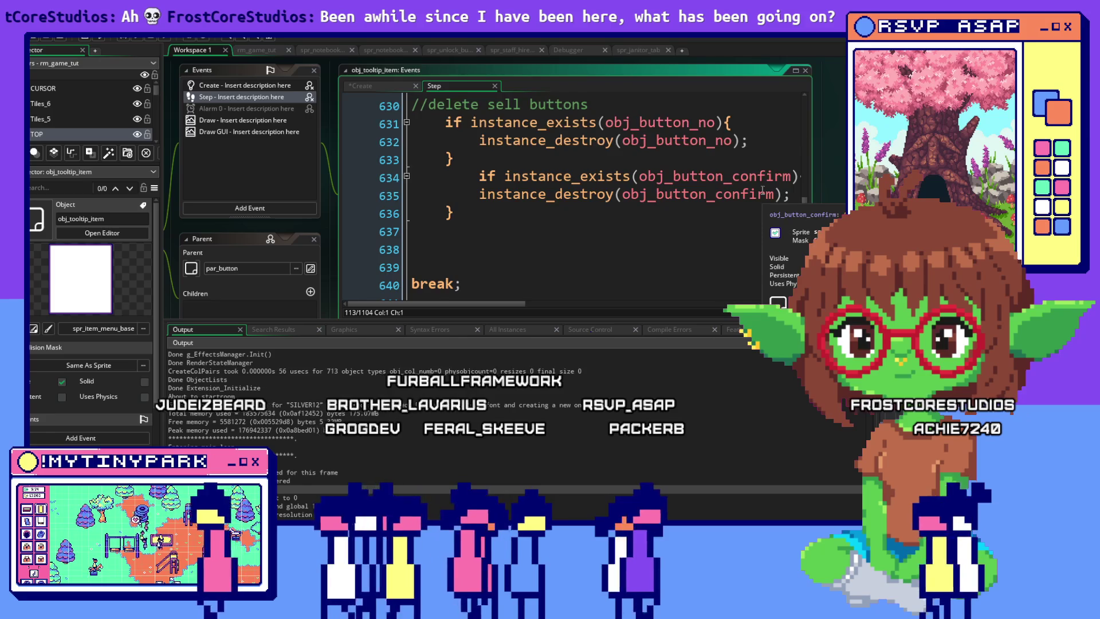
{"action": "scroll", "coordinate": [762, 190], "scroll_direction": "down", "scroll_amount": 7}
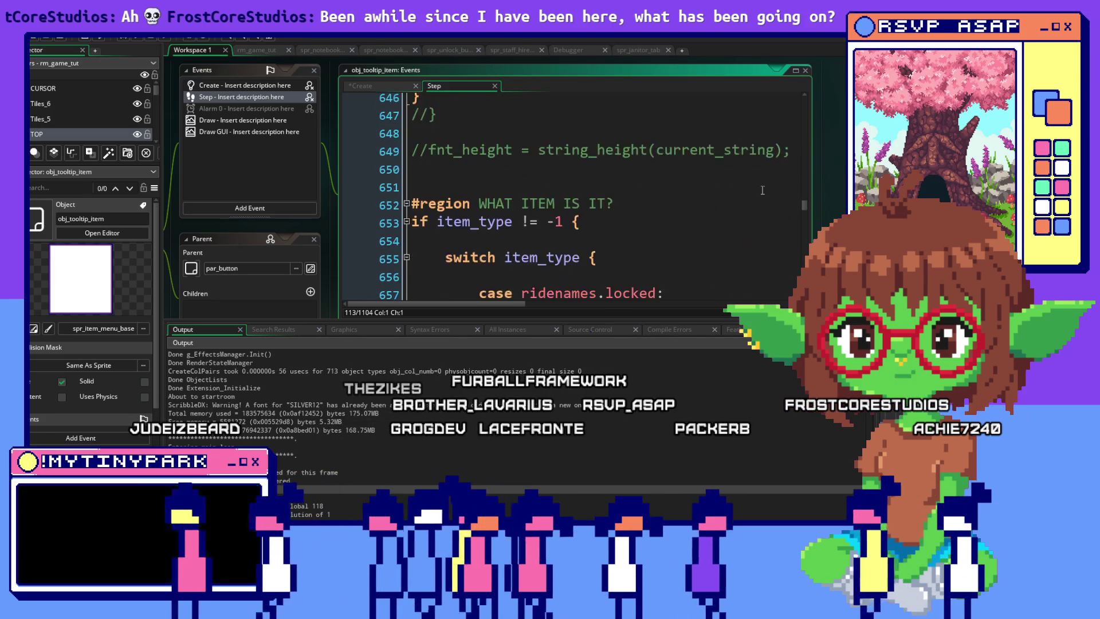
{"action": "scroll", "coordinate": [791, 203], "scroll_direction": "down", "scroll_amount": 5}
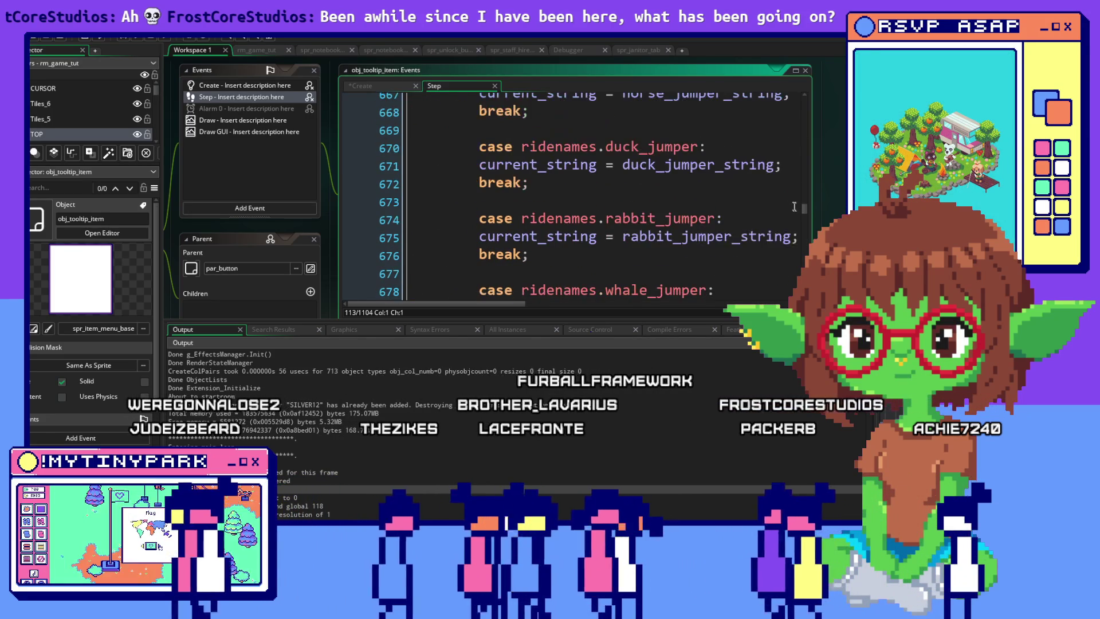
{"action": "left_click_drag", "start_coordinate": [803, 213], "coordinate": [804, 302]}
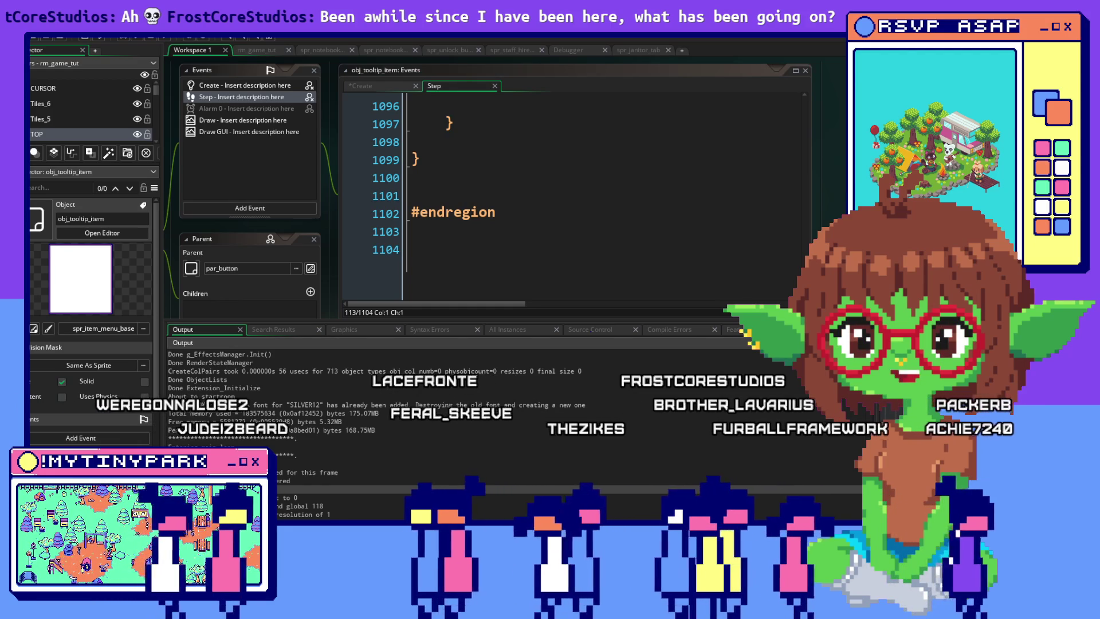
{"action": "left_click", "coordinate": [128, 38]}
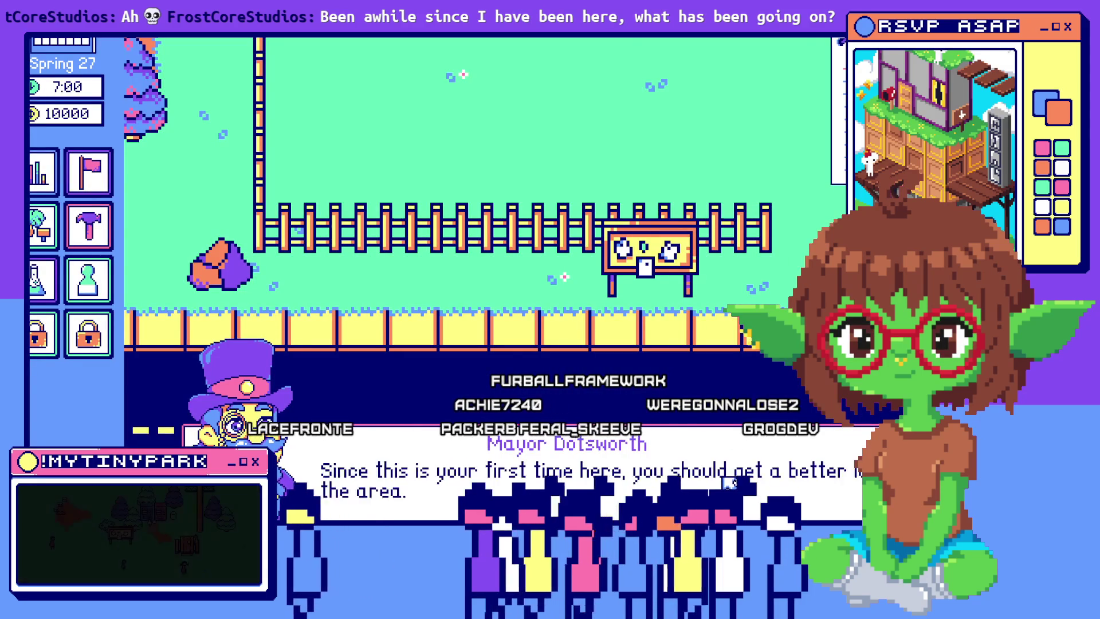
Step: Dismiss the mayor's welcome, toggle the Janitors and Scientists lists, then close the hire window with Escape
{"action": "left_click", "coordinate": [729, 483]}
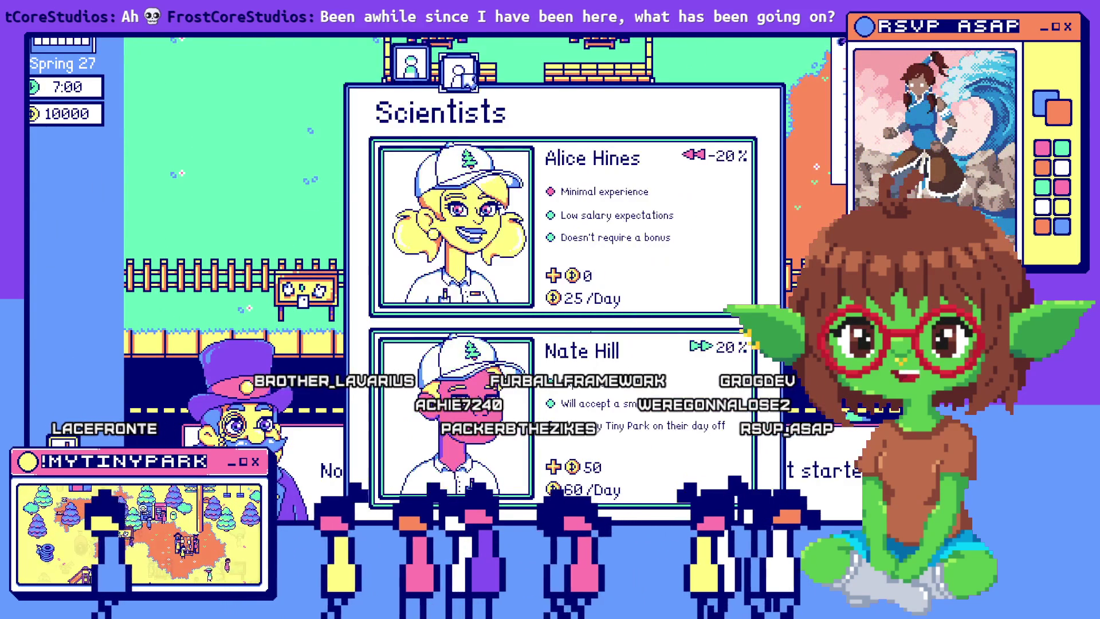
{"action": "left_click", "coordinate": [419, 76]}
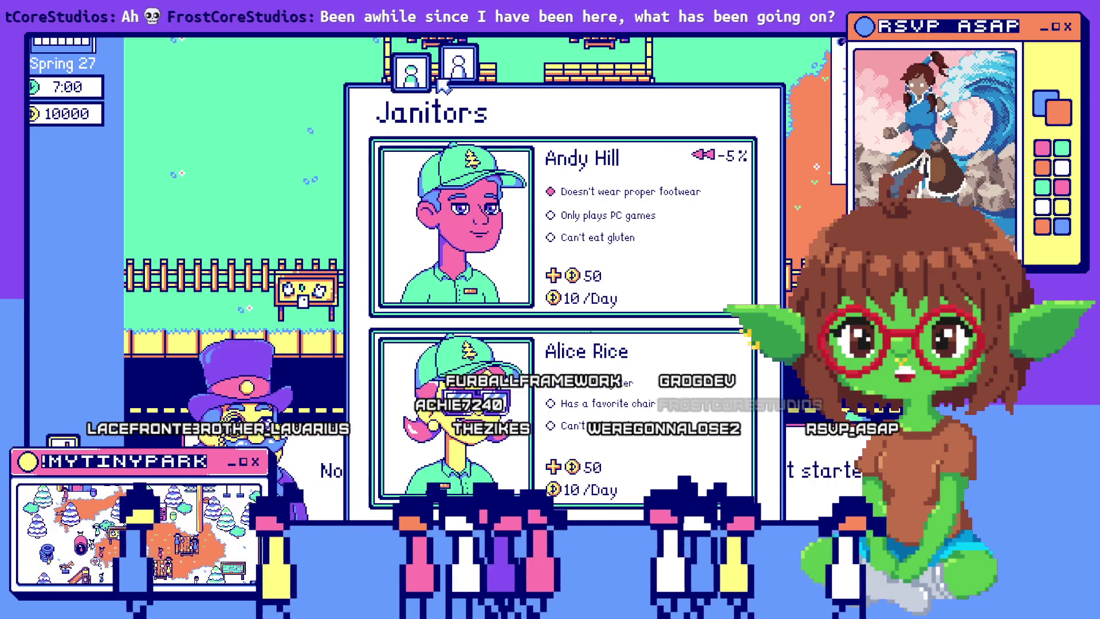
{"action": "left_click", "coordinate": [458, 74]}
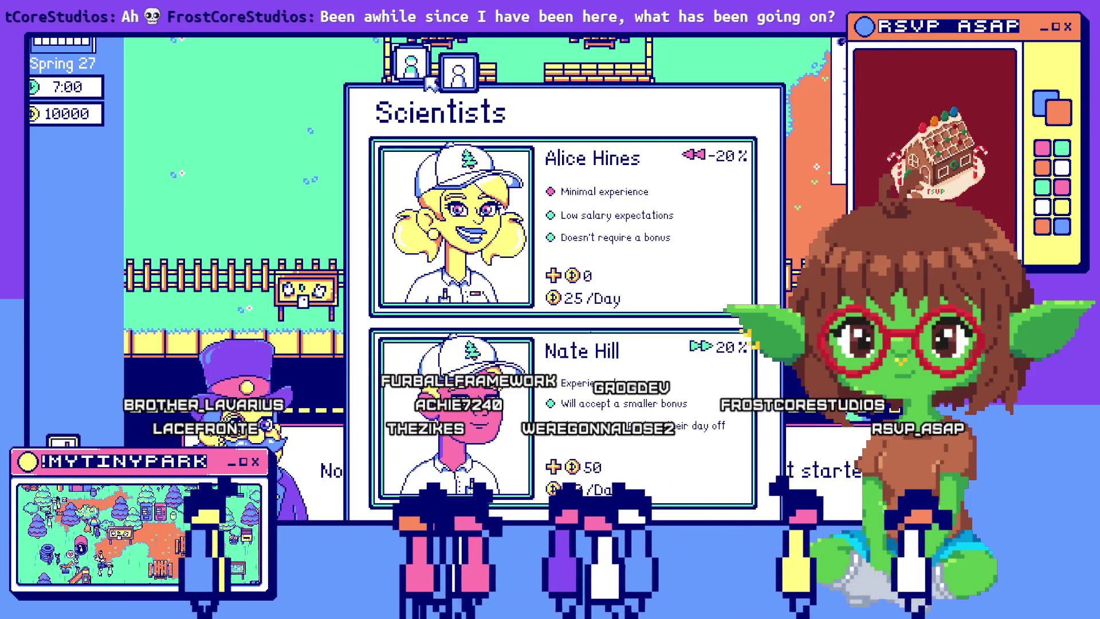
{"action": "left_click", "coordinate": [424, 75]}
{"action": "left_click", "coordinate": [458, 73]}
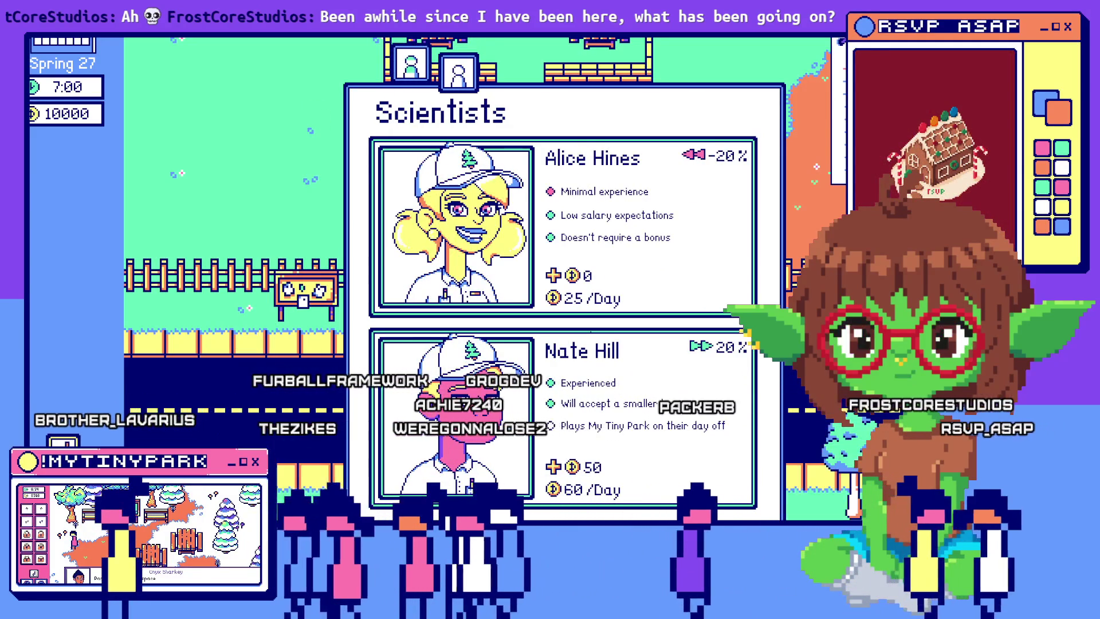
{"action": "key", "text": "Escape"}
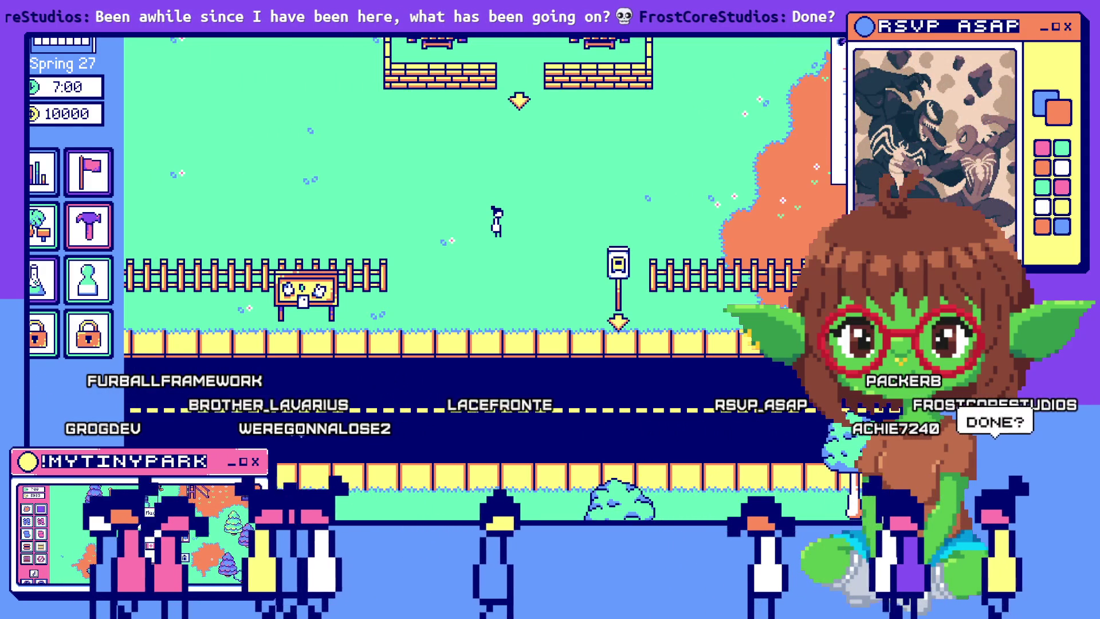
Step: Open the staff hire window and rapidly toggle between the Janitors and Scientists lists
{"action": "left_click", "coordinate": [88, 279]}
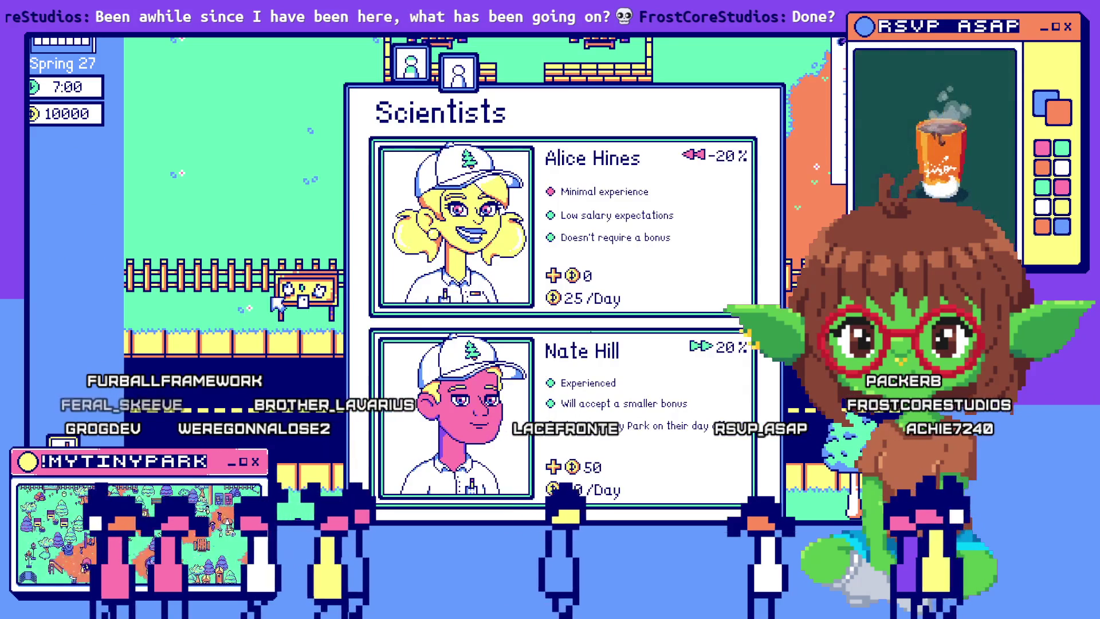
{"action": "left_click", "coordinate": [426, 77]}
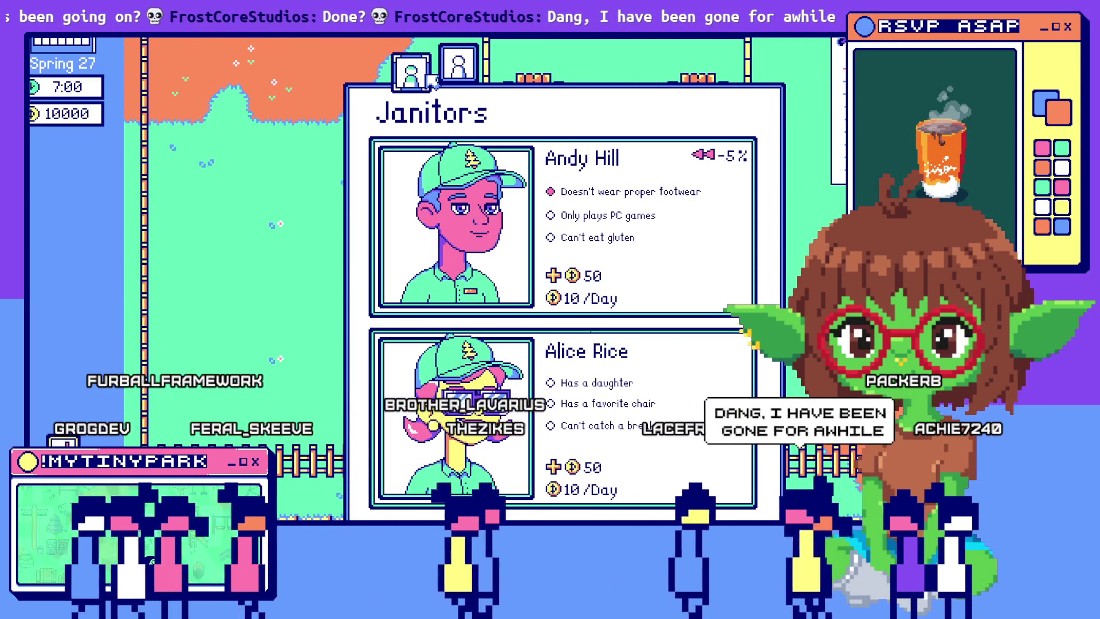
{"action": "left_click", "coordinate": [463, 79]}
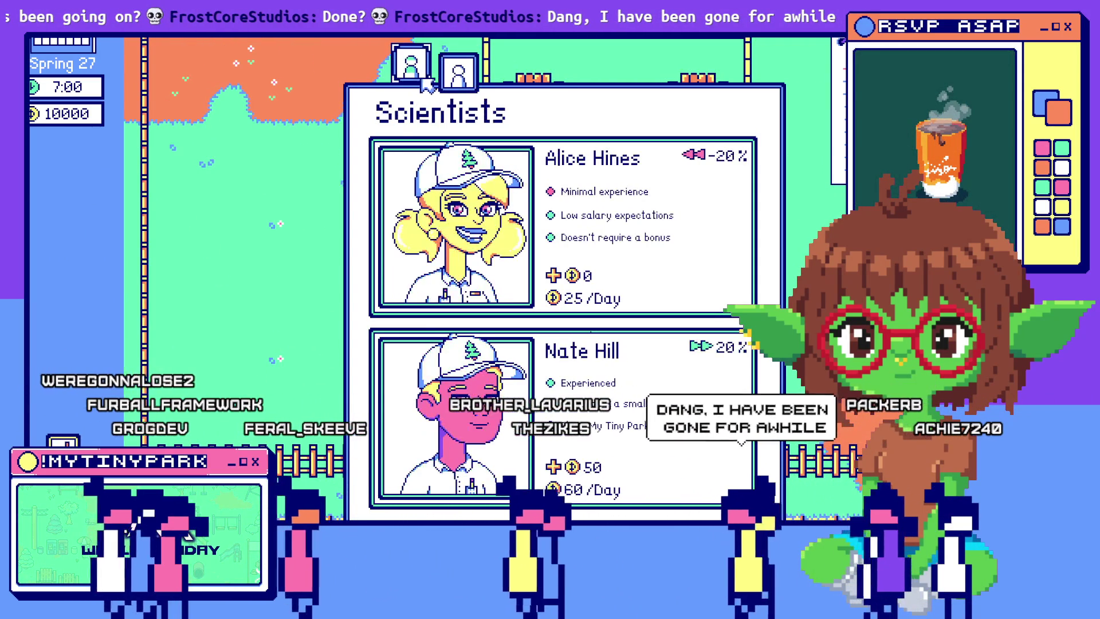
{"action": "left_click", "coordinate": [412, 66]}
{"action": "left_click", "coordinate": [465, 81]}
{"action": "left_click", "coordinate": [412, 66]}
{"action": "left_click", "coordinate": [467, 80]}
{"action": "left_click", "coordinate": [412, 66]}
{"action": "left_click", "coordinate": [465, 80]}
{"action": "left_click", "coordinate": [412, 66]}
{"action": "left_click", "coordinate": [465, 81]}
{"action": "left_click", "coordinate": [412, 66]}
{"action": "left_click", "coordinate": [467, 80]}
Step: Close the hire window and deselect the fenced picnic area
{"action": "left_click", "coordinate": [412, 66]}
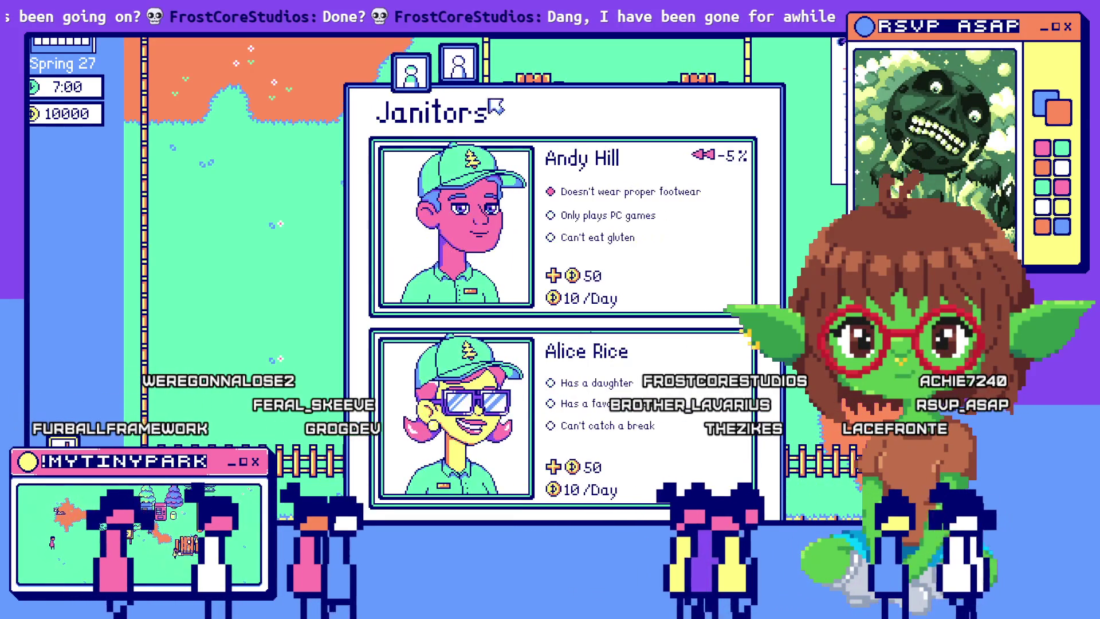
{"action": "left_click", "coordinate": [303, 219]}
{"action": "key", "text": "Escape"}
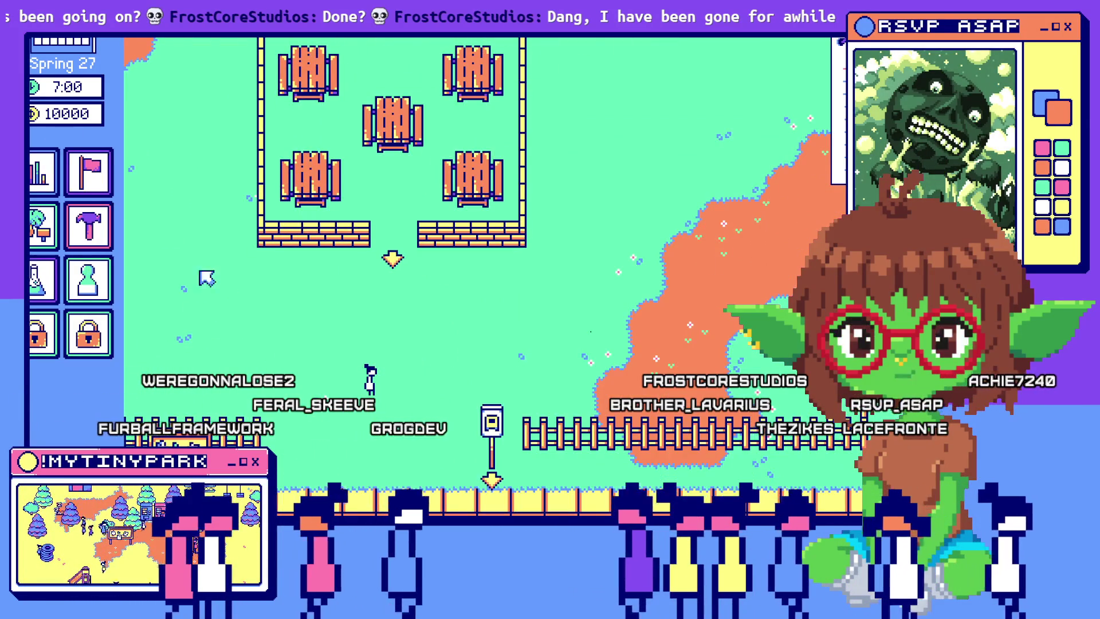
Step: Reopen the hire window, switch between Janitors and Scientists, close it, and quit with Alt+F4
{"action": "left_click", "coordinate": [383, 364]}
{"action": "left_click", "coordinate": [412, 68]}
{"action": "left_click", "coordinate": [458, 66]}
{"action": "left_click", "coordinate": [412, 67]}
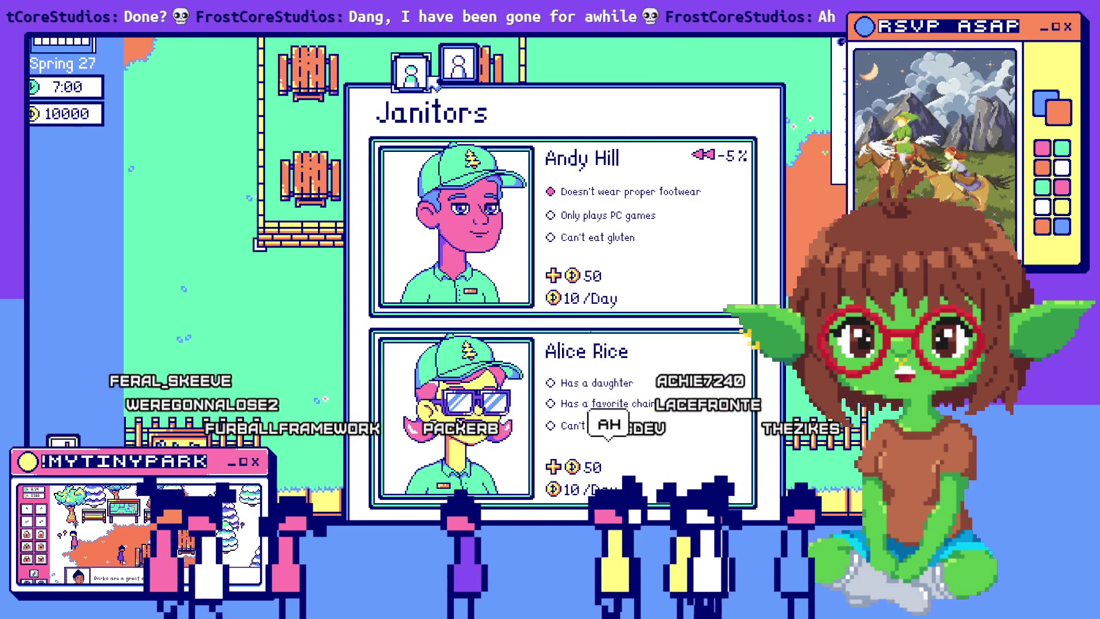
{"action": "left_click", "coordinate": [462, 80]}
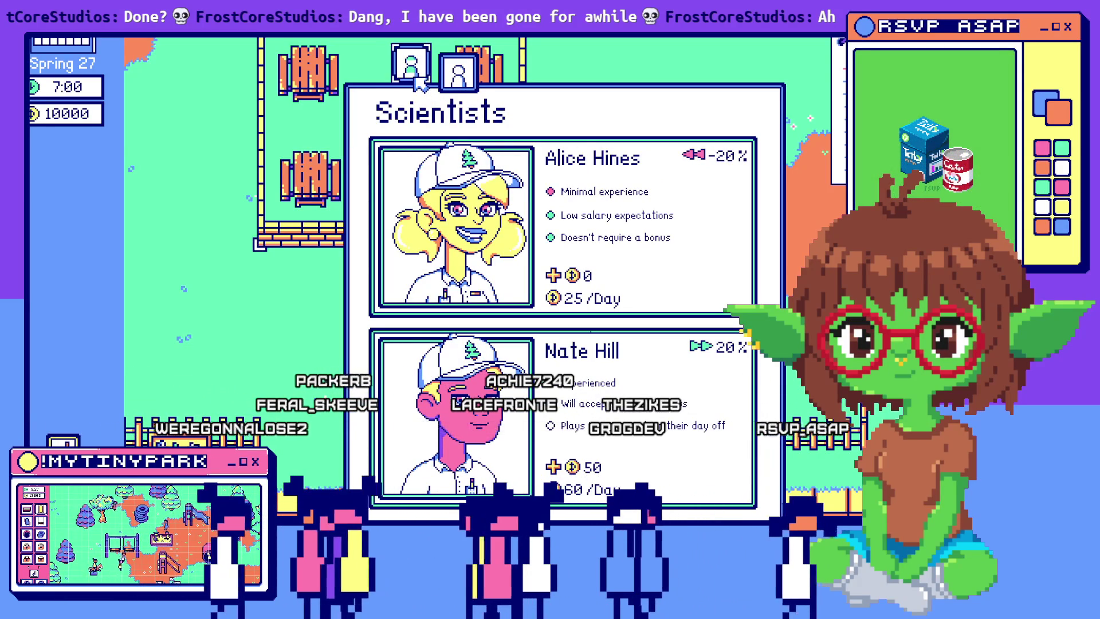
{"action": "left_click", "coordinate": [416, 78]}
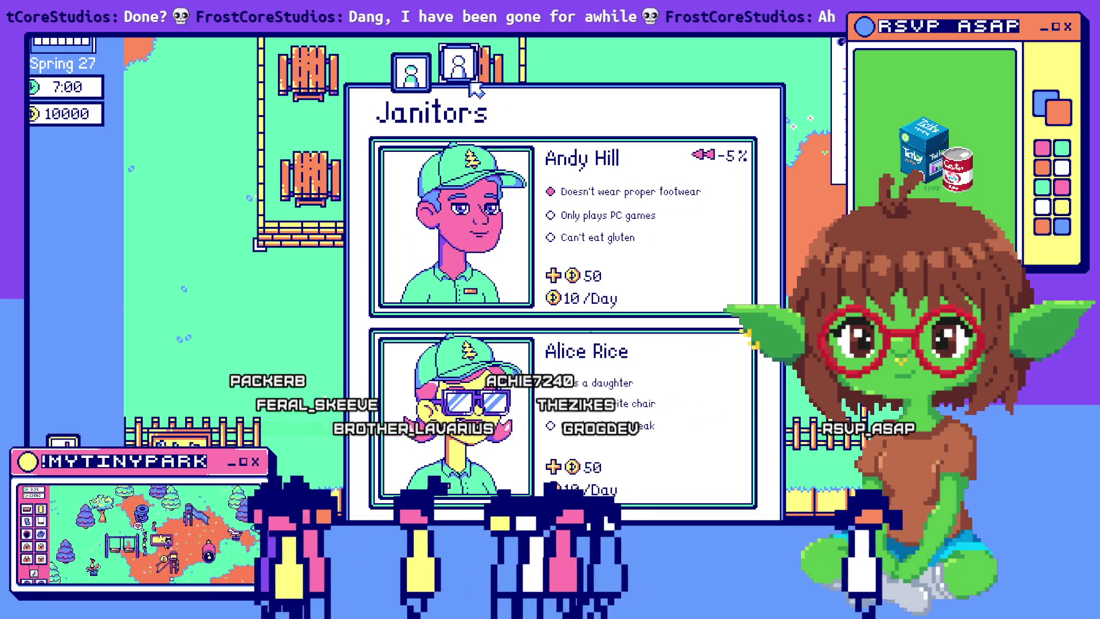
{"action": "left_click", "coordinate": [223, 336]}
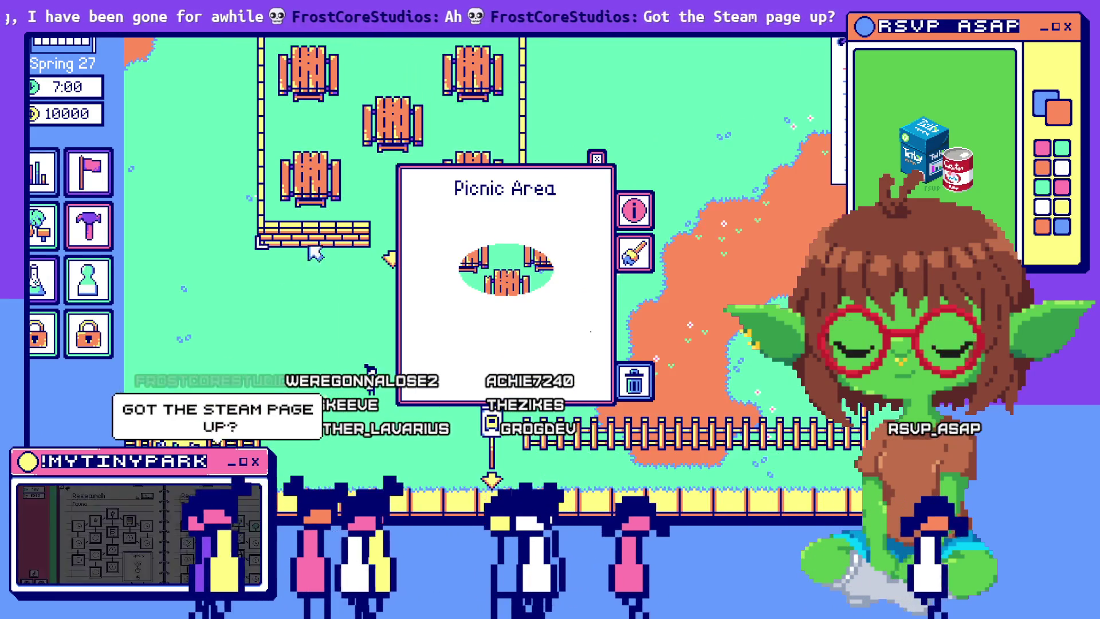
{"action": "key", "text": "alt+F4"}
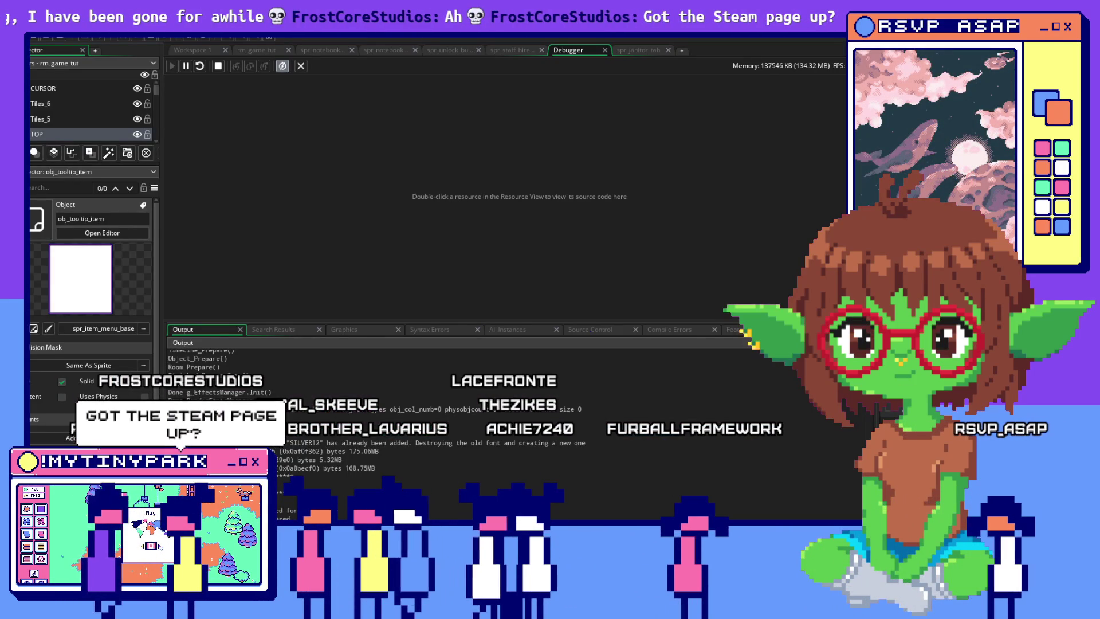
Step: Scroll through the Debugger's All Instances list, then open obj_button_exit in its object editor
{"action": "left_click", "coordinate": [507, 331]}
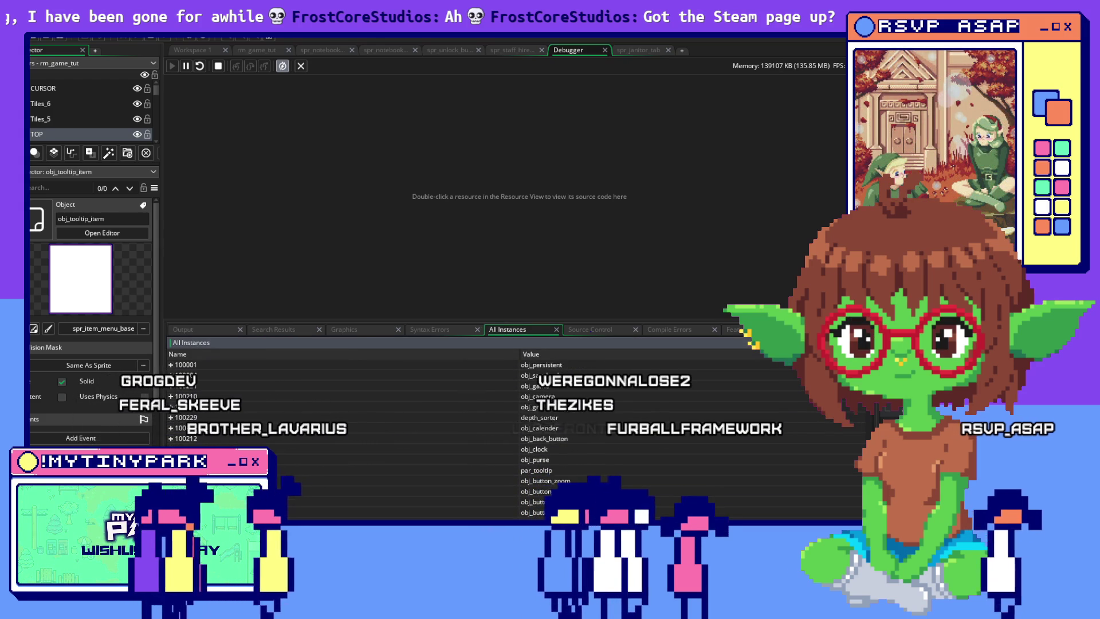
{"action": "scroll", "coordinate": [563, 402], "scroll_direction": "down", "scroll_amount": 2}
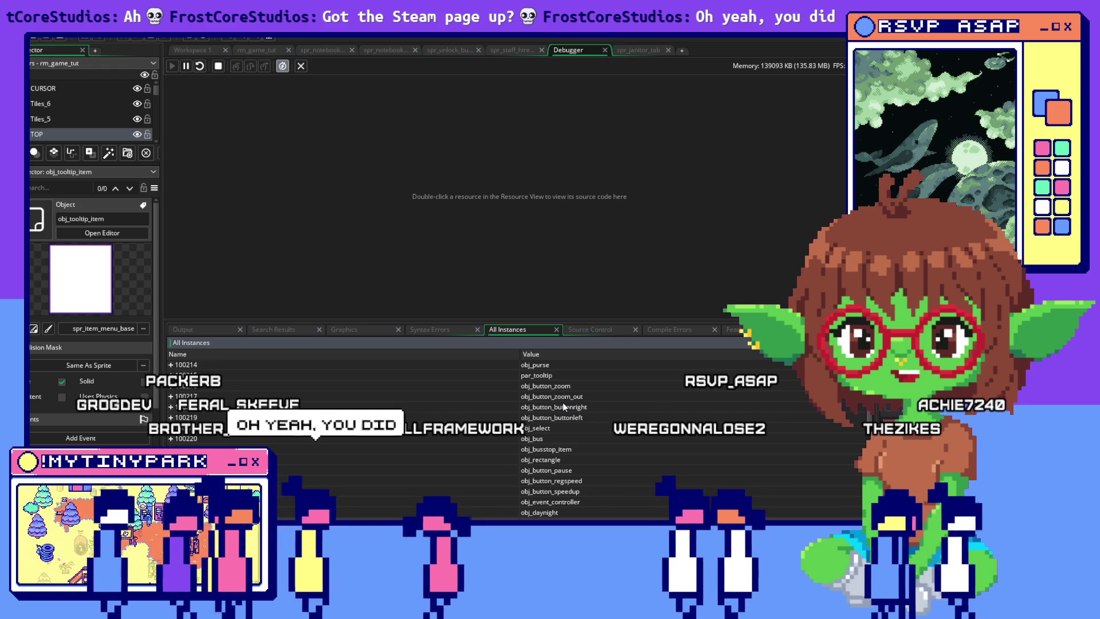
{"action": "scroll", "coordinate": [562, 402], "scroll_direction": "down", "scroll_amount": 1}
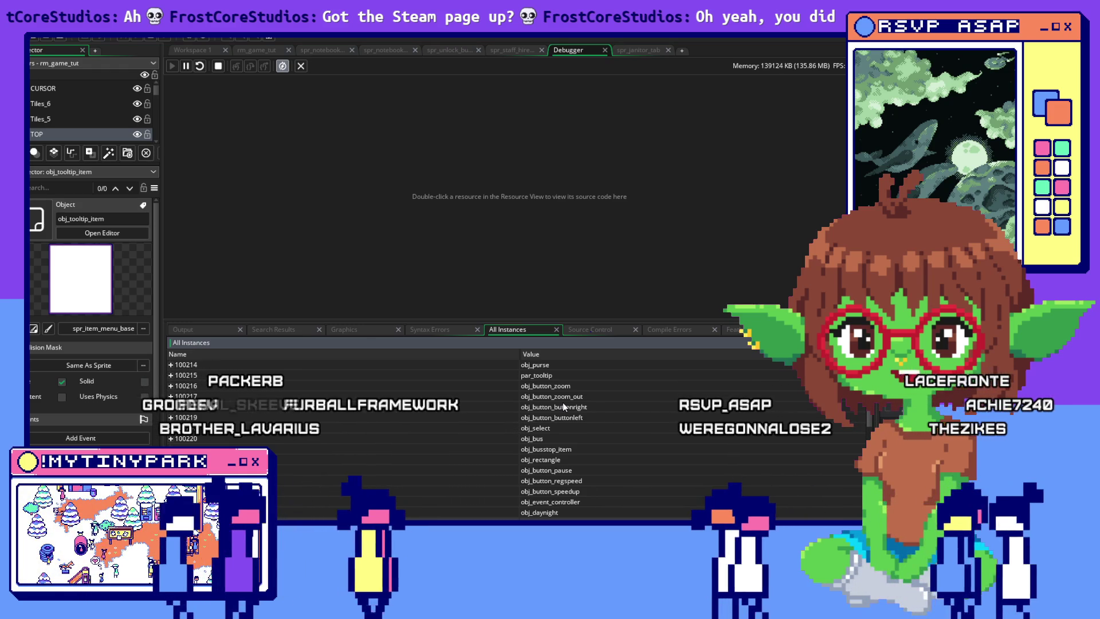
{"action": "scroll", "coordinate": [563, 402], "scroll_direction": "down", "scroll_amount": 2}
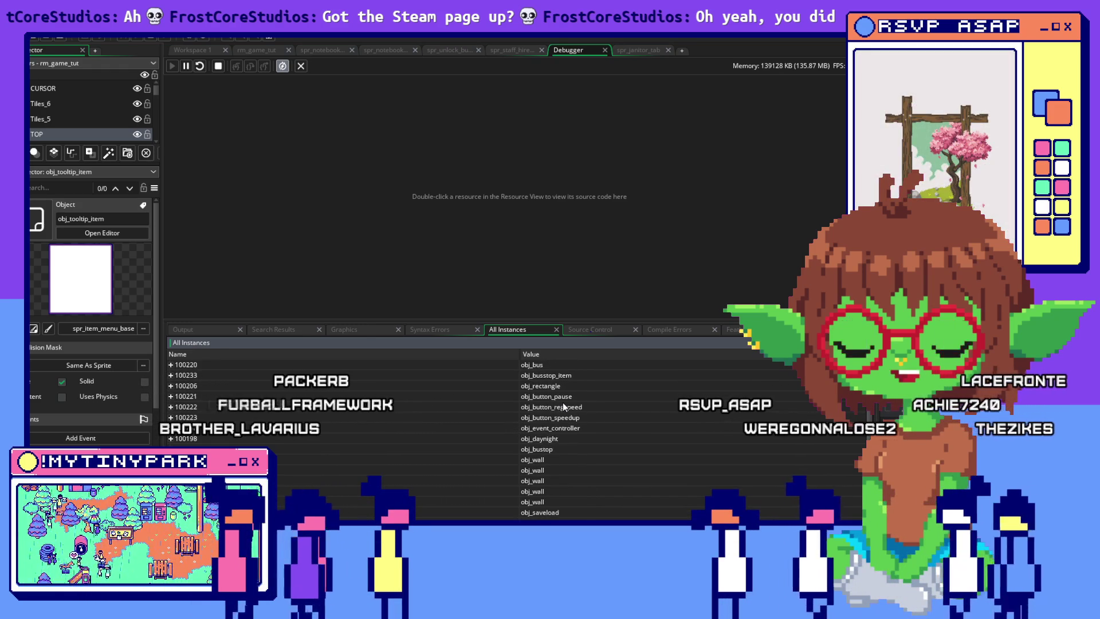
{"action": "scroll", "coordinate": [562, 403], "scroll_direction": "down", "scroll_amount": 1}
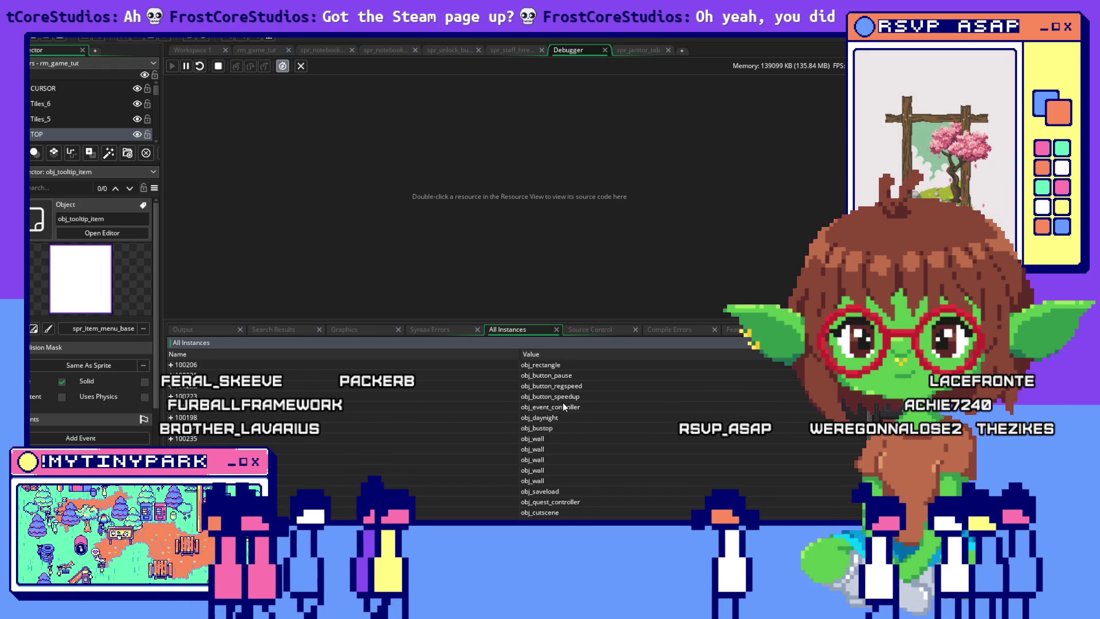
{"action": "scroll", "coordinate": [563, 402], "scroll_direction": "down", "scroll_amount": 1}
{"action": "scroll", "coordinate": [562, 402], "scroll_direction": "down", "scroll_amount": 1}
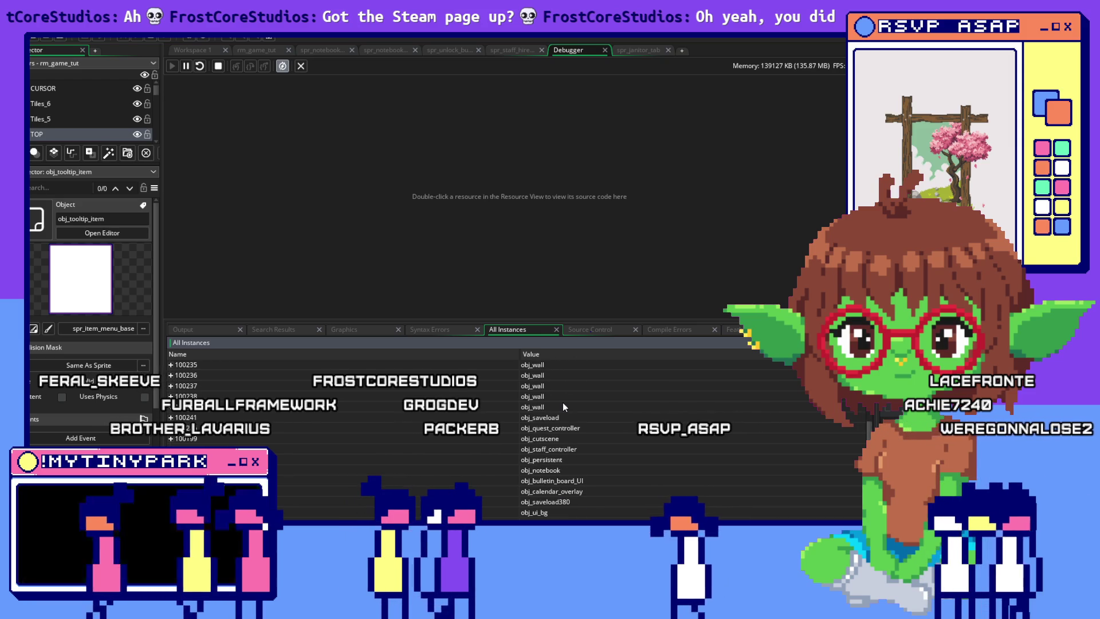
{"action": "scroll", "coordinate": [562, 402], "scroll_direction": "down", "scroll_amount": 1}
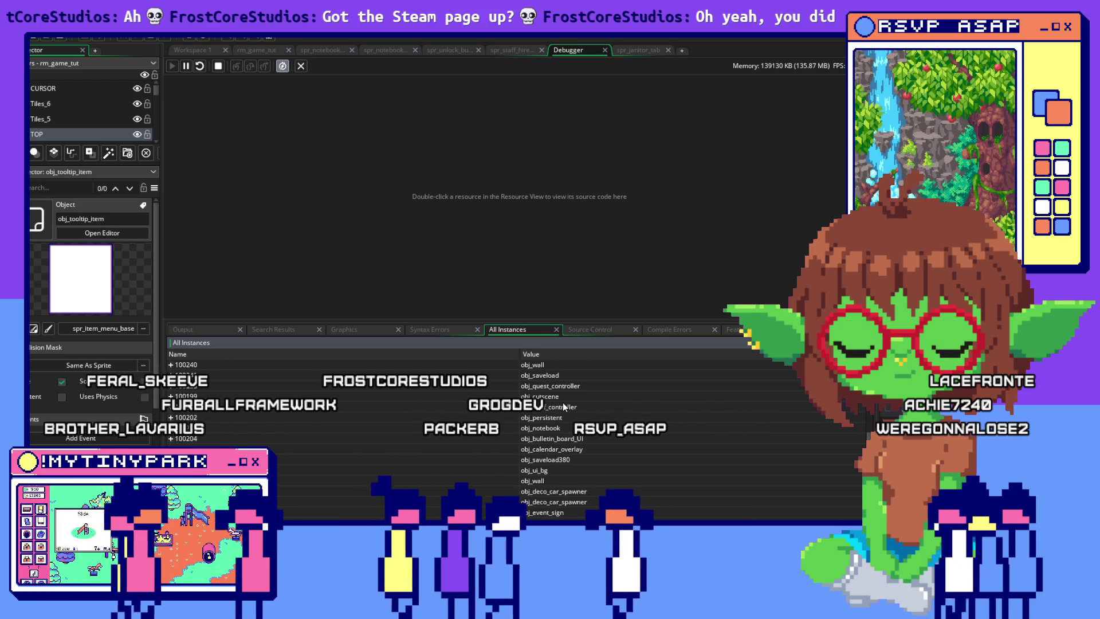
{"action": "scroll", "coordinate": [563, 402], "scroll_direction": "down", "scroll_amount": 1}
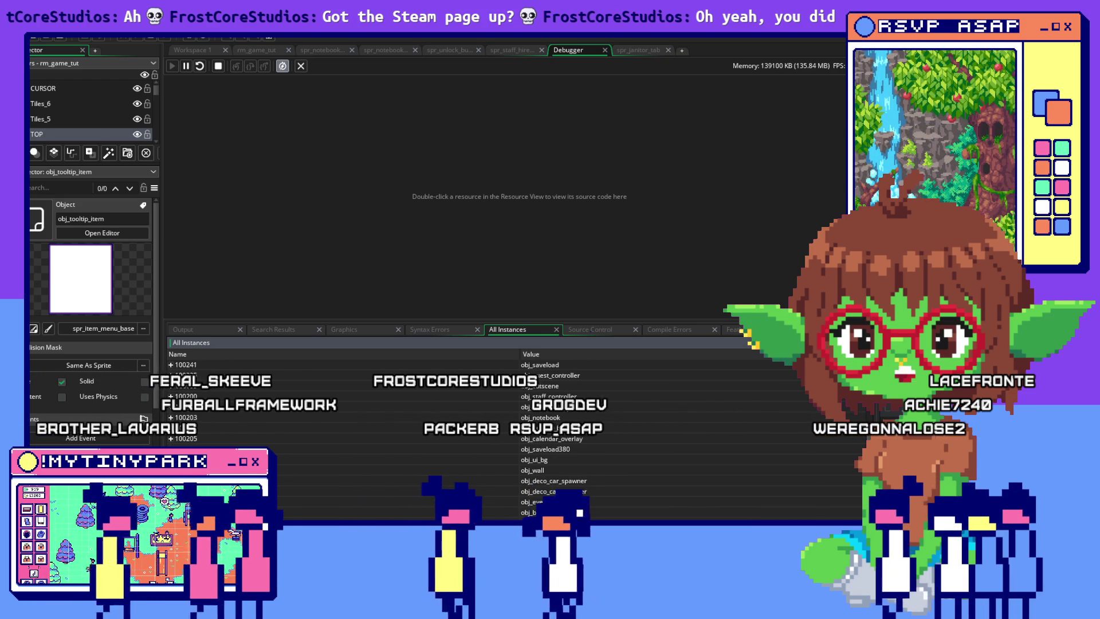
{"action": "scroll", "coordinate": [562, 402], "scroll_direction": "down", "scroll_amount": 2}
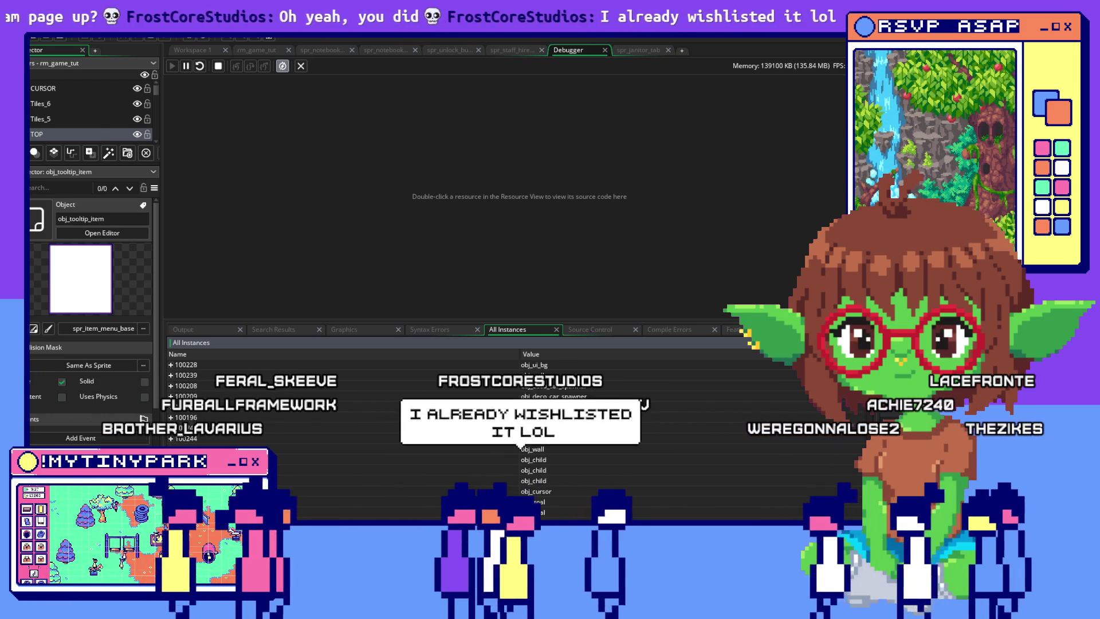
{"action": "scroll", "coordinate": [562, 402], "scroll_direction": "down", "scroll_amount": 2}
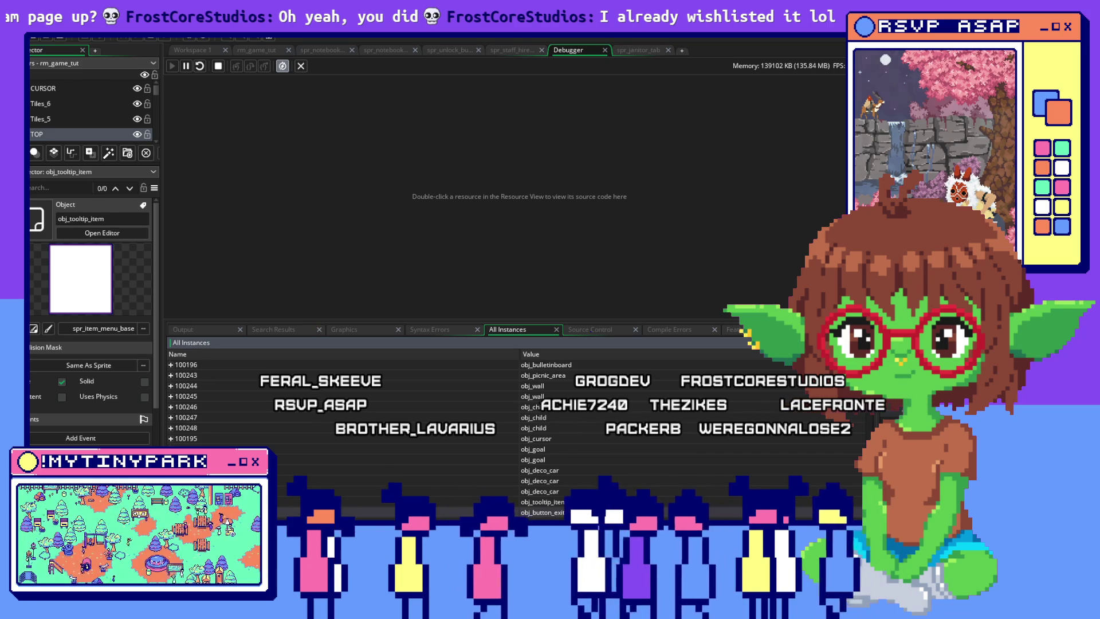
{"action": "scroll", "coordinate": [373, 502], "scroll_direction": "down", "scroll_amount": 2}
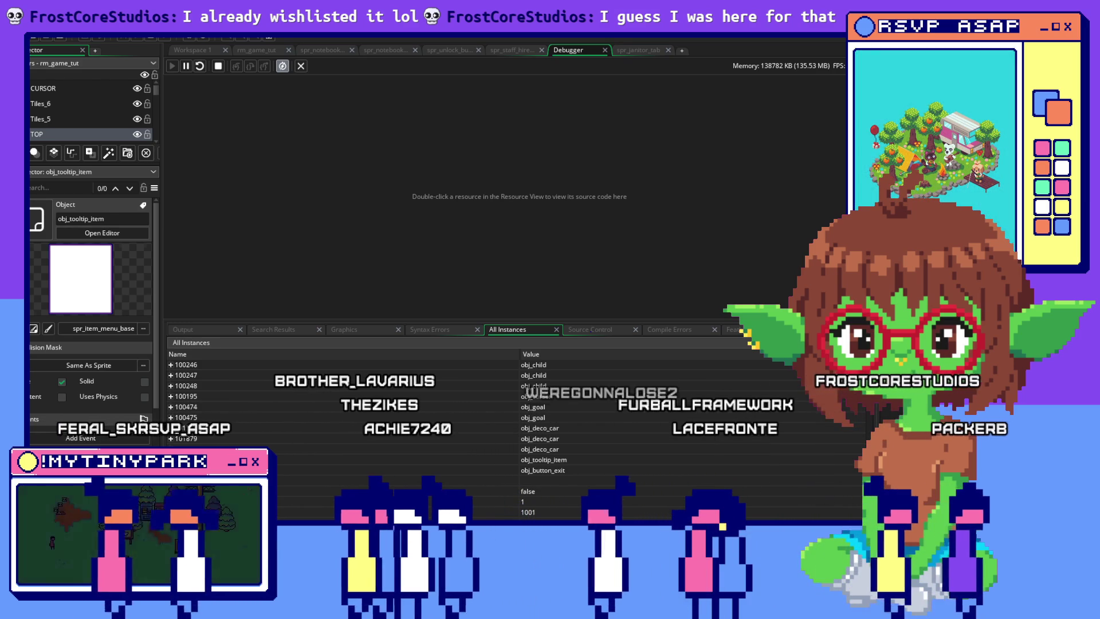
{"action": "double_click", "coordinate": [542, 470]}
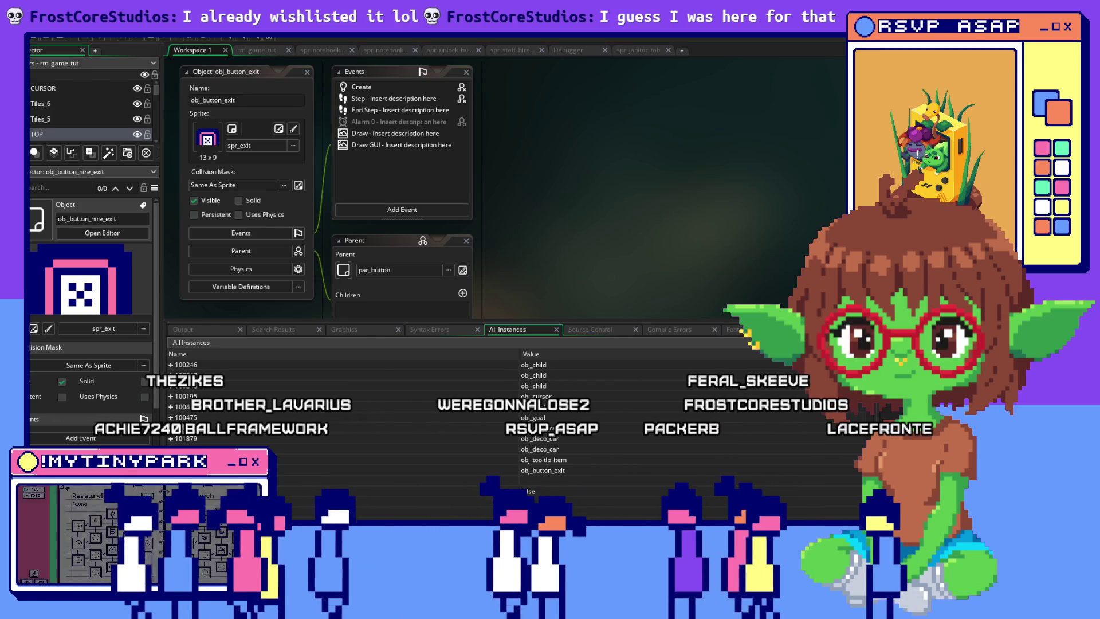
Step: Open obj_button_hire_exit, shrink the Output panel for more room, and select its Step event
{"action": "left_click", "coordinate": [102, 232]}
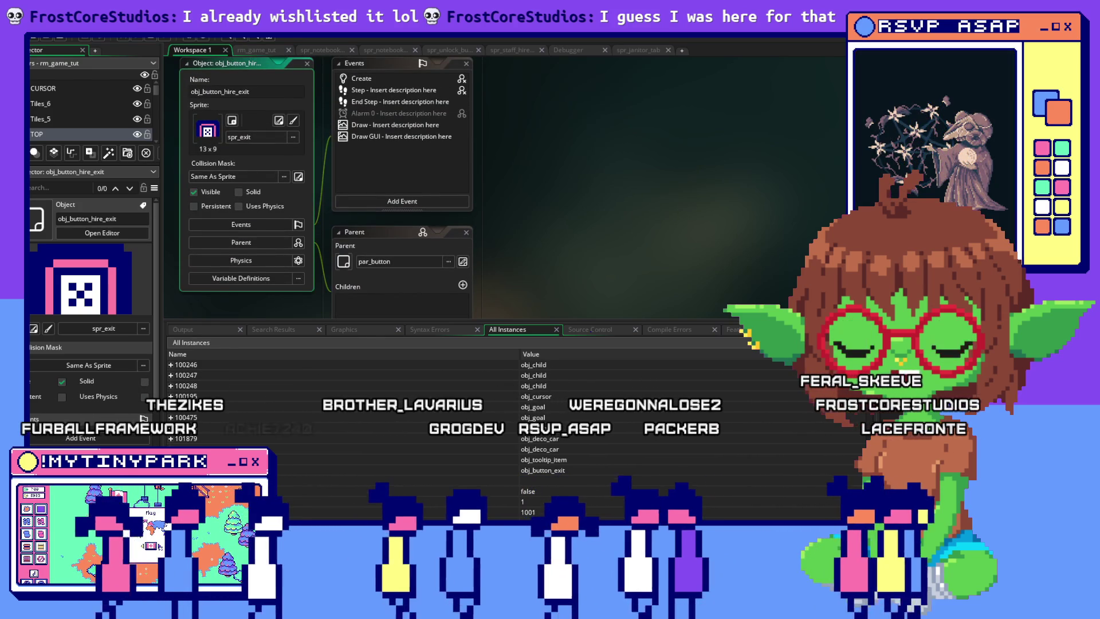
{"action": "left_click_drag", "start_coordinate": [713, 319], "coordinate": [712, 395]}
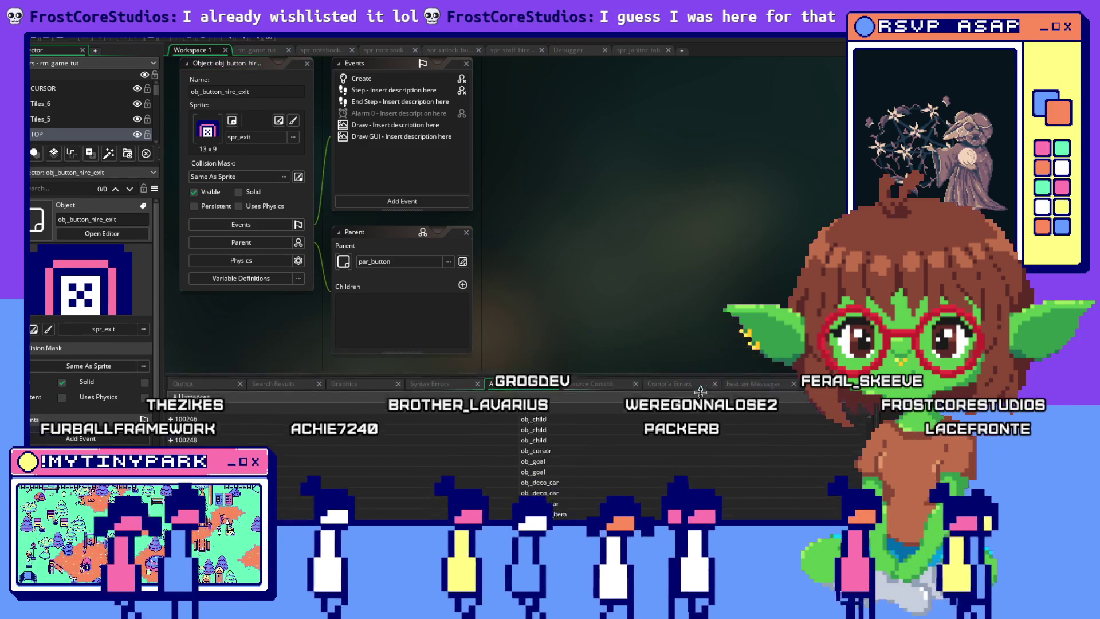
{"action": "scroll", "coordinate": [688, 295], "scroll_direction": "up", "scroll_amount": 1}
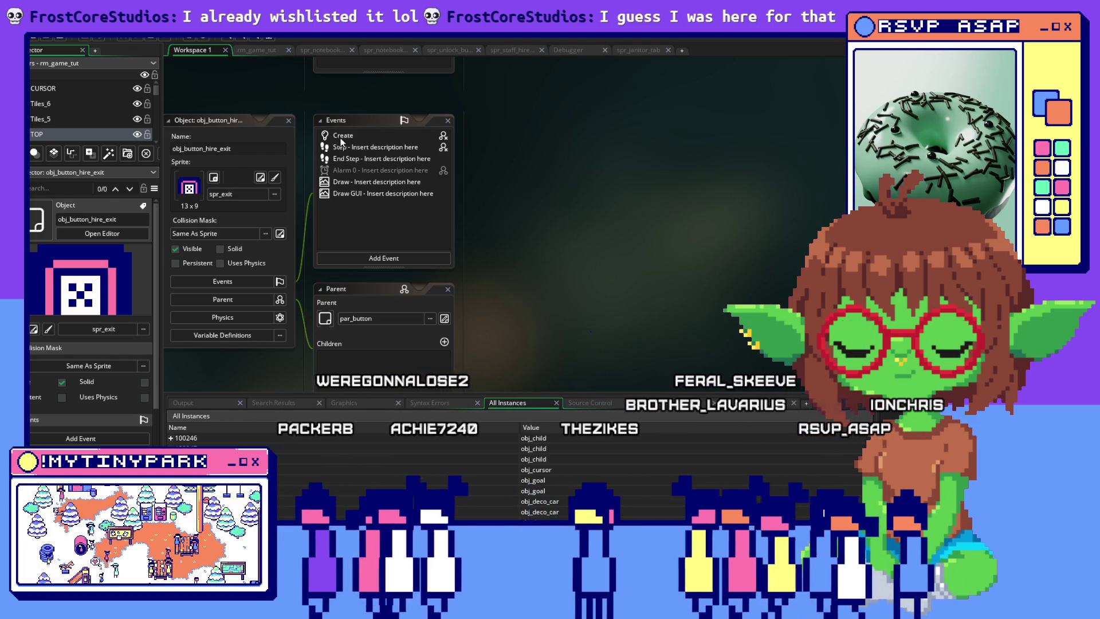
{"action": "left_click", "coordinate": [381, 144]}
Step: In the Step code, change the instance_exists check from obj_tooltip_item to obj_staff_hire
{"action": "left_click", "coordinate": [381, 146]}
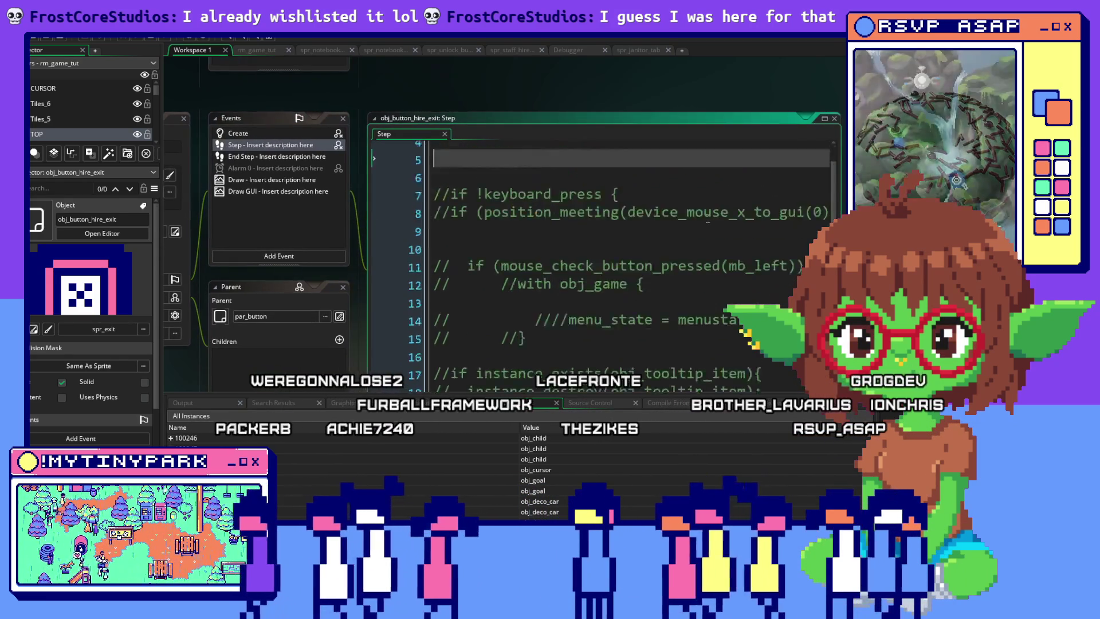
{"action": "scroll", "coordinate": [707, 216], "scroll_direction": "down", "scroll_amount": 7}
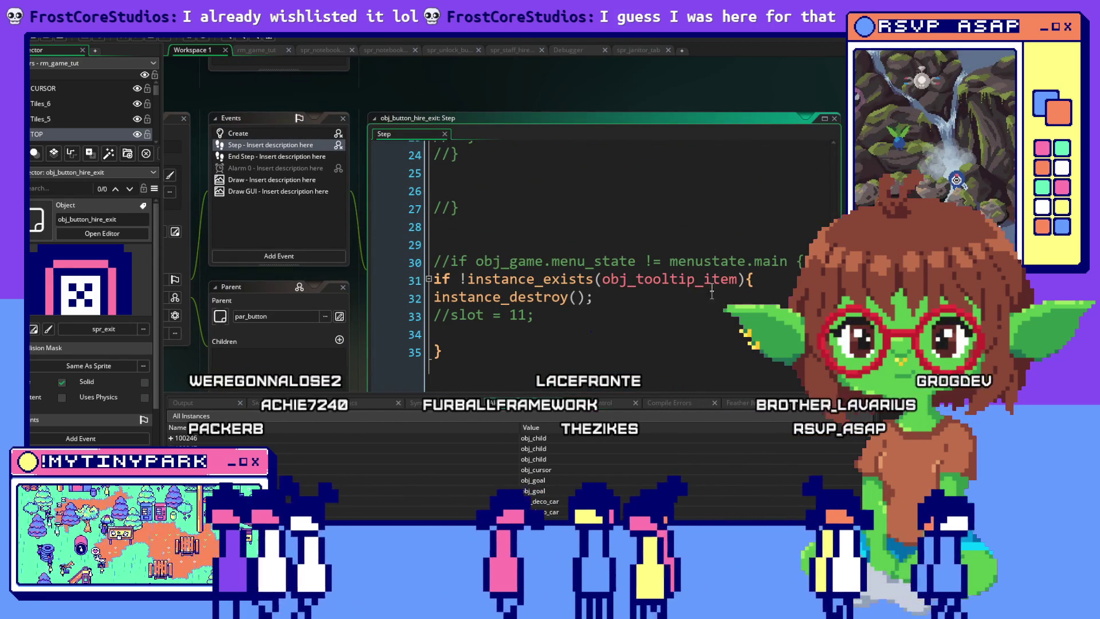
{"action": "left_click", "coordinate": [719, 301]}
{"action": "left_click_drag", "start_coordinate": [741, 289], "coordinate": [636, 295]}
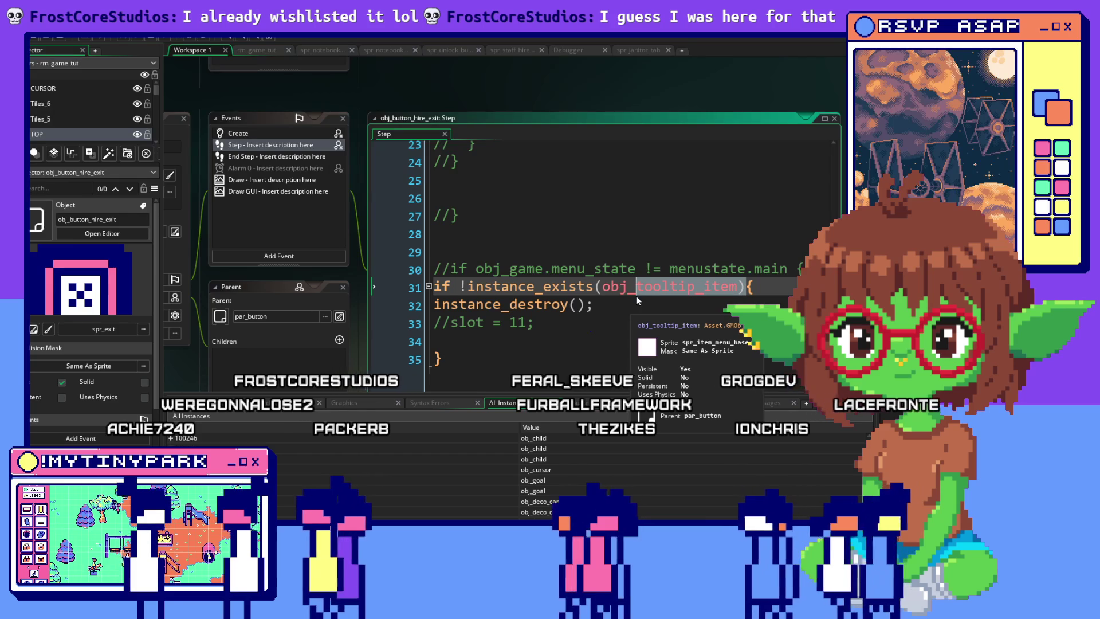
{"action": "type", "text": "staff"}
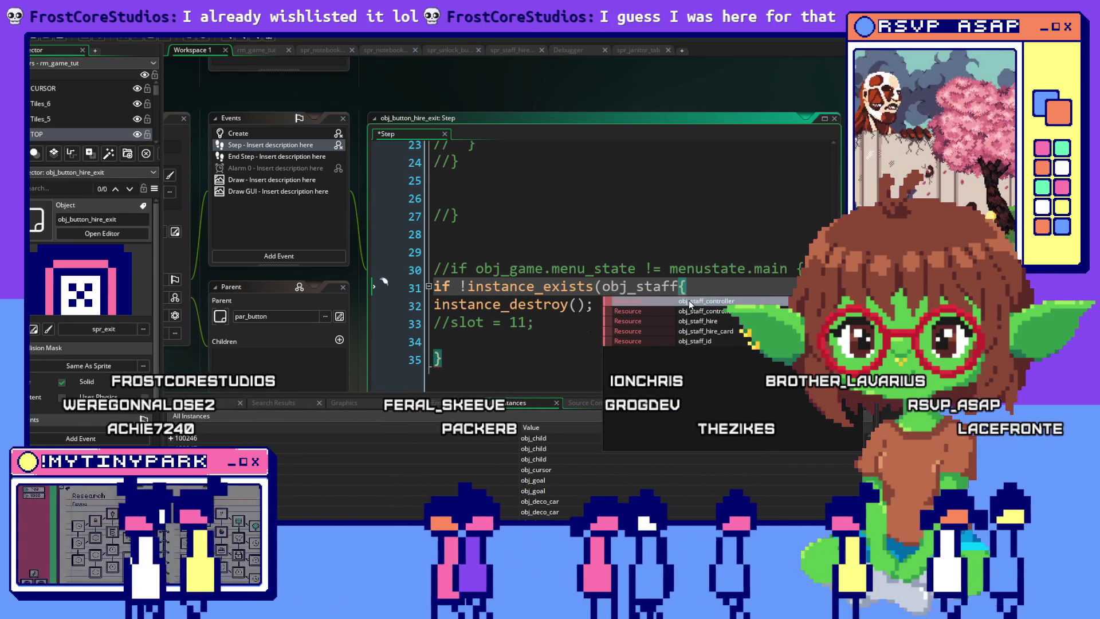
{"action": "type", "text": "_hir"}
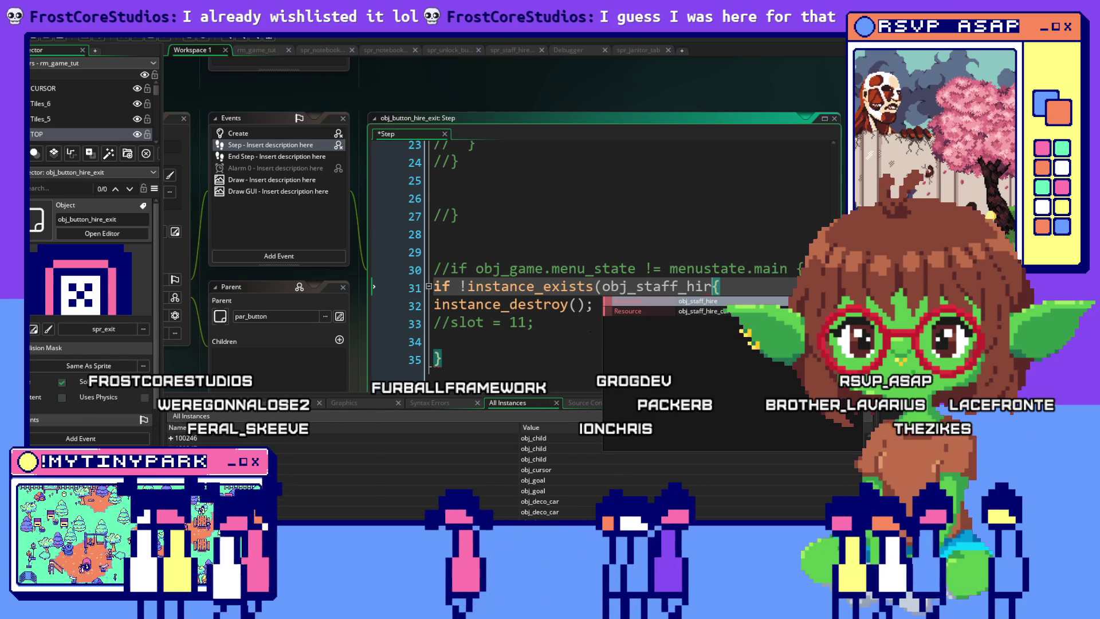
{"action": "type", "text": "e)"}
Step: Delete the leftover commented slot = 11 and menu_state condition lines, then go to End Step
{"action": "left_click", "coordinate": [374, 322]}
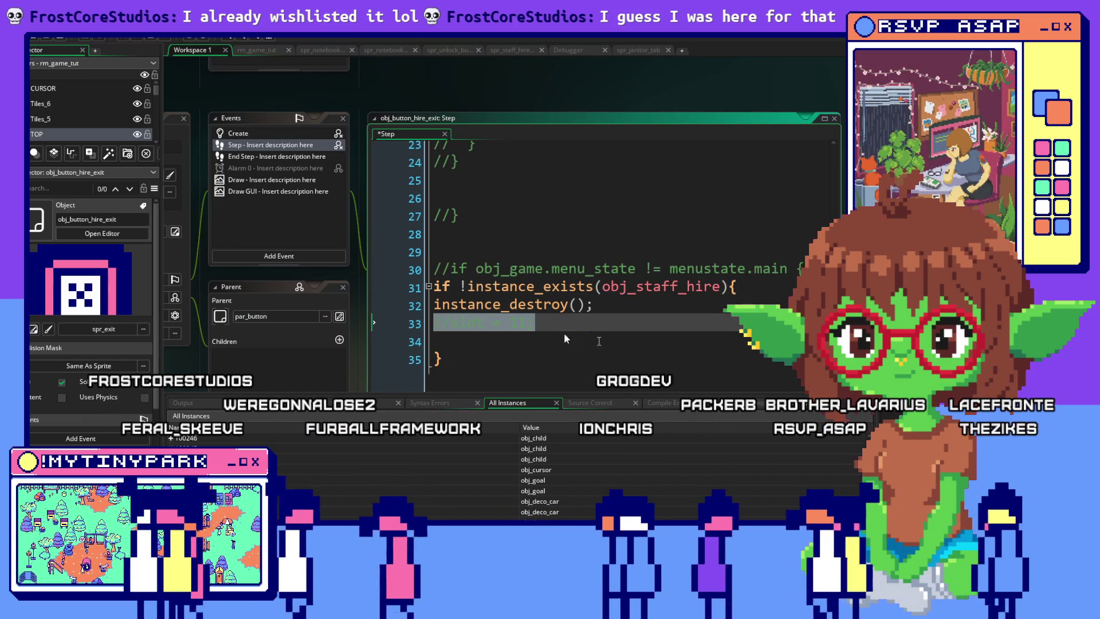
{"action": "left_click", "coordinate": [373, 268]}
{"action": "key", "text": "BackSpace"}
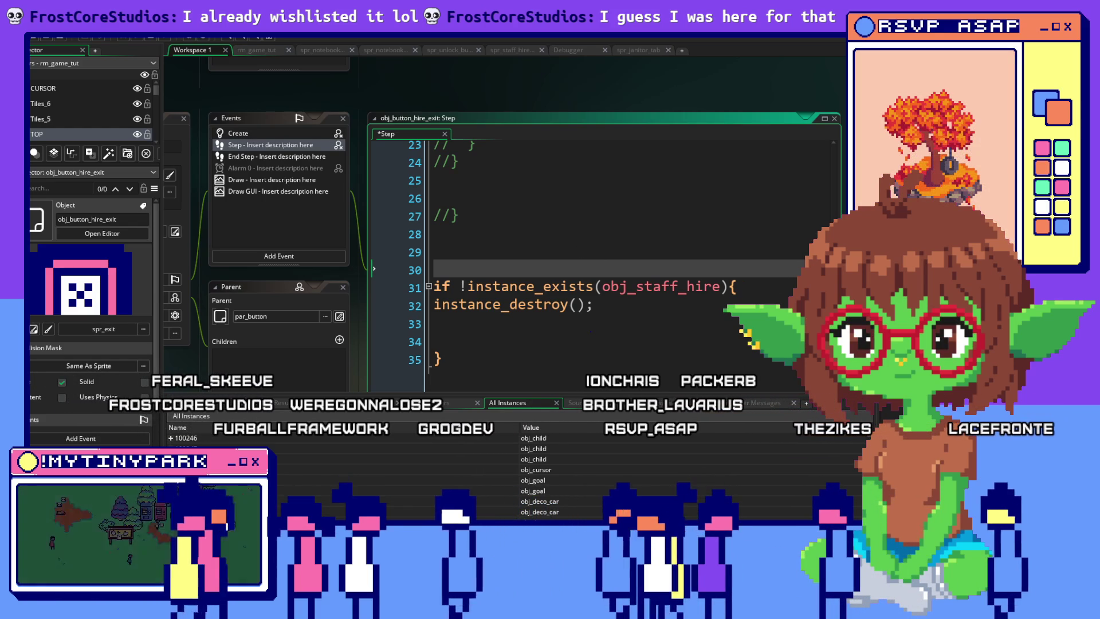
{"action": "scroll", "coordinate": [662, 273], "scroll_direction": "up", "scroll_amount": 2}
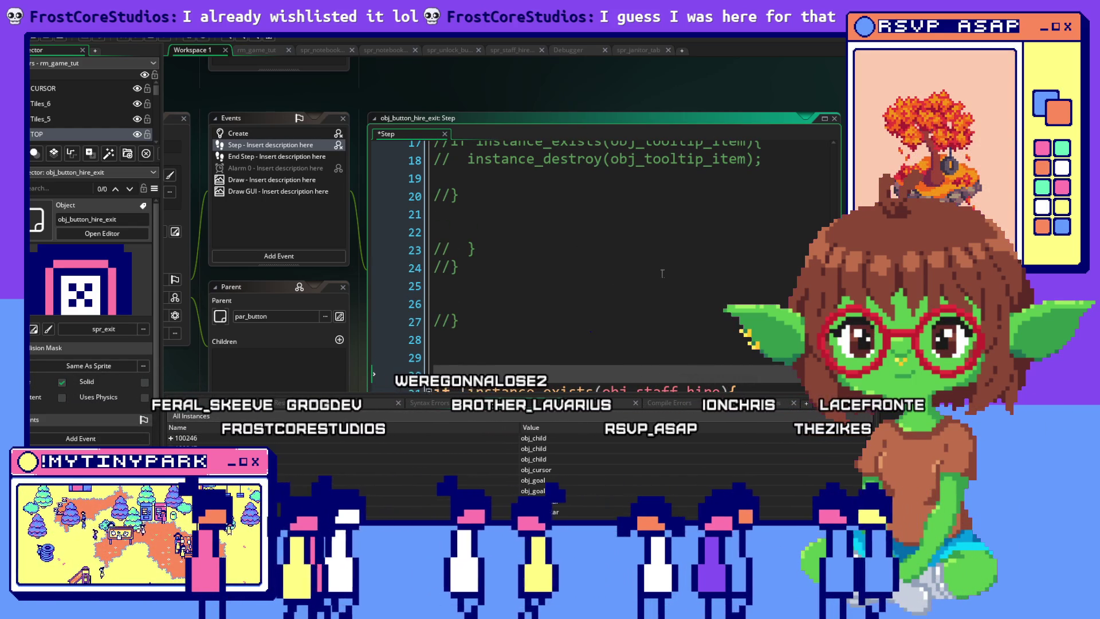
{"action": "scroll", "coordinate": [662, 273], "scroll_direction": "up", "scroll_amount": 5}
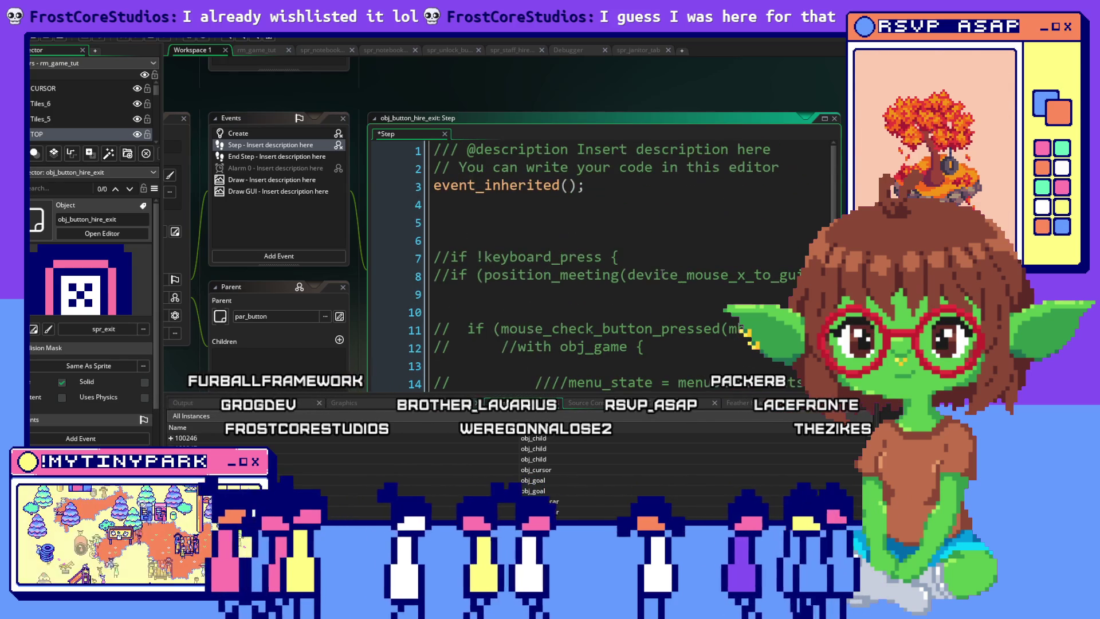
{"action": "scroll", "coordinate": [662, 274], "scroll_direction": "down", "scroll_amount": 8}
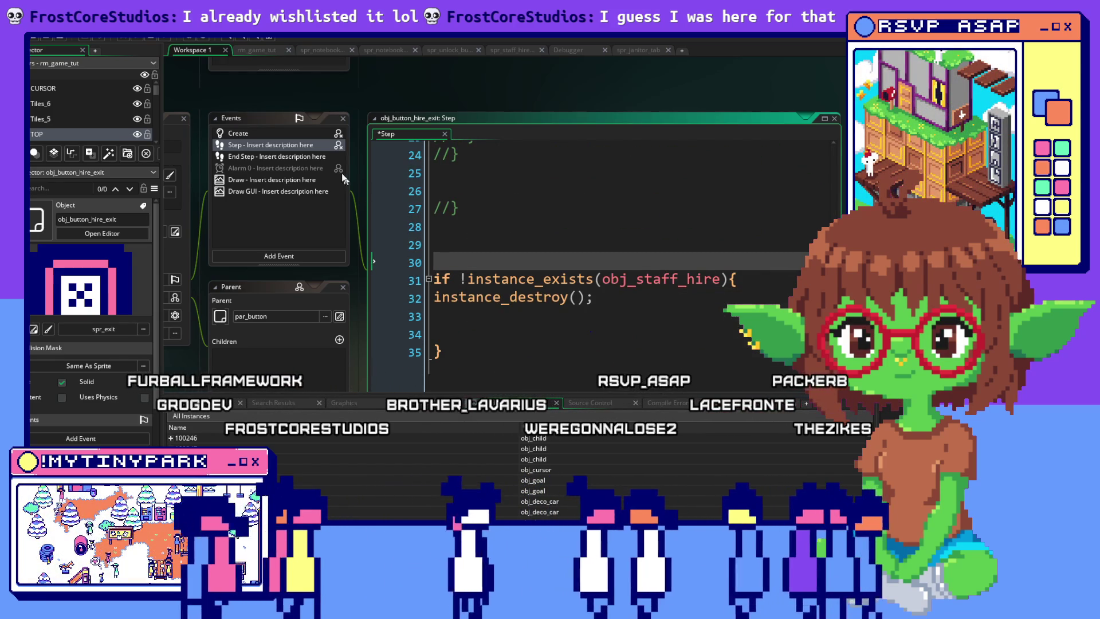
{"action": "left_click", "coordinate": [301, 155]}
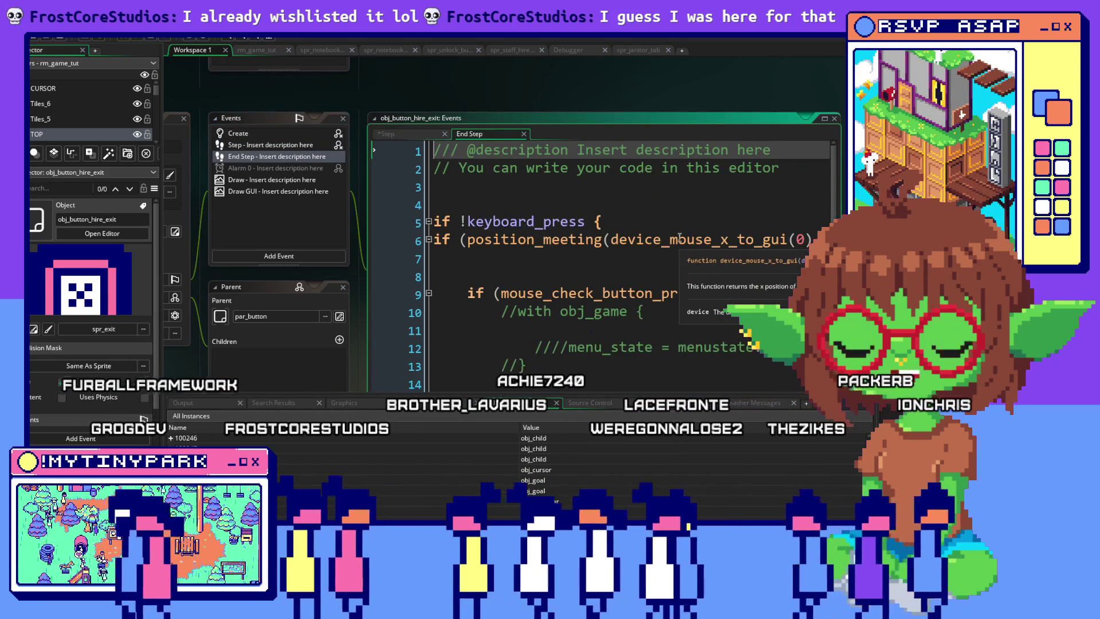
Step: Widen the End Step code window and scroll through its code
{"action": "left_click", "coordinate": [681, 255]}
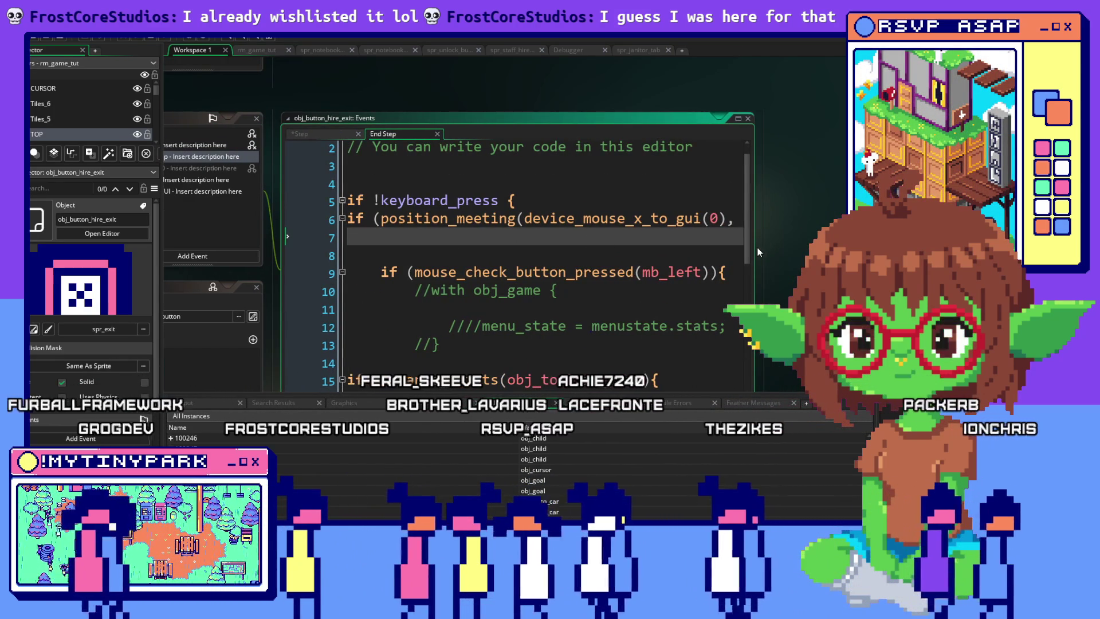
{"action": "left_click_drag", "start_coordinate": [756, 246], "coordinate": [840, 246]}
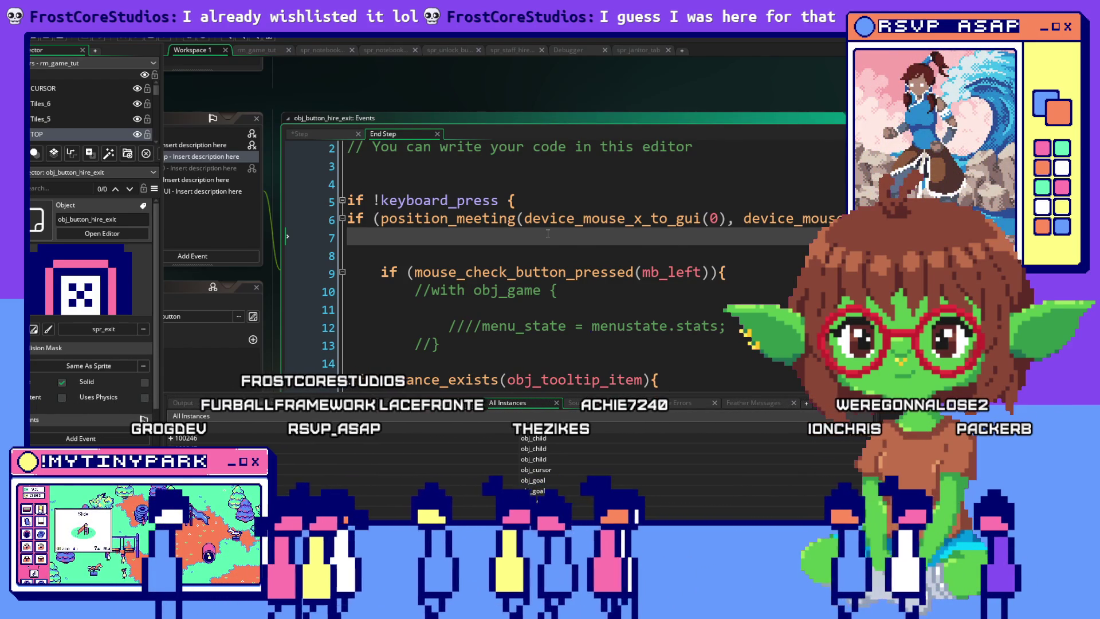
{"action": "scroll", "coordinate": [548, 233], "scroll_direction": "down", "scroll_amount": 1}
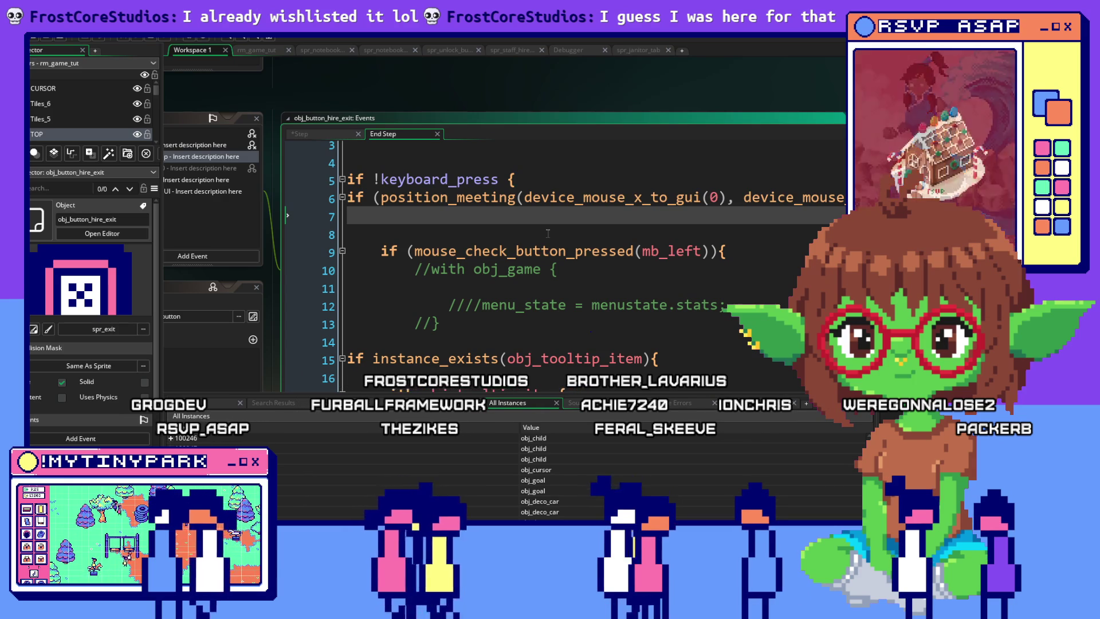
{"action": "scroll", "coordinate": [547, 234], "scroll_direction": "down", "scroll_amount": 2}
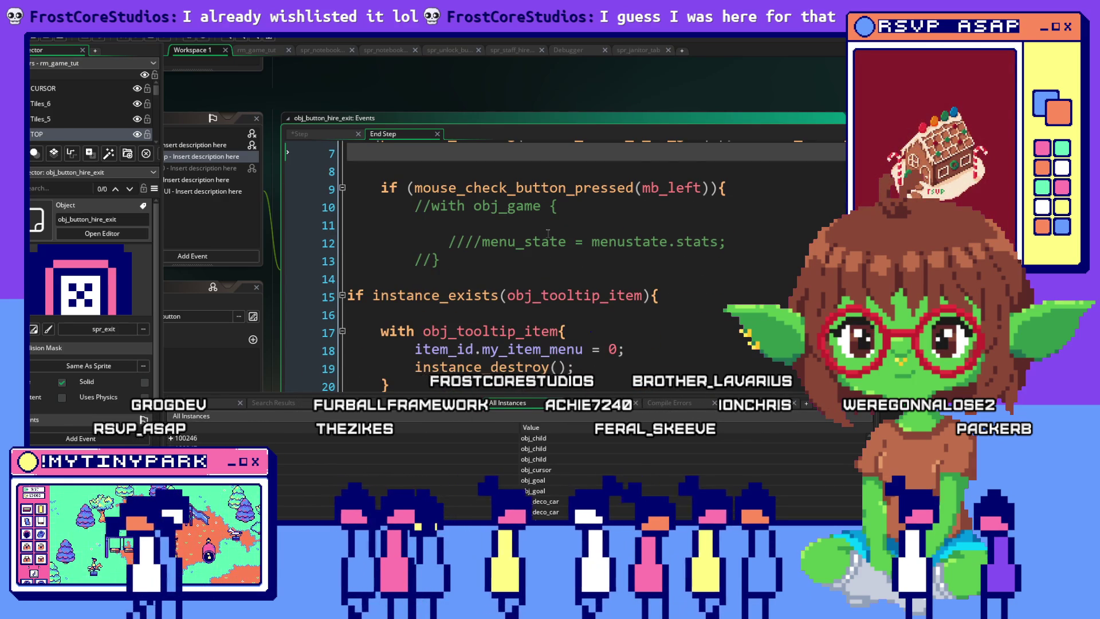
{"action": "scroll", "coordinate": [547, 234], "scroll_direction": "down", "scroll_amount": 3}
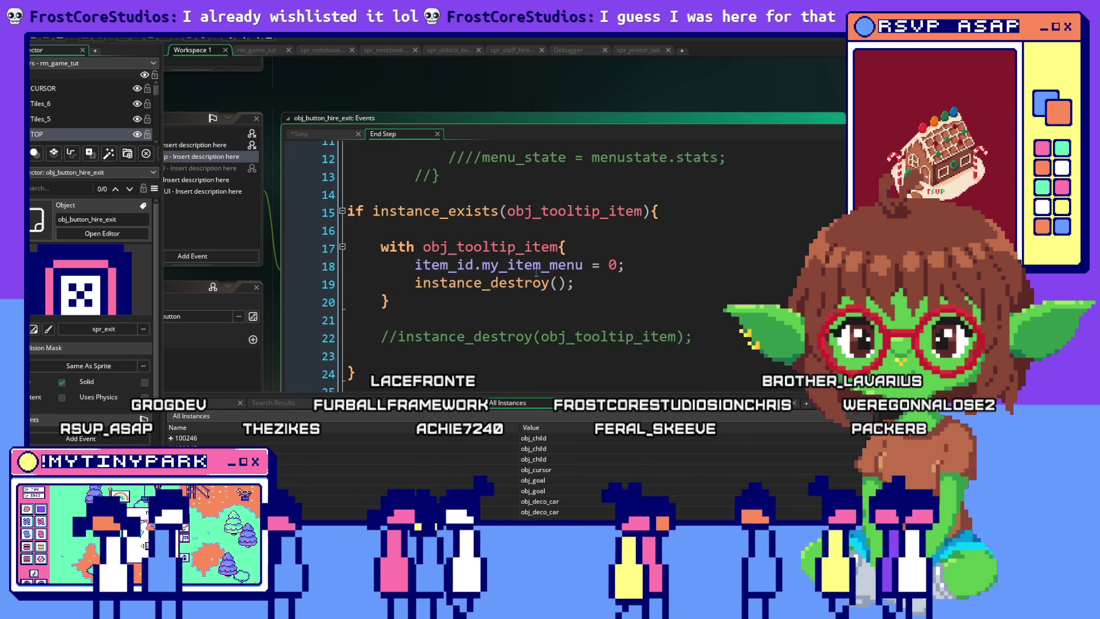
{"action": "scroll", "coordinate": [643, 272], "scroll_direction": "up", "scroll_amount": 5}
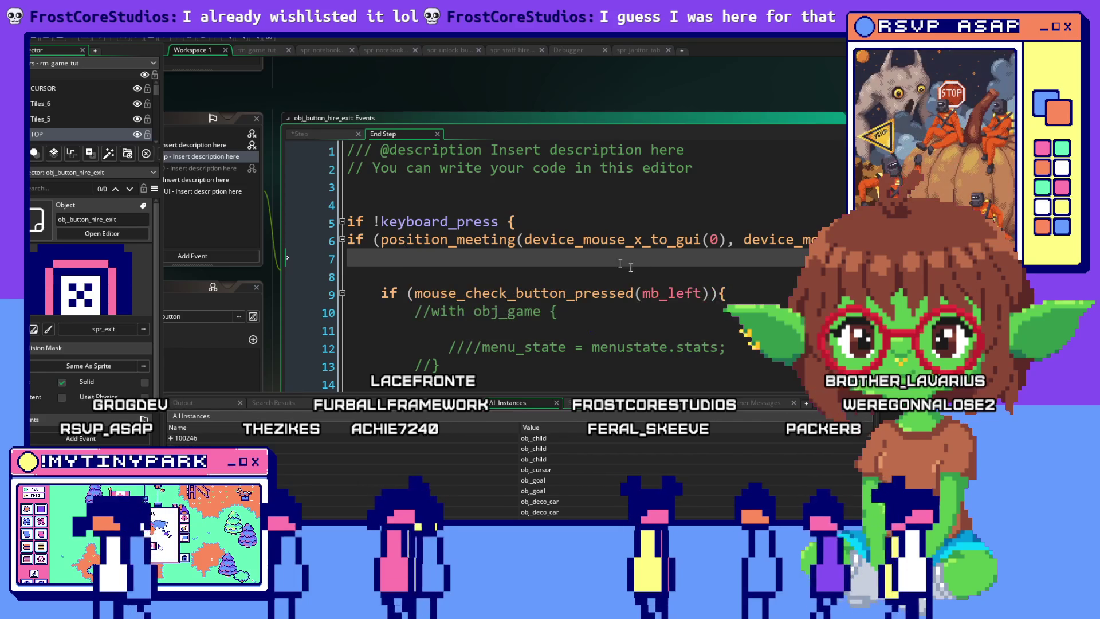
{"action": "scroll", "coordinate": [643, 272], "scroll_direction": "down", "scroll_amount": 9}
{"action": "scroll", "coordinate": [431, 256], "scroll_direction": "up", "scroll_amount": 3}
{"action": "mouse_move", "coordinate": [431, 256]}
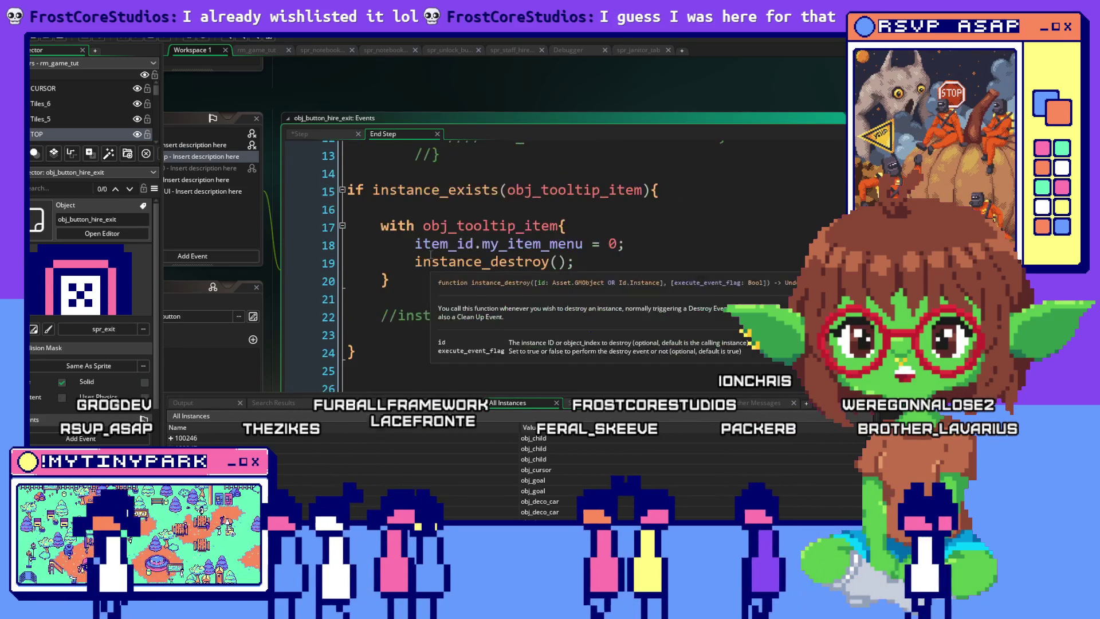
{"action": "scroll", "coordinate": [431, 256], "scroll_direction": "up", "scroll_amount": 2}
{"action": "scroll", "coordinate": [727, 230], "scroll_direction": "up", "scroll_amount": 1}
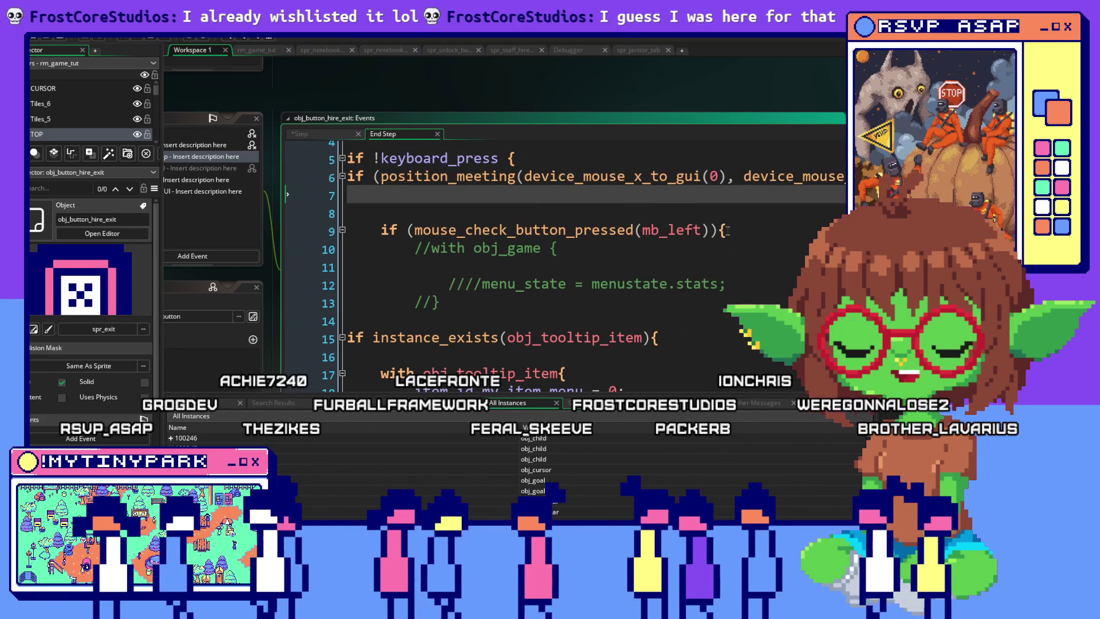
{"action": "scroll", "coordinate": [691, 259], "scroll_direction": "down", "scroll_amount": 6}
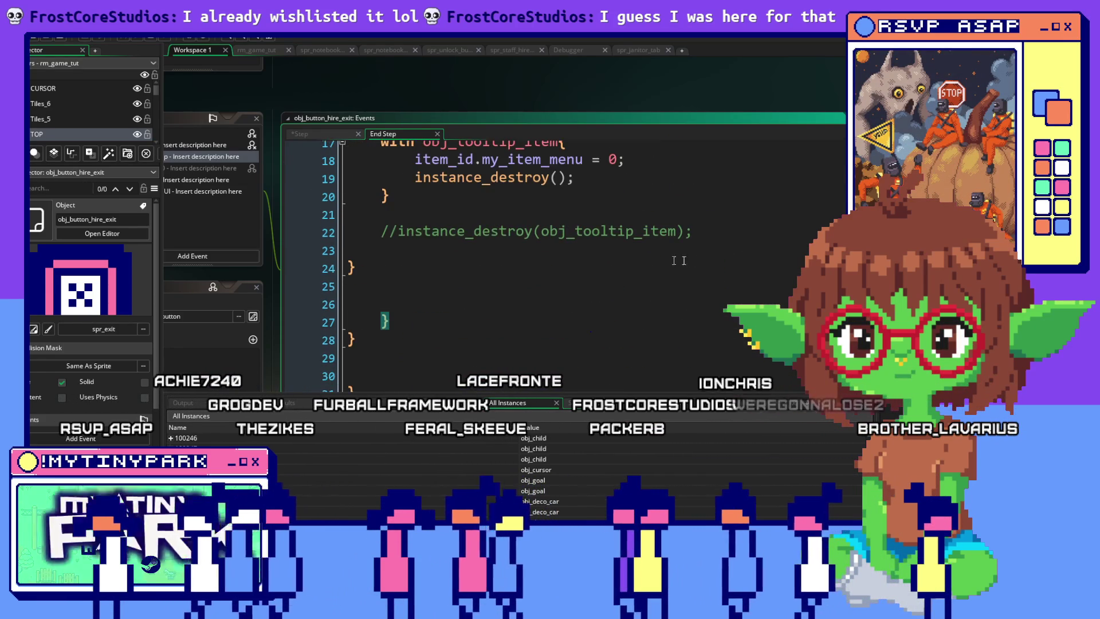
{"action": "scroll", "coordinate": [691, 260], "scroll_direction": "up", "scroll_amount": 2}
Step: Toggle Comment on lines 14–20 that destroy obj_tooltip_item, then collapse the mouse-press block
{"action": "left_click_drag", "start_coordinate": [328, 293], "coordinate": [296, 246]}
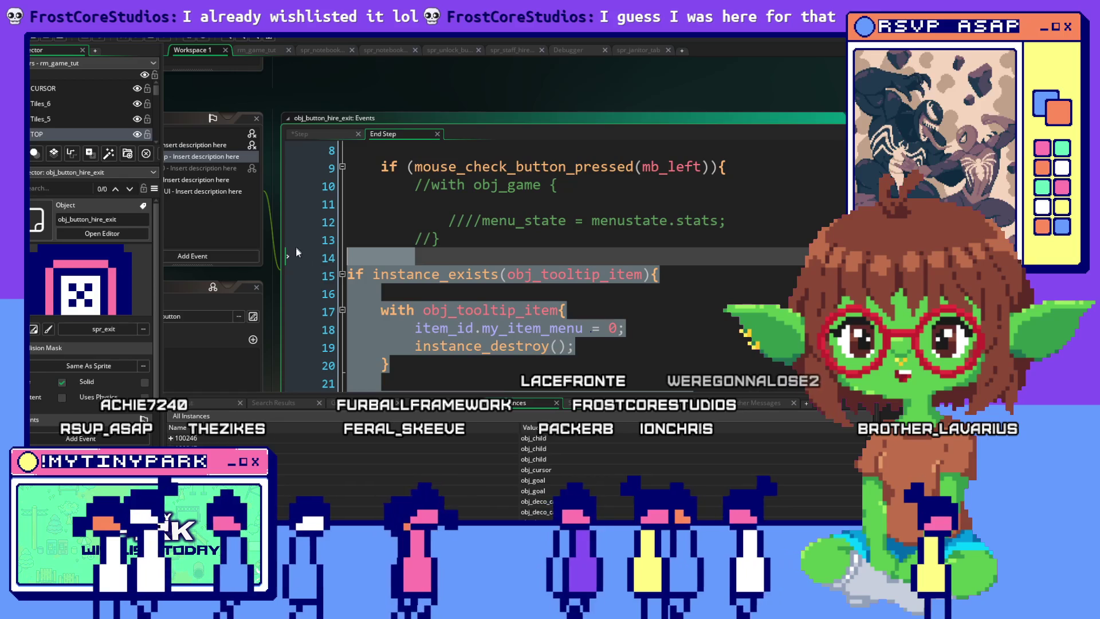
{"action": "right_click", "coordinate": [435, 352]}
{"action": "left_click", "coordinate": [458, 504]}
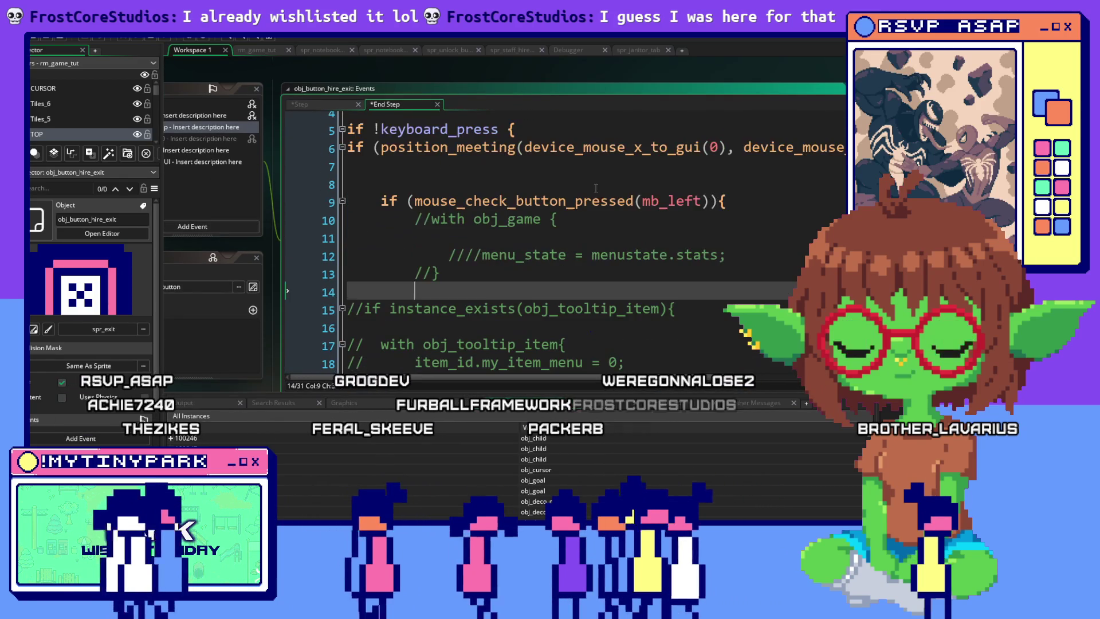
{"action": "left_click", "coordinate": [712, 219]}
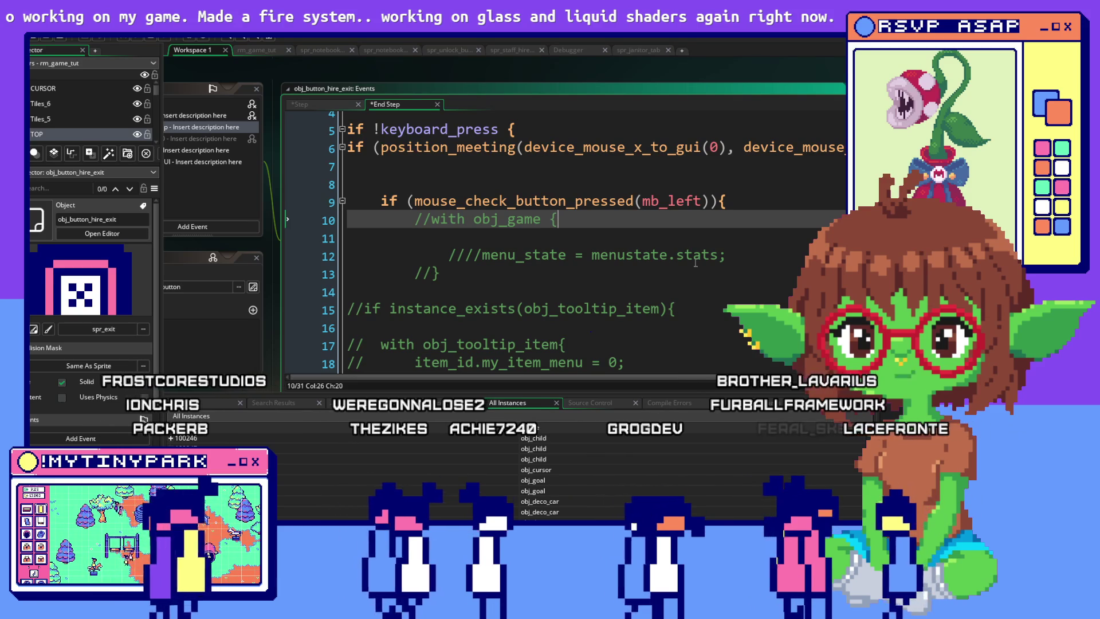
{"action": "left_click", "coordinate": [342, 201]}
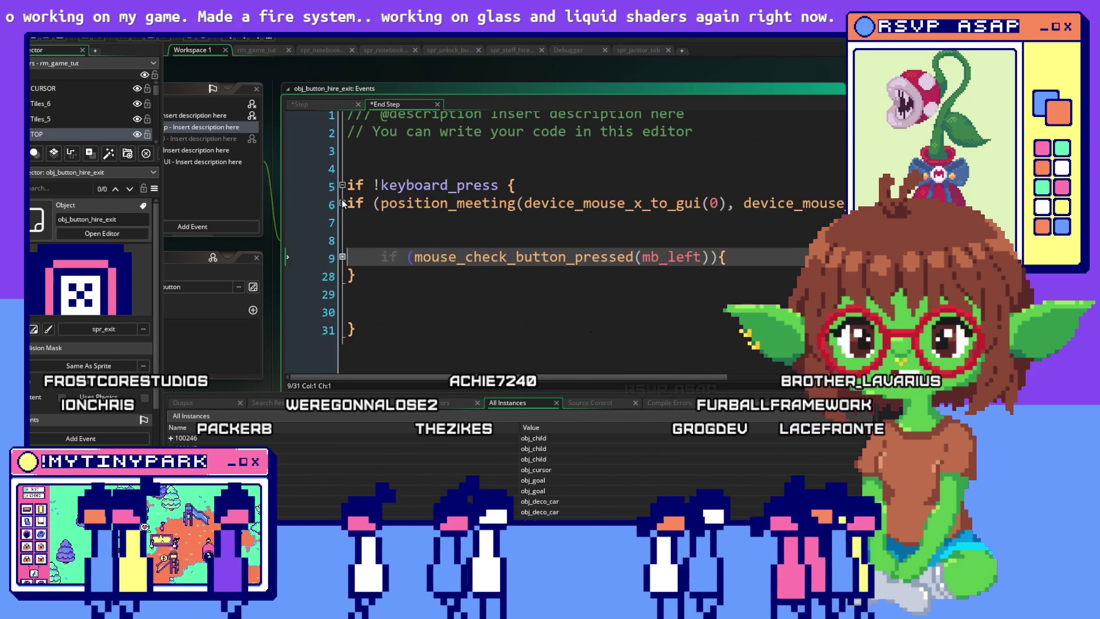
Step: Insert an if instance_exists(obj_staff_hire){ block above the commented //with obj_game line
{"action": "left_click", "coordinate": [342, 257]}
{"action": "left_click", "coordinate": [456, 276]}
{"action": "key", "text": "Return"}
{"action": "key", "text": "Return"}
{"action": "key", "text": "Return"}
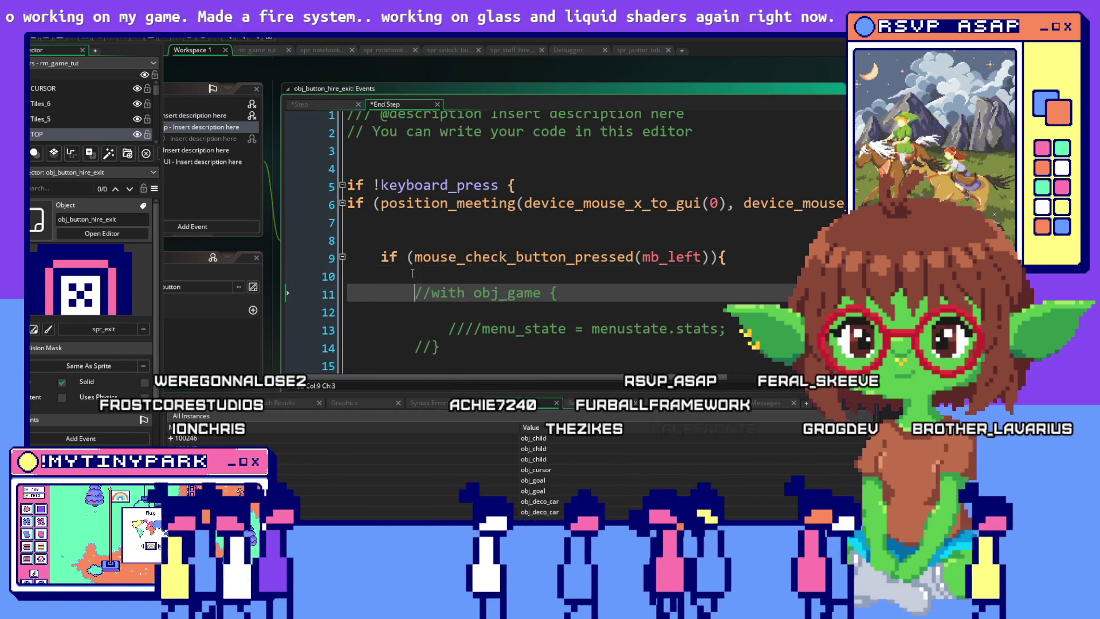
{"action": "left_click", "coordinate": [542, 293]}
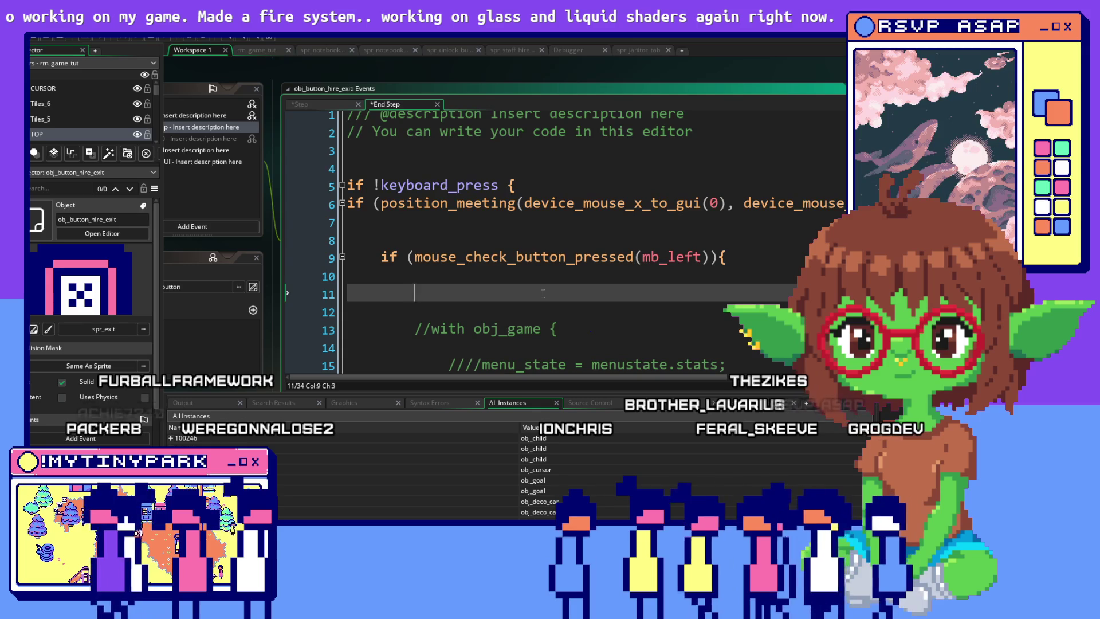
{"action": "type", "text": "if instance_e"}
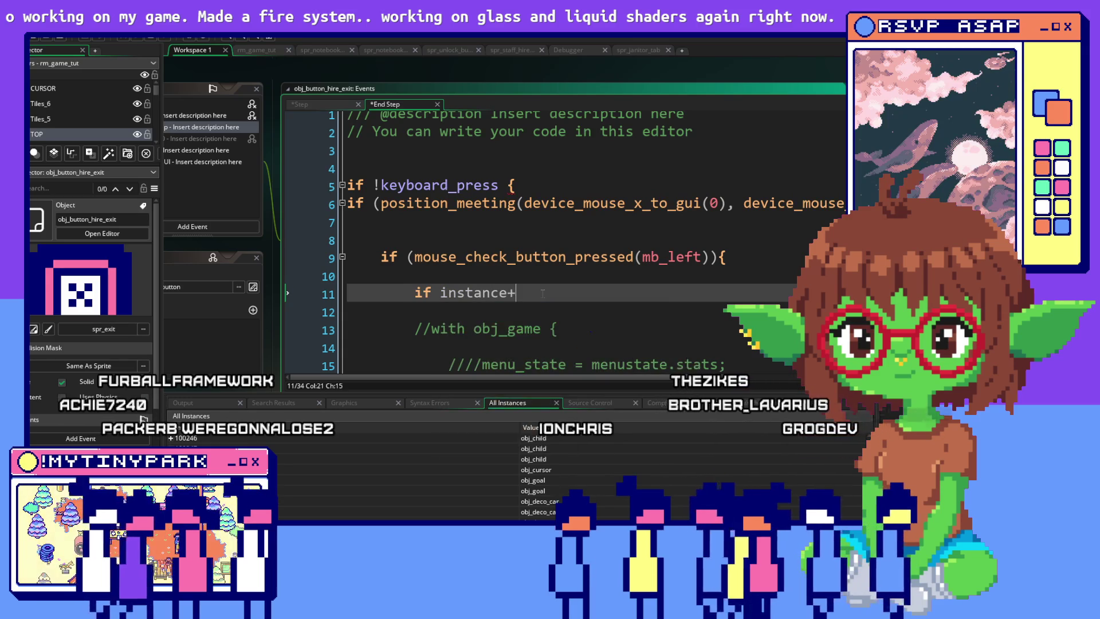
{"action": "type", "text": "xis"}
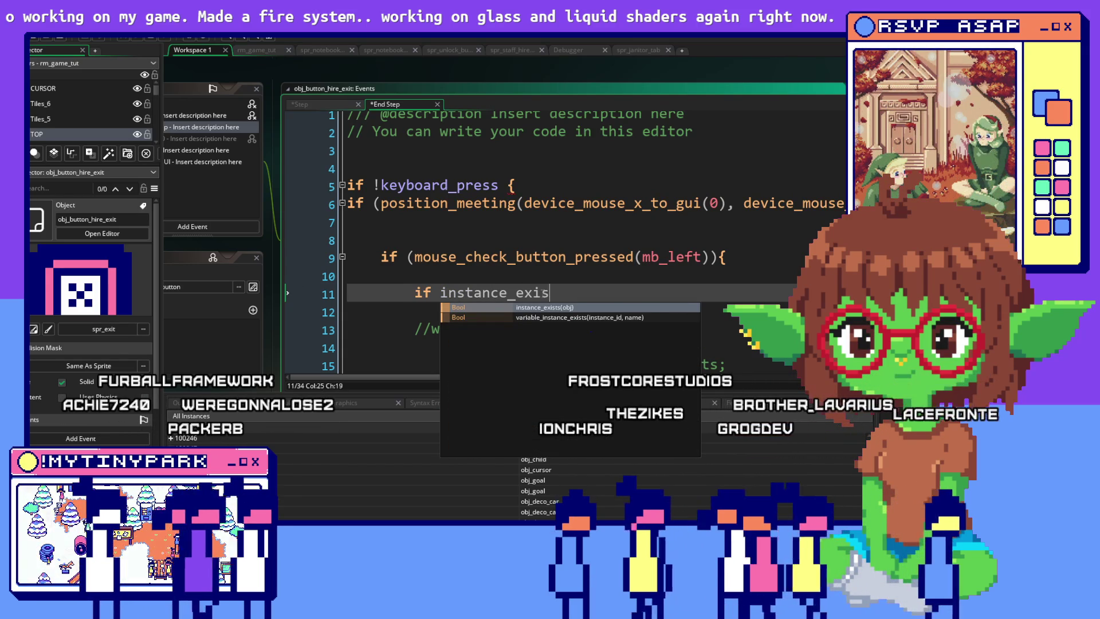
{"action": "type", "text": "ts)"}
{"action": "key", "text": "BackSpace"}
{"action": "type", "text": "(b"}
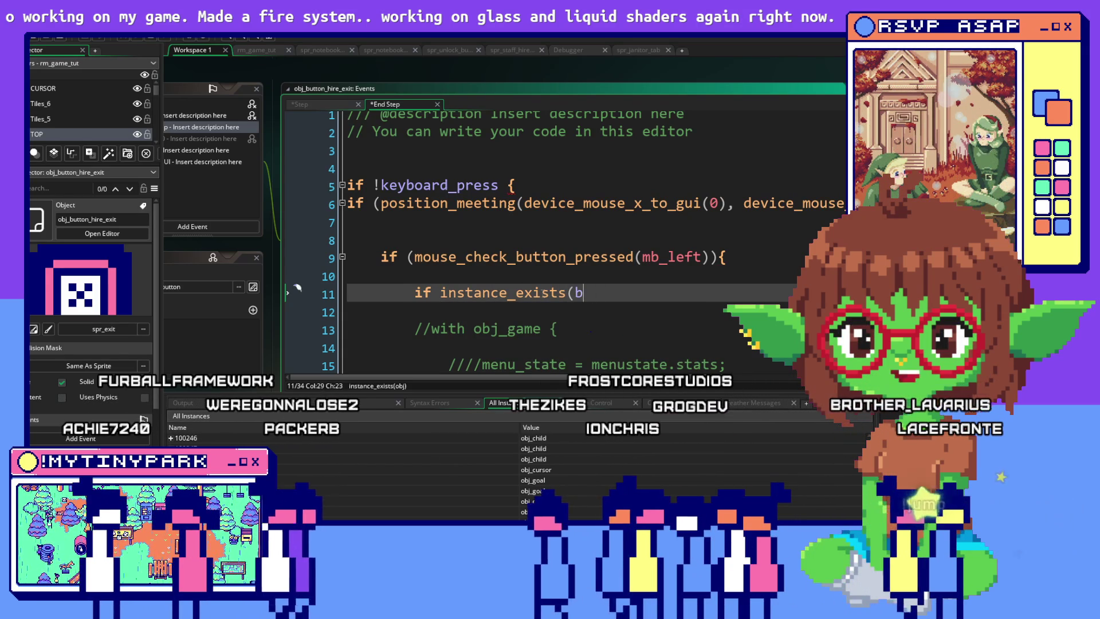
{"action": "key", "text": "BackSpace"}
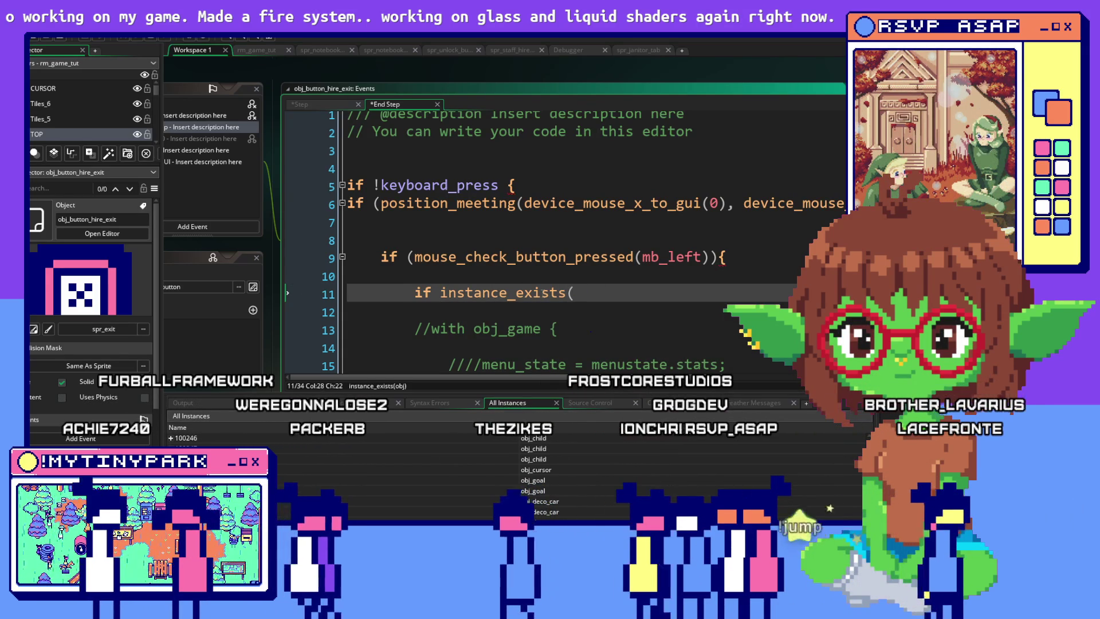
{"action": "type", "text": "obj_"}
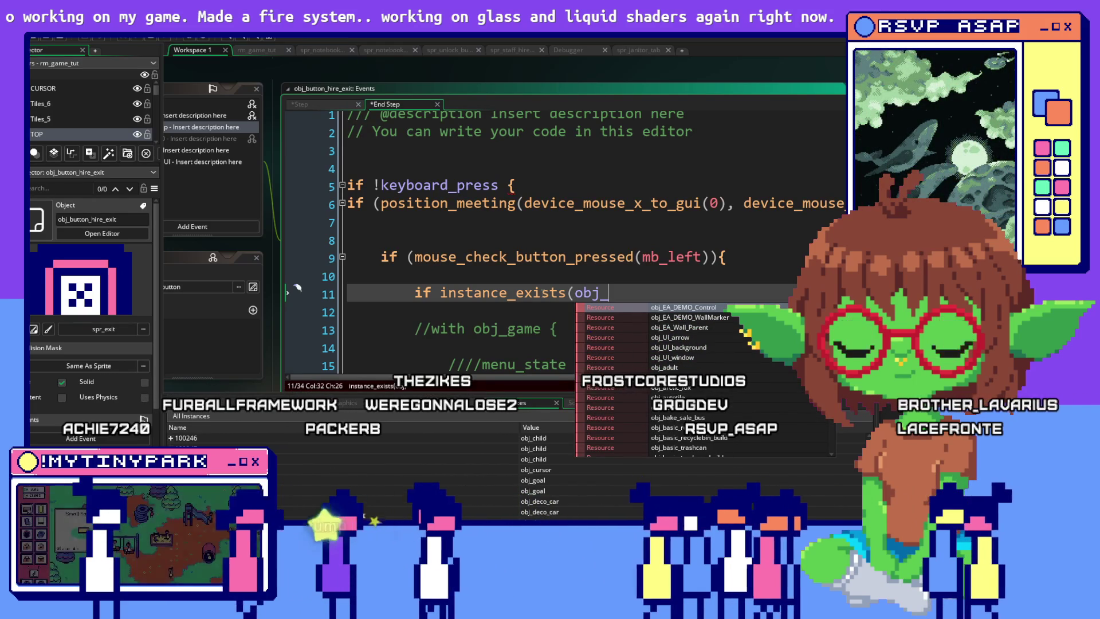
{"action": "type", "text": "button"}
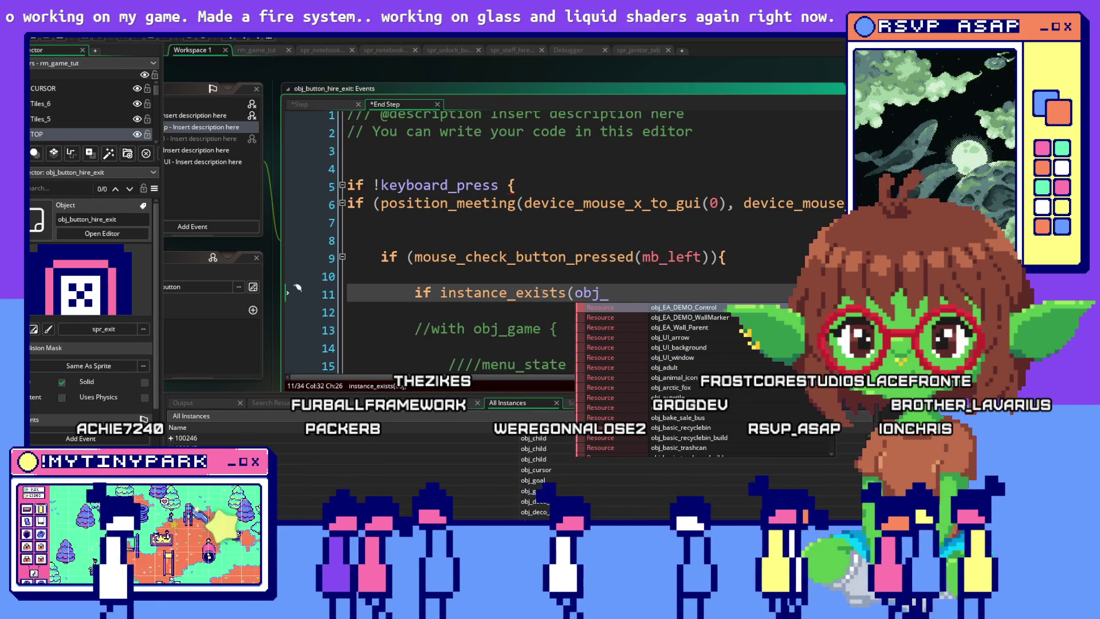
{"action": "type", "text": "hire"}
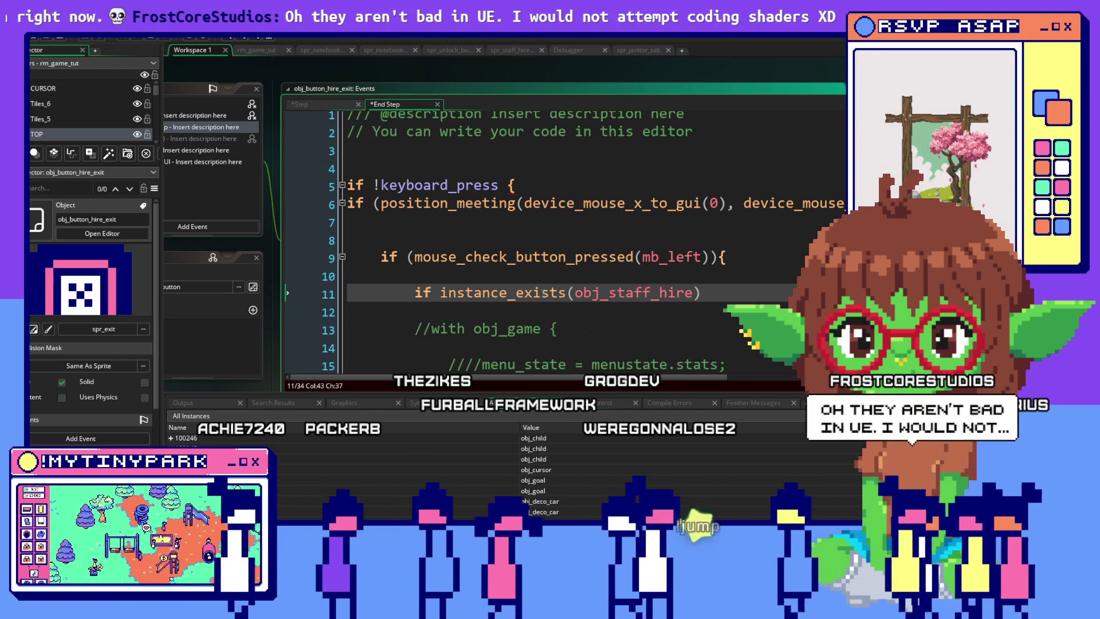
{"action": "type", "text": "{"}
{"action": "key", "text": "Return"}
{"action": "key", "text": "Return"}
{"action": "key", "text": "Return"}
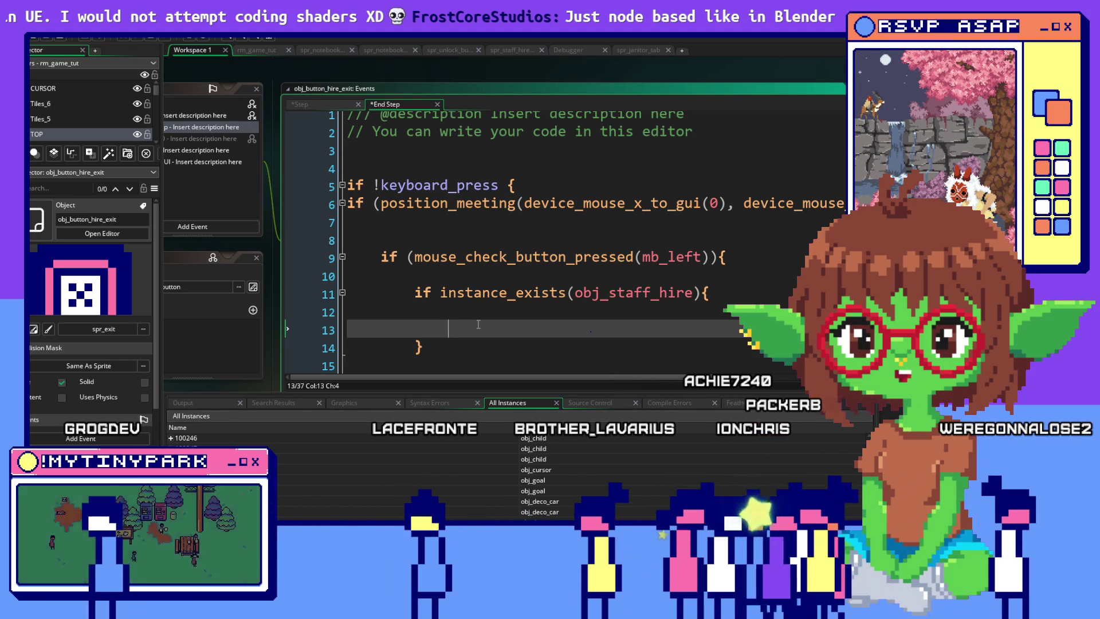
{"action": "left_click", "coordinate": [501, 319]}
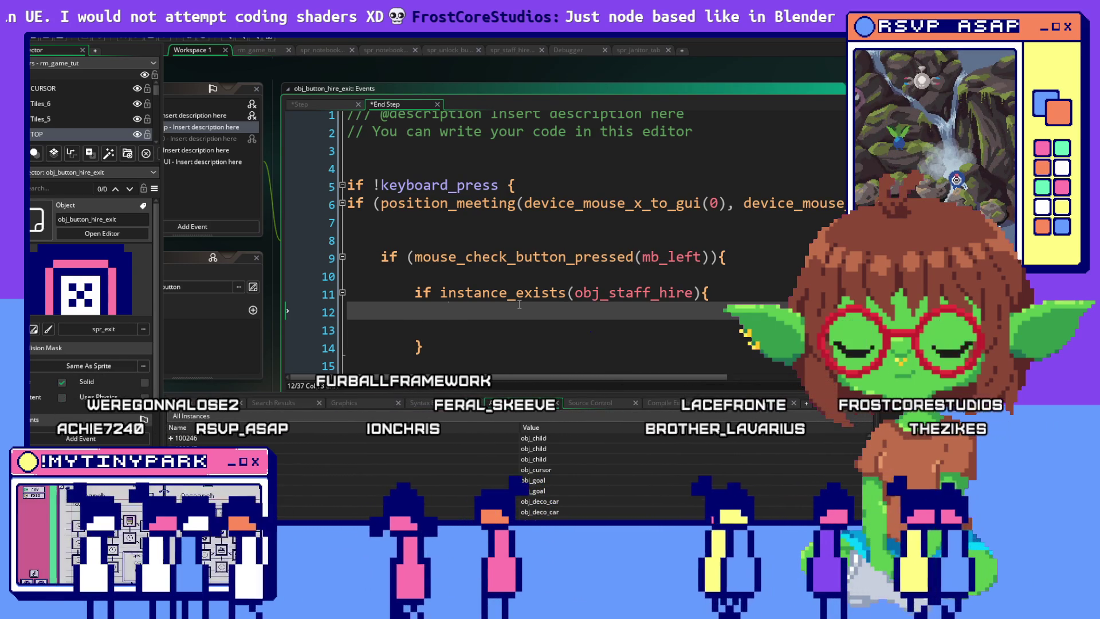
Step: Inside the new block, add instance_destroy(obj_staff_hire); and instance_destroy();
{"action": "type", "text": "instace"}
{"action": "key", "text": "BackSpace"}
{"action": "key", "text": "BackSpace"}
{"action": "key", "text": "BackSpace"}
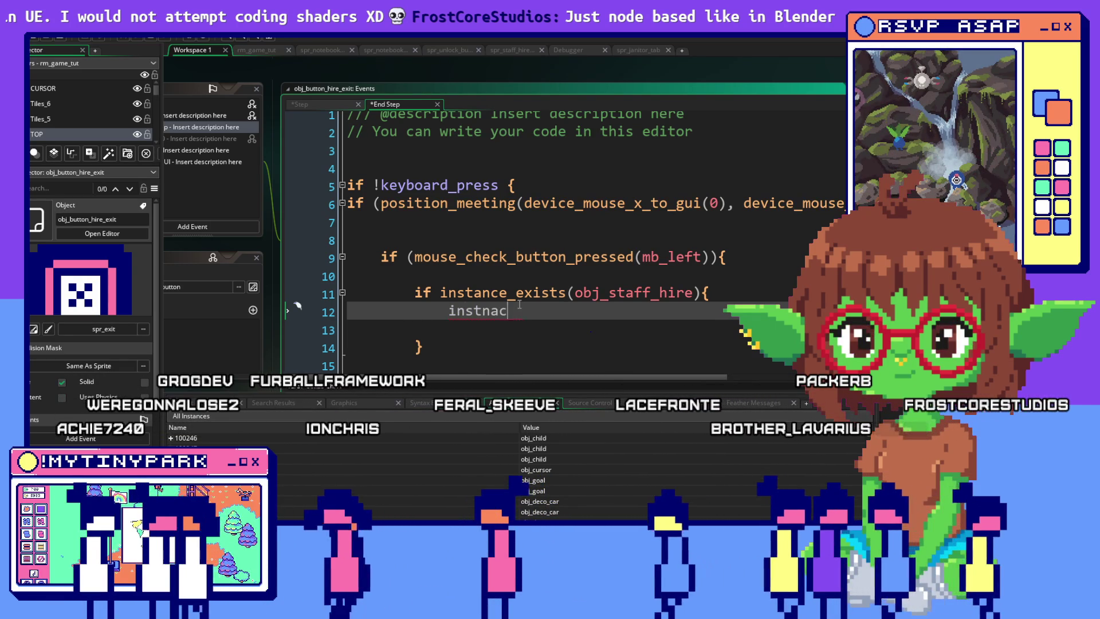
{"action": "type", "text": "ac"}
{"action": "key", "text": "BackSpace"}
{"action": "type", "text": "n"}
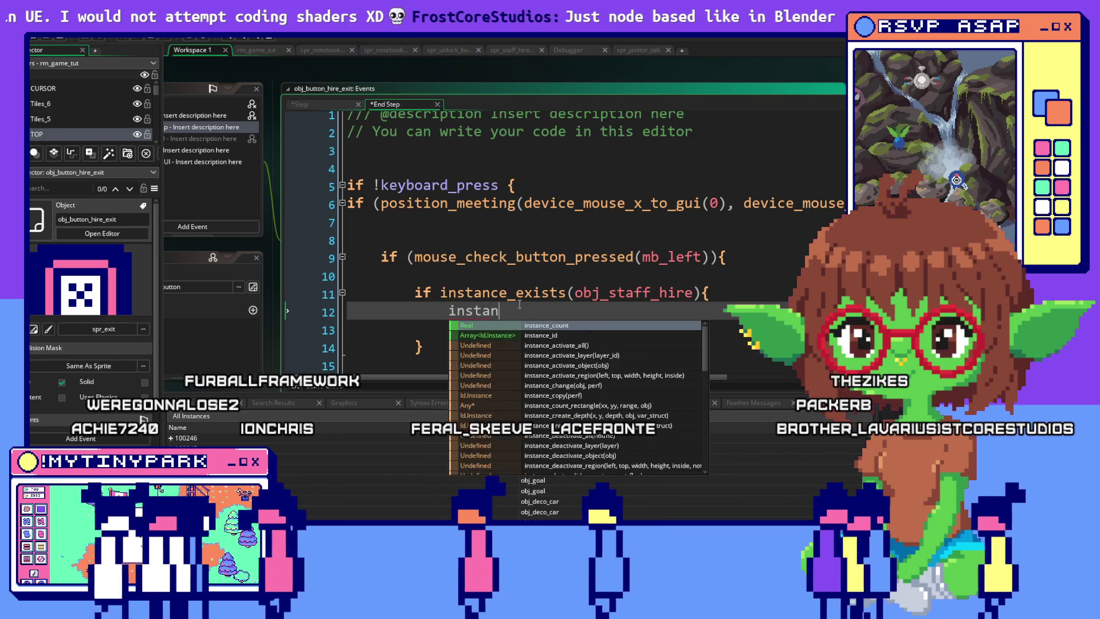
{"action": "type", "text": "ce_des"}
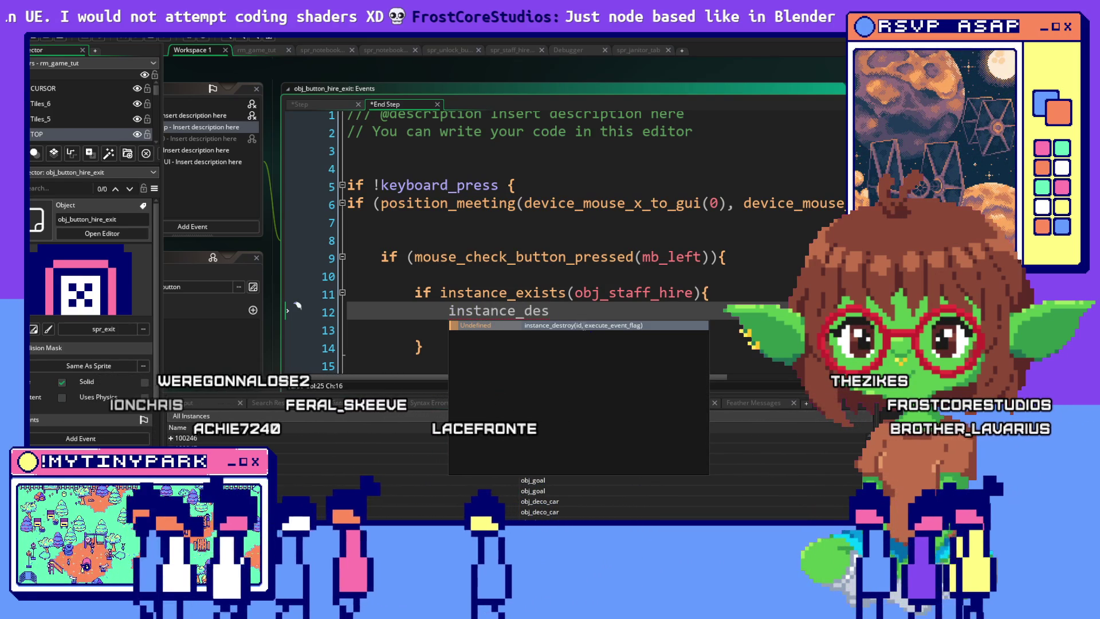
{"action": "key", "text": "Return"}
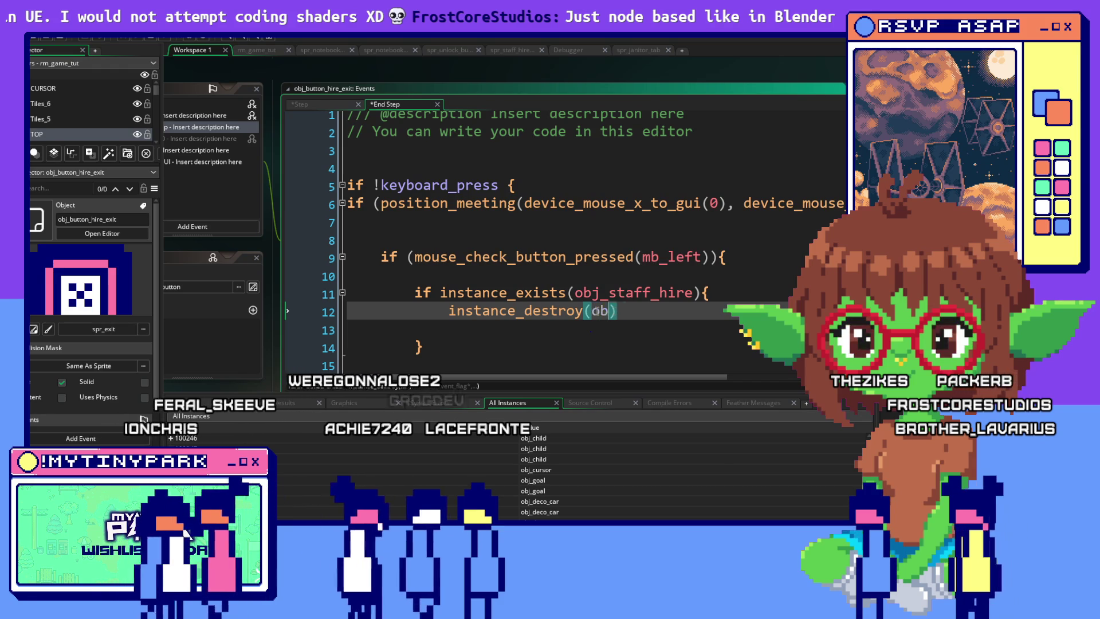
{"action": "type", "text": "bj_staff_hire"}
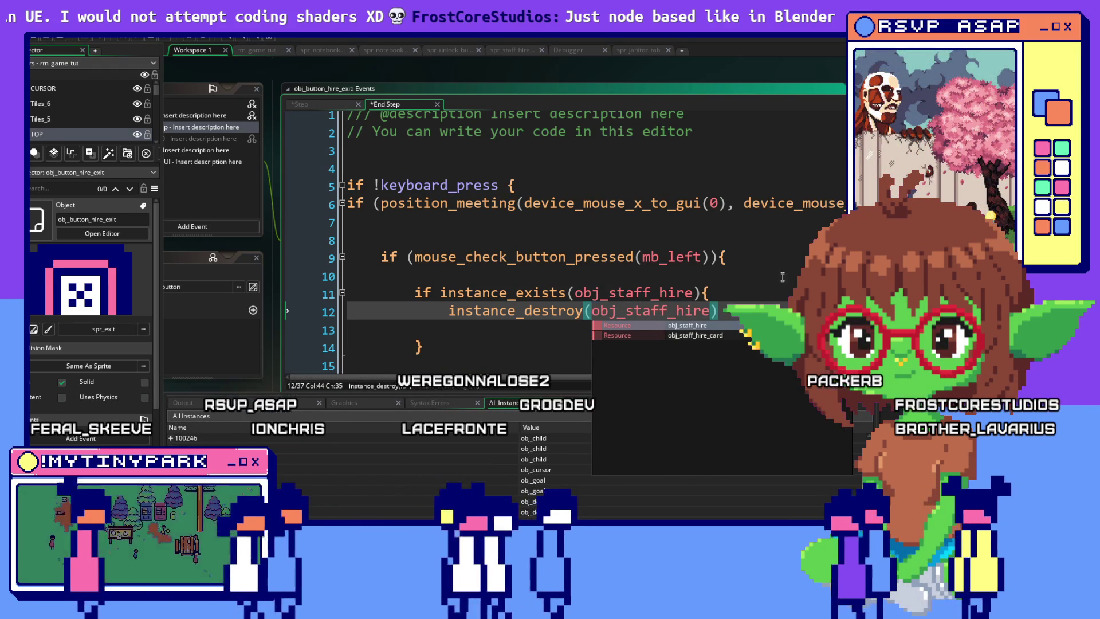
{"action": "type", "text": ");"}
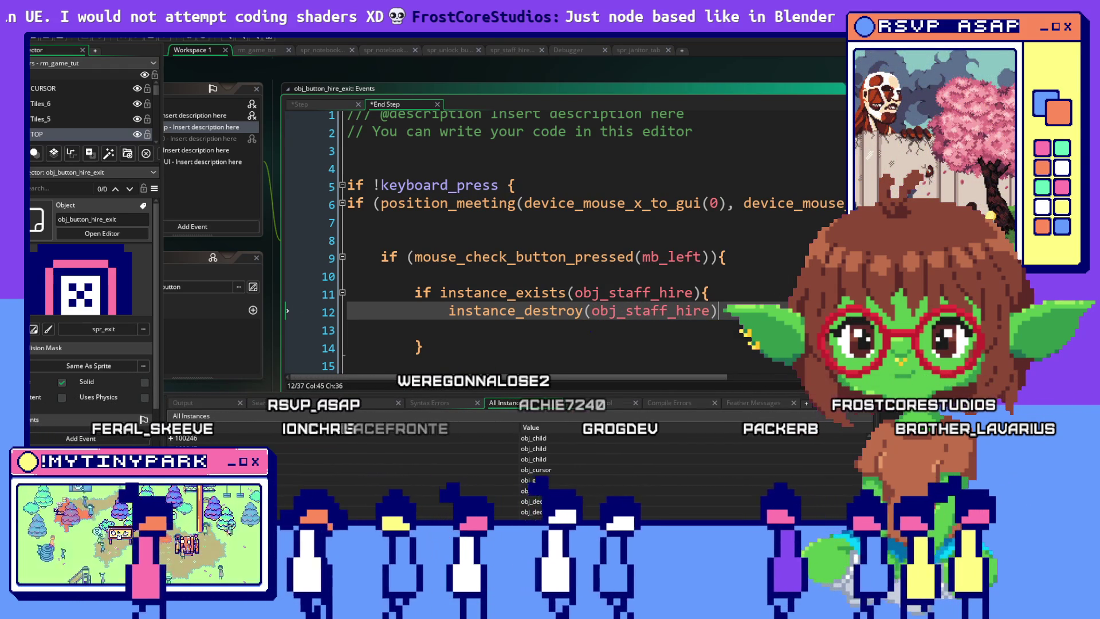
{"action": "key", "text": "Return"}
{"action": "type", "text": "inst"}
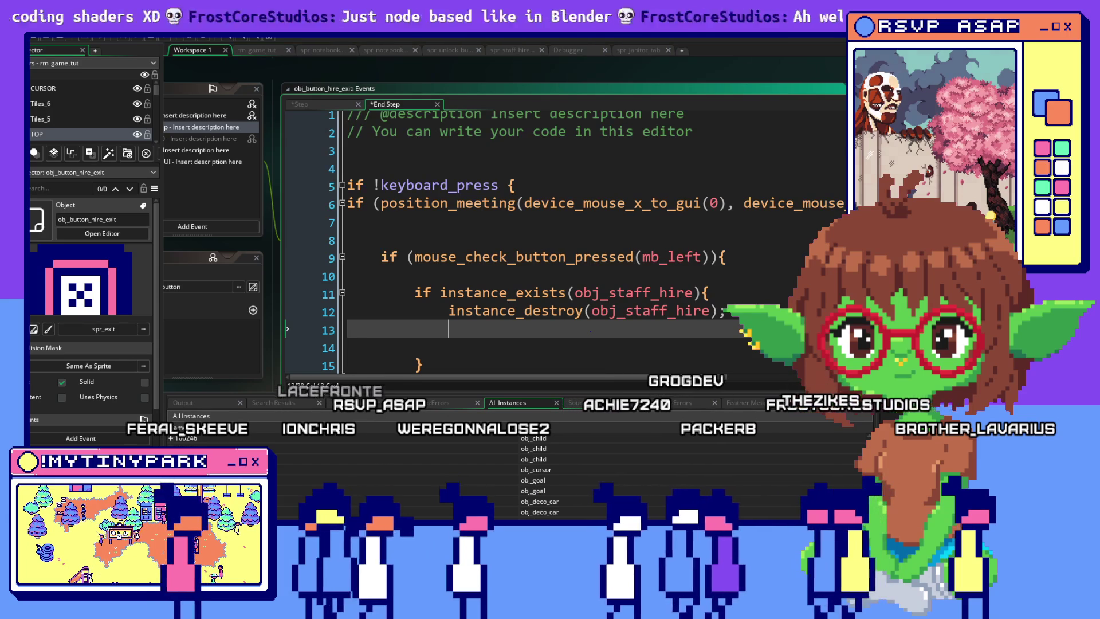
{"action": "type", "text": "ance_destroy()"}
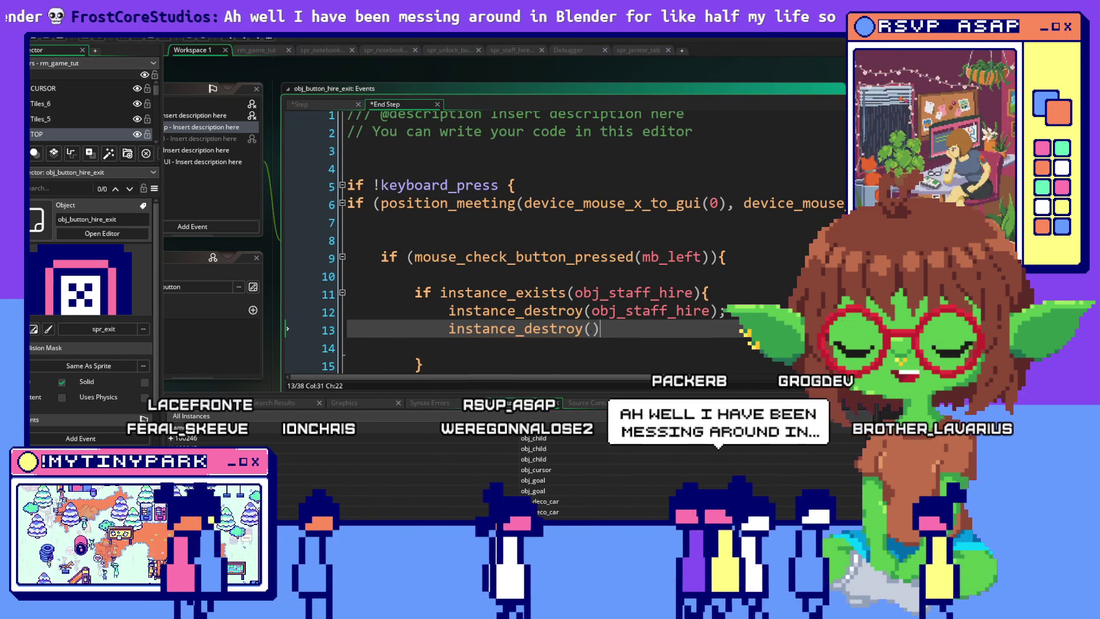
{"action": "type", "text": ";"}
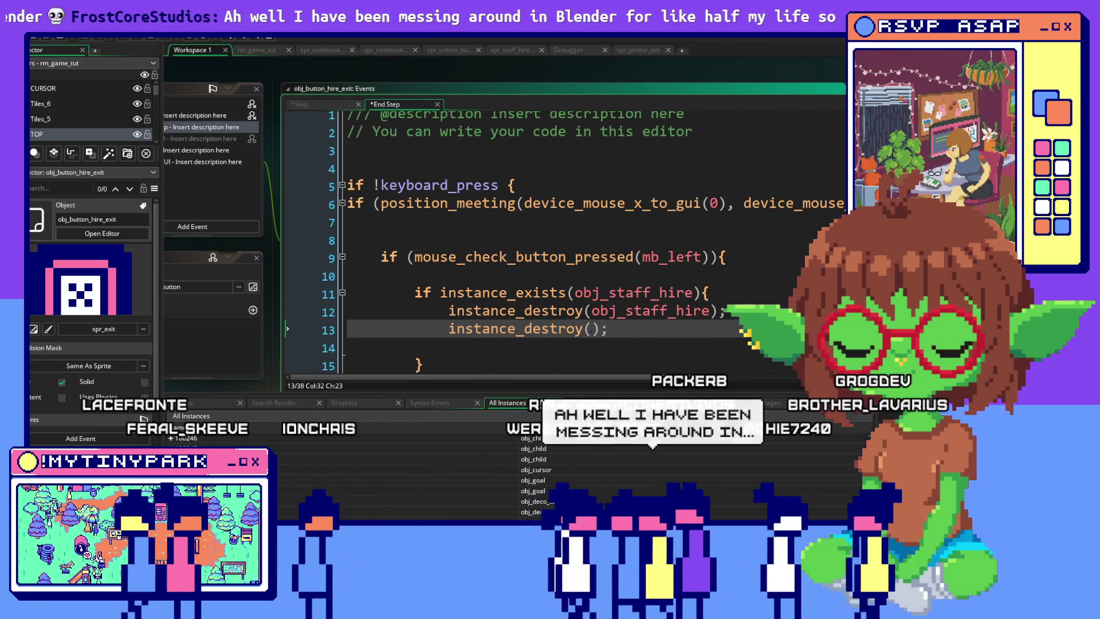
Step: Review the finished End Step code and return to the exit button's Step event
{"action": "scroll", "coordinate": [660, 227], "scroll_direction": "down", "scroll_amount": 3}
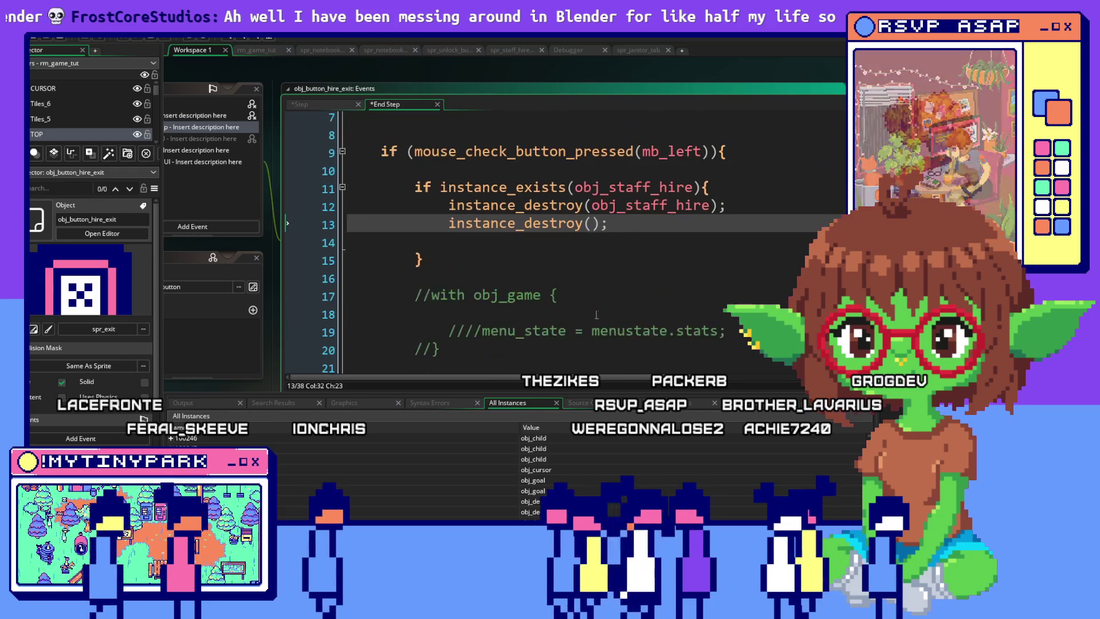
{"action": "scroll", "coordinate": [660, 227], "scroll_direction": "down", "scroll_amount": 4}
{"action": "scroll", "coordinate": [660, 227], "scroll_direction": "down", "scroll_amount": 2}
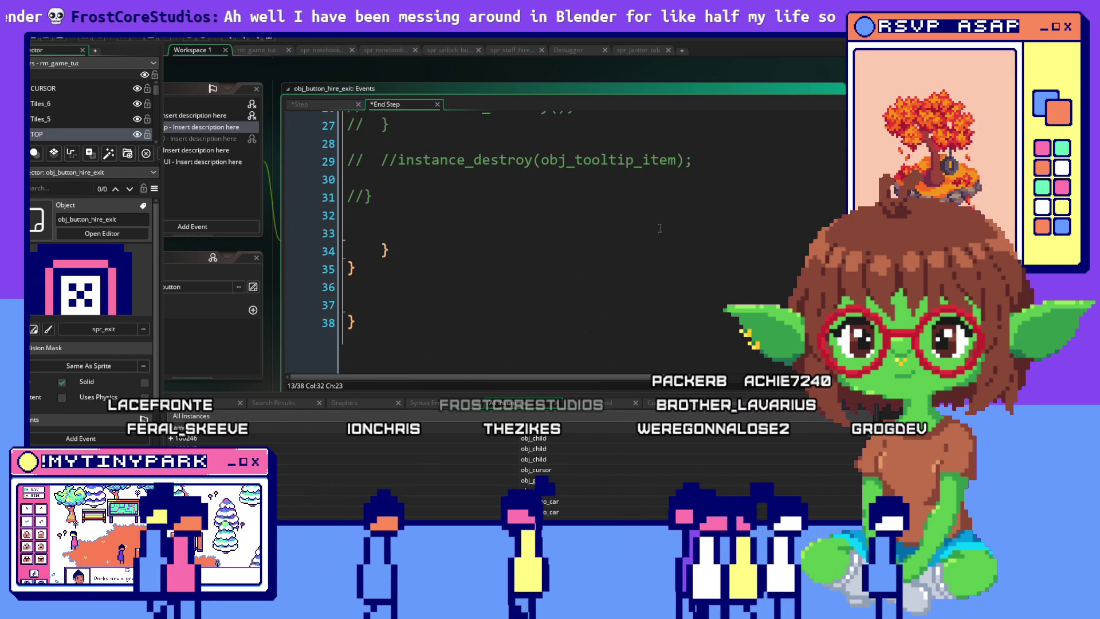
{"action": "scroll", "coordinate": [660, 227], "scroll_direction": "up", "scroll_amount": 9}
{"action": "mouse_move", "coordinate": [697, 310]}
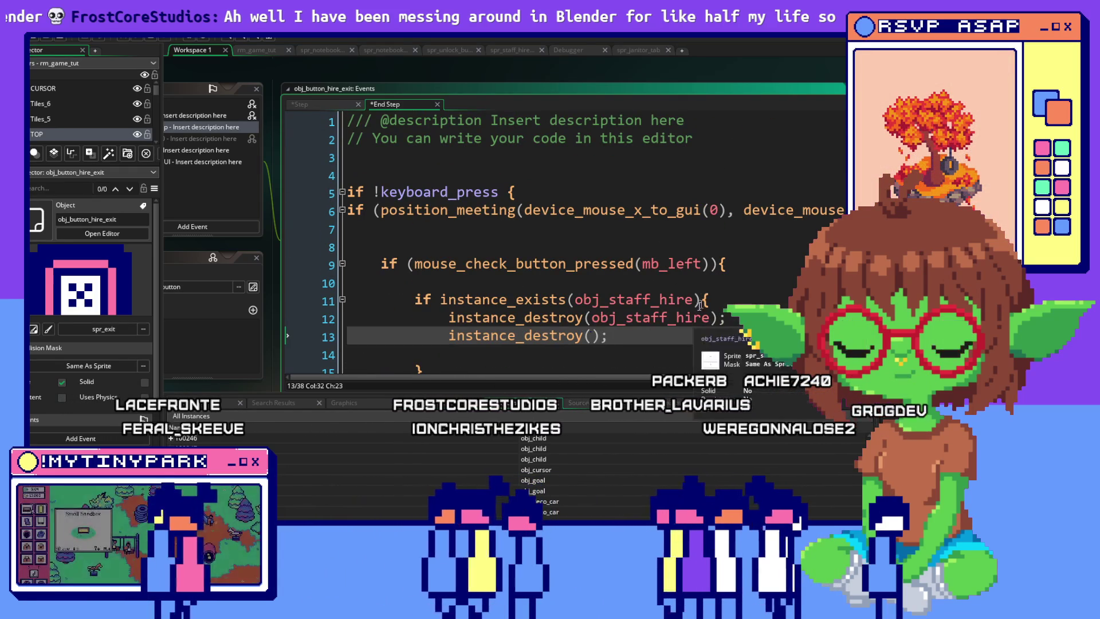
{"action": "left_click", "coordinate": [710, 300]}
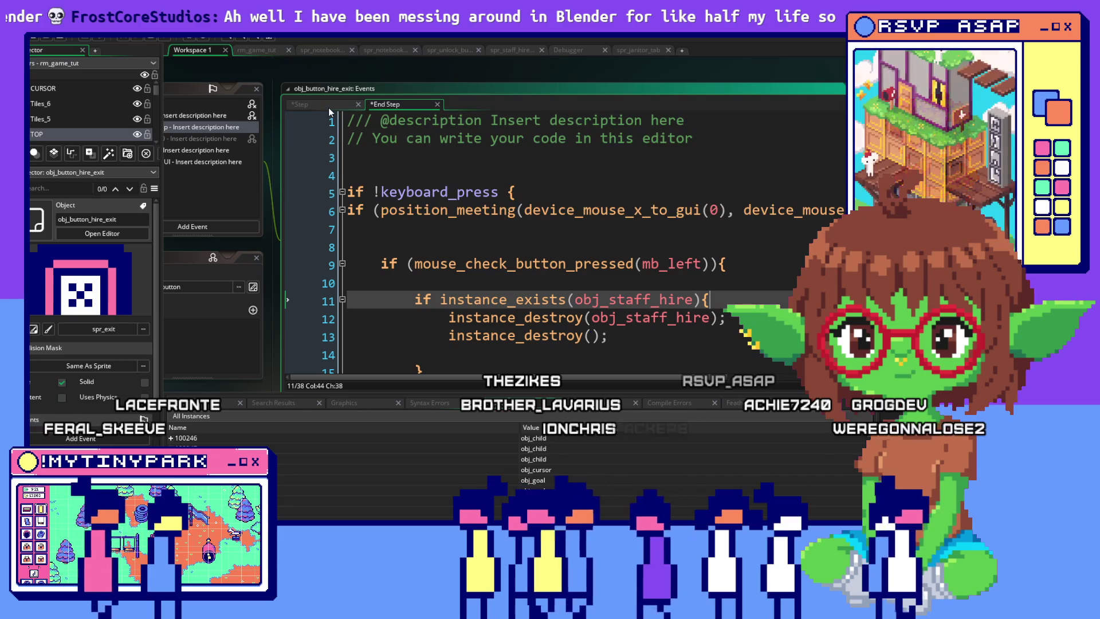
{"action": "left_click", "coordinate": [307, 105]}
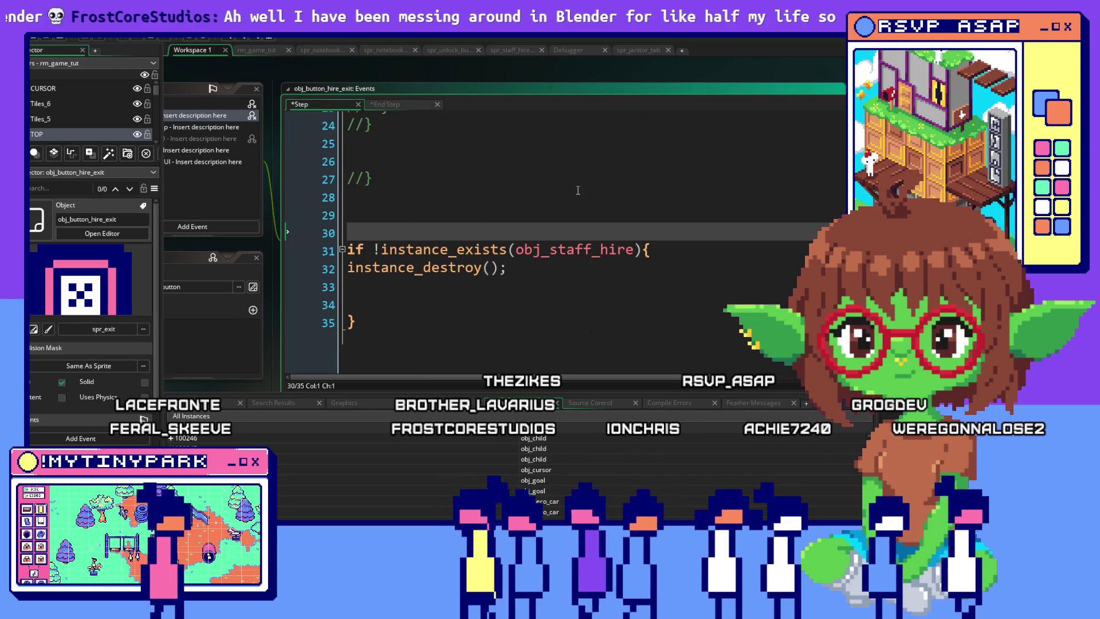
Step: Delete the commented-out block and extra blank lines, keeping event_inherited and the obj_staff_hire check
{"action": "scroll", "coordinate": [577, 190], "scroll_direction": "up", "scroll_amount": 8}
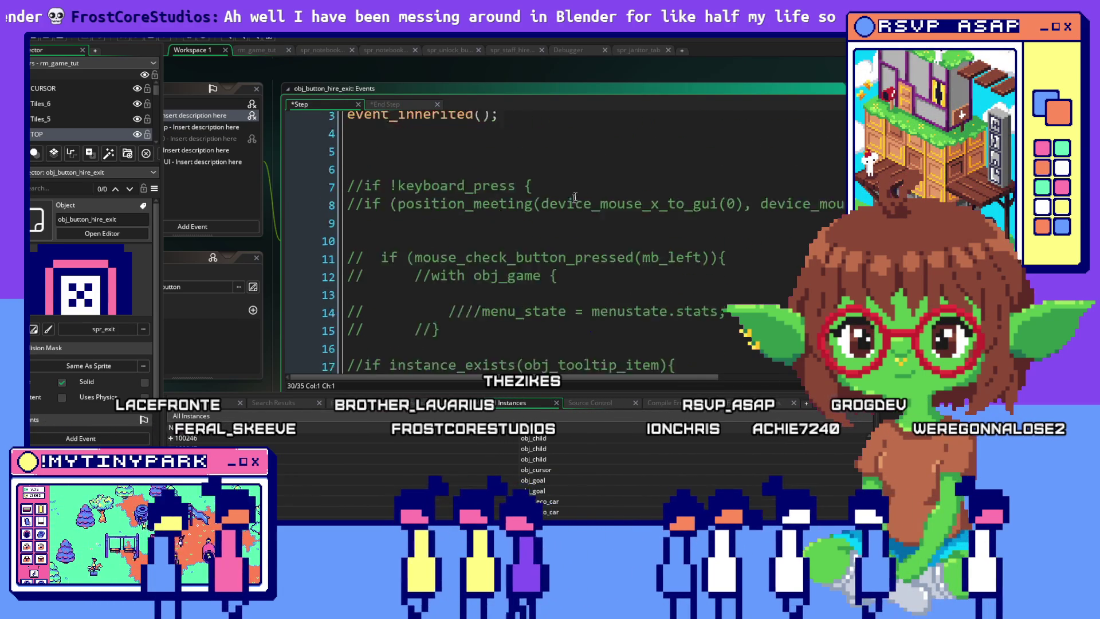
{"action": "scroll", "coordinate": [577, 191], "scroll_direction": "down", "scroll_amount": 5}
{"action": "mouse_move", "coordinate": [744, 335]}
{"action": "left_mouse_down"}
{"action": "mouse_move", "coordinate": [349, 172]}
{"action": "mouse_move", "coordinate": [346, 226]}
{"action": "left_mouse_up"}
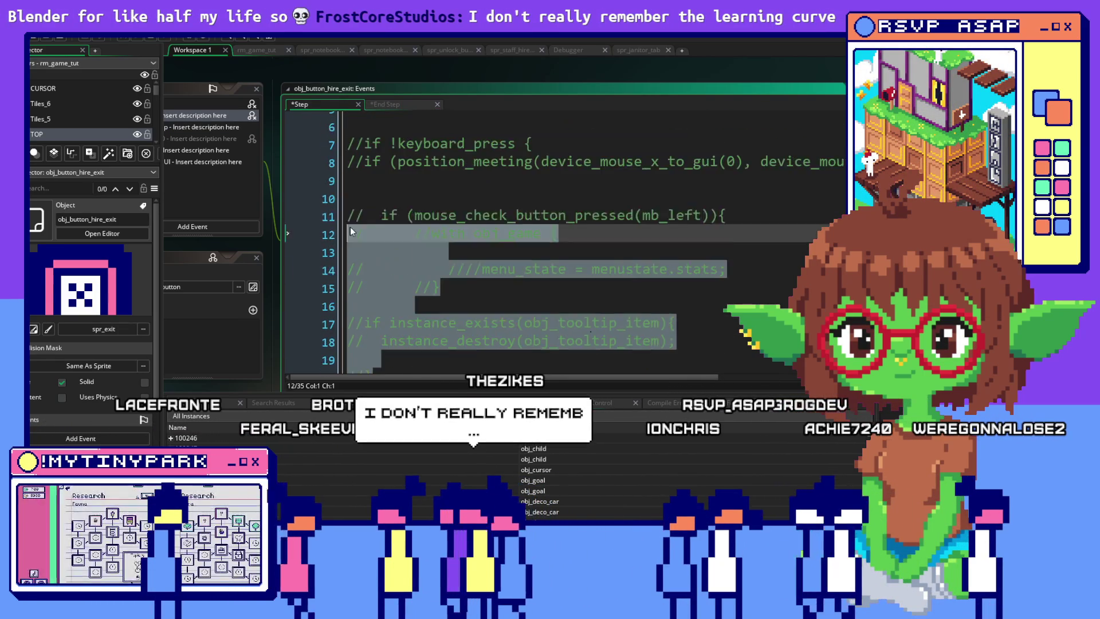
{"action": "scroll", "coordinate": [346, 226], "scroll_direction": "up", "scroll_amount": 2}
{"action": "key", "text": "Delete"}
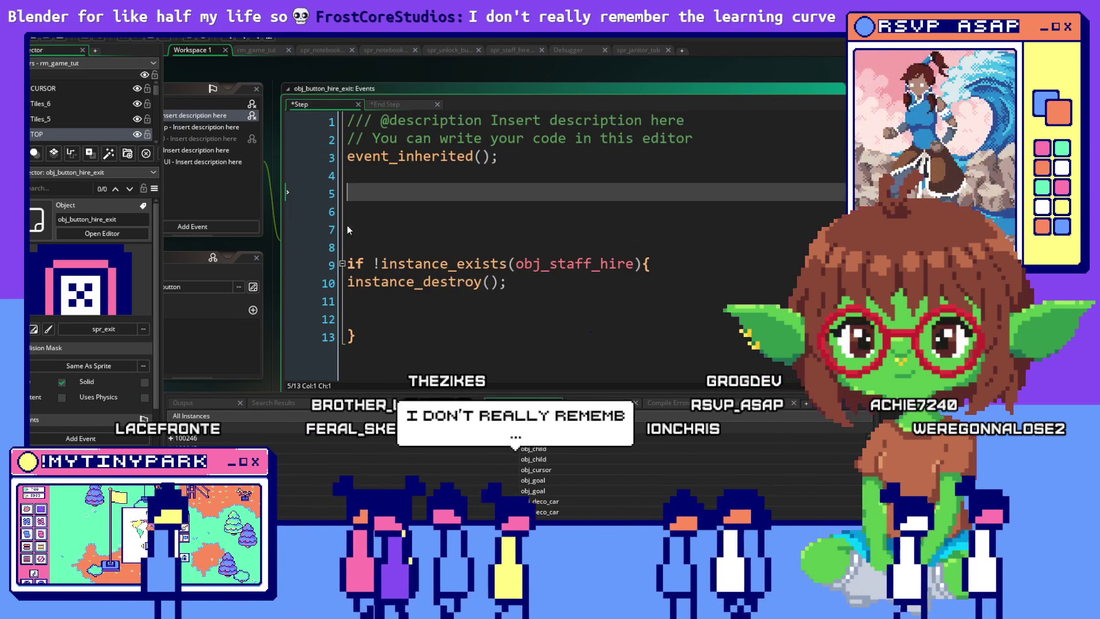
{"action": "key", "text": "BackSpace"}
{"action": "left_click", "coordinate": [348, 189]}
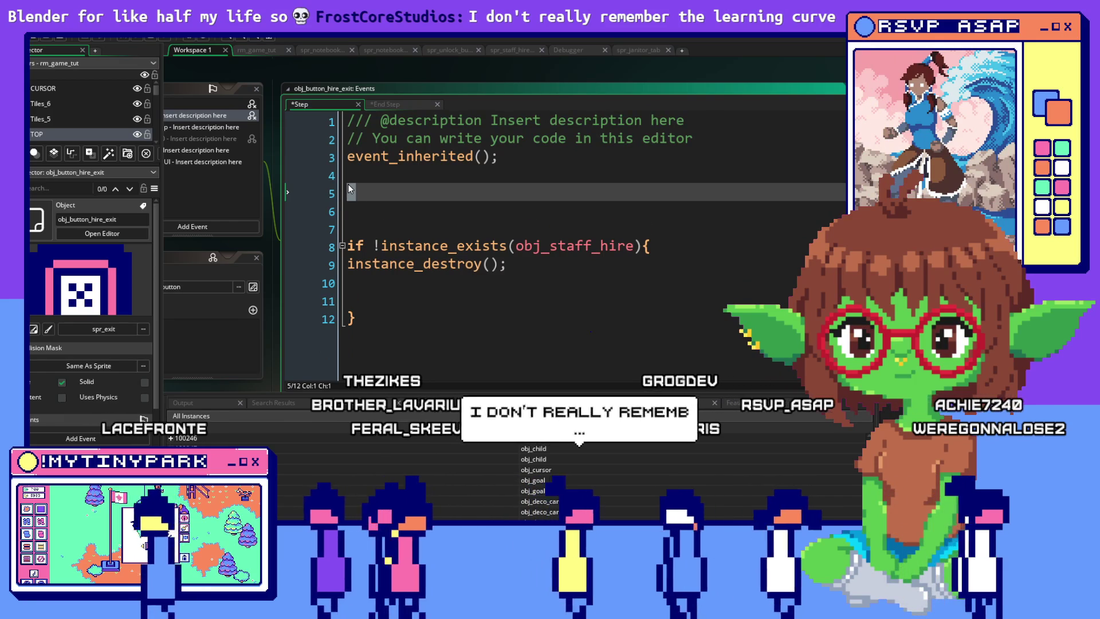
{"action": "key", "text": "BackSpace"}
{"action": "key", "text": "Delete"}
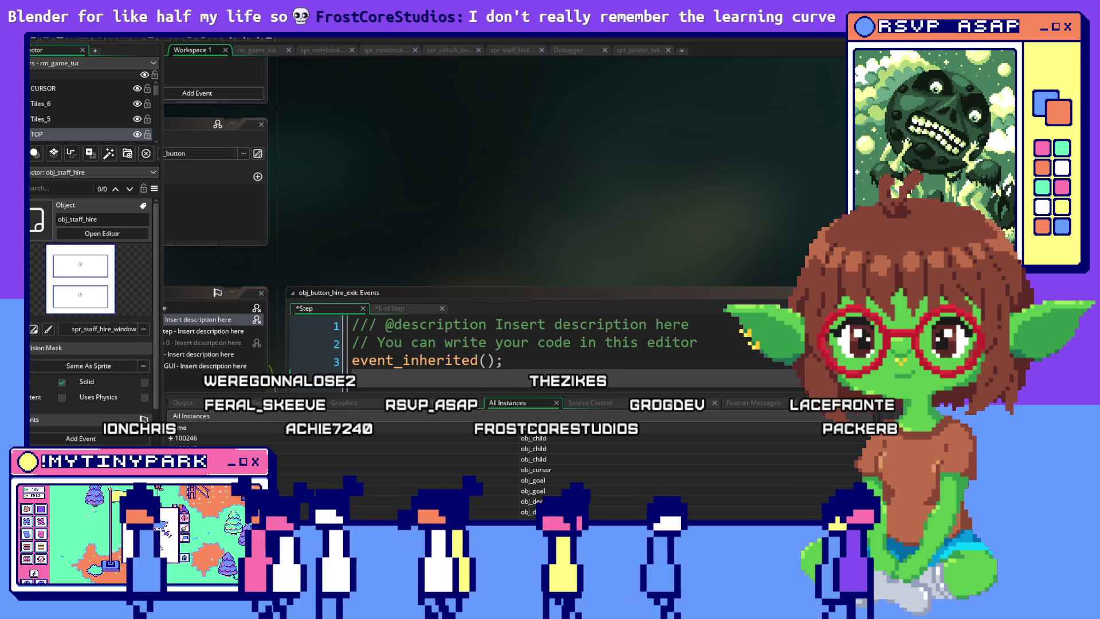
Step: In obj_staff_hire's Create event, add line 6 'exit_button =' with line 4's instance_create_layer call pasted
{"action": "scroll", "coordinate": [567, 229], "scroll_direction": "up", "scroll_amount": 2}
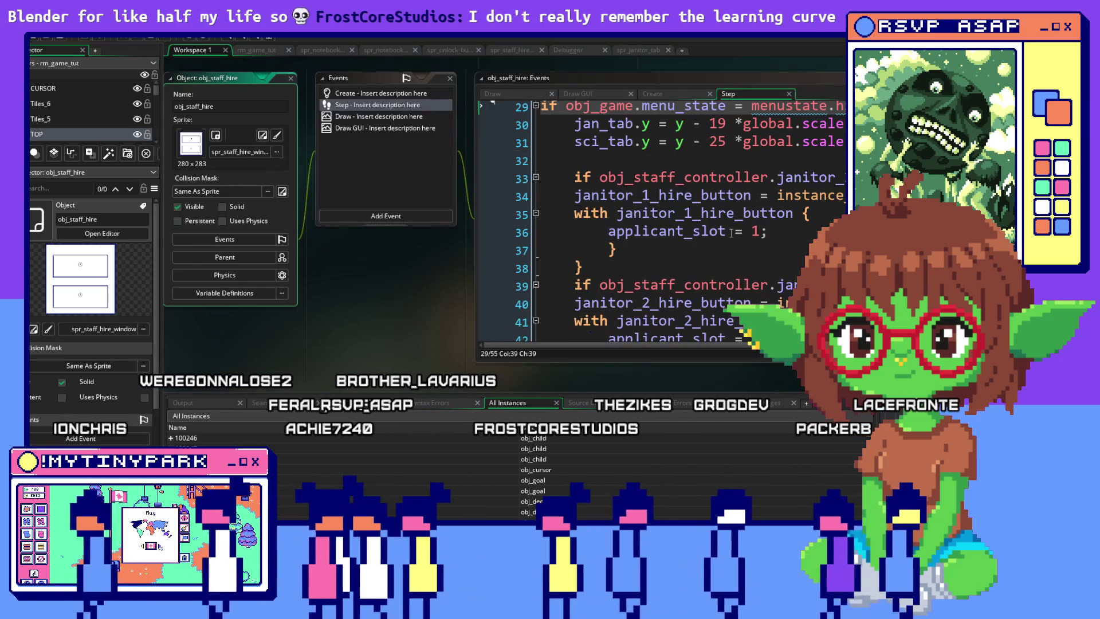
{"action": "left_click", "coordinate": [567, 230]}
{"action": "left_click", "coordinate": [502, 95]}
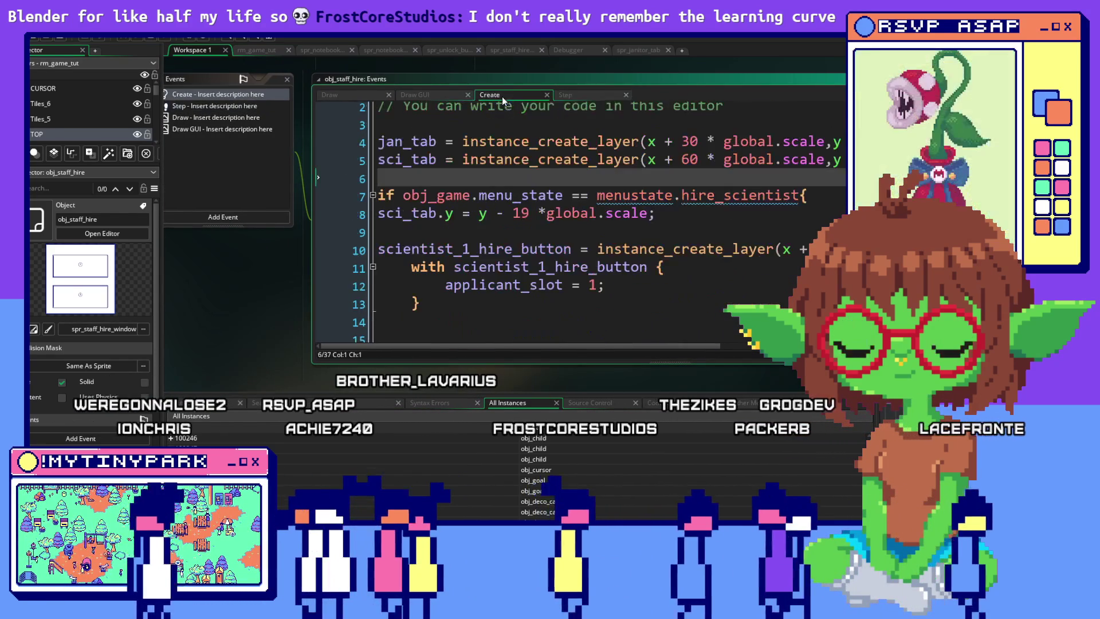
{"action": "key", "text": "Return"}
{"action": "key", "text": "Return"}
{"action": "key", "text": "Return"}
{"action": "left_click", "coordinate": [480, 203]}
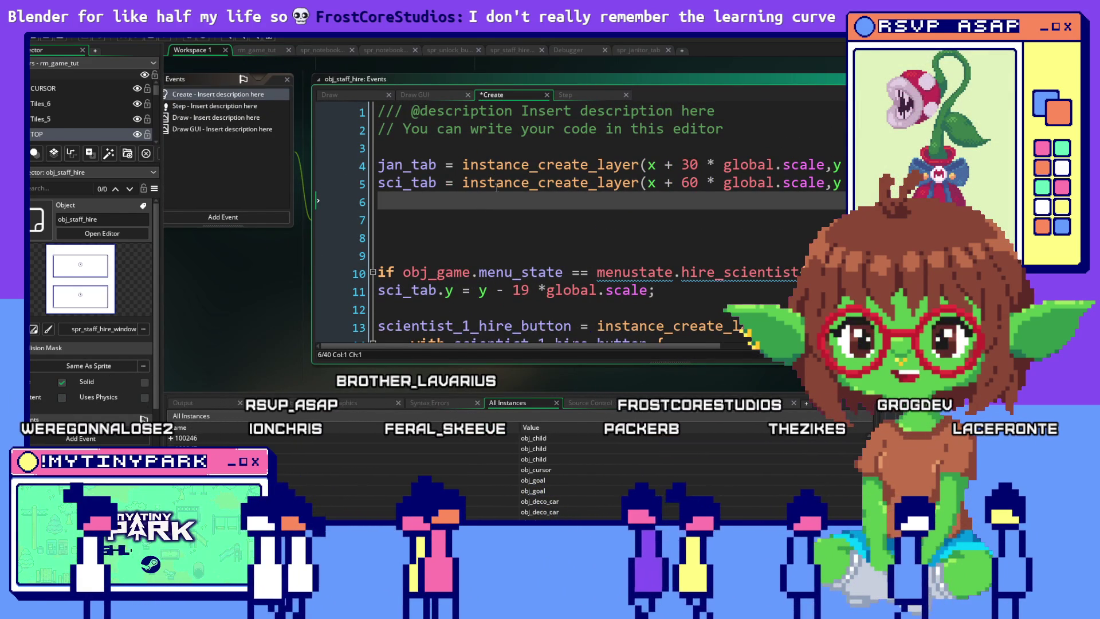
{"action": "type", "text": "exit_"}
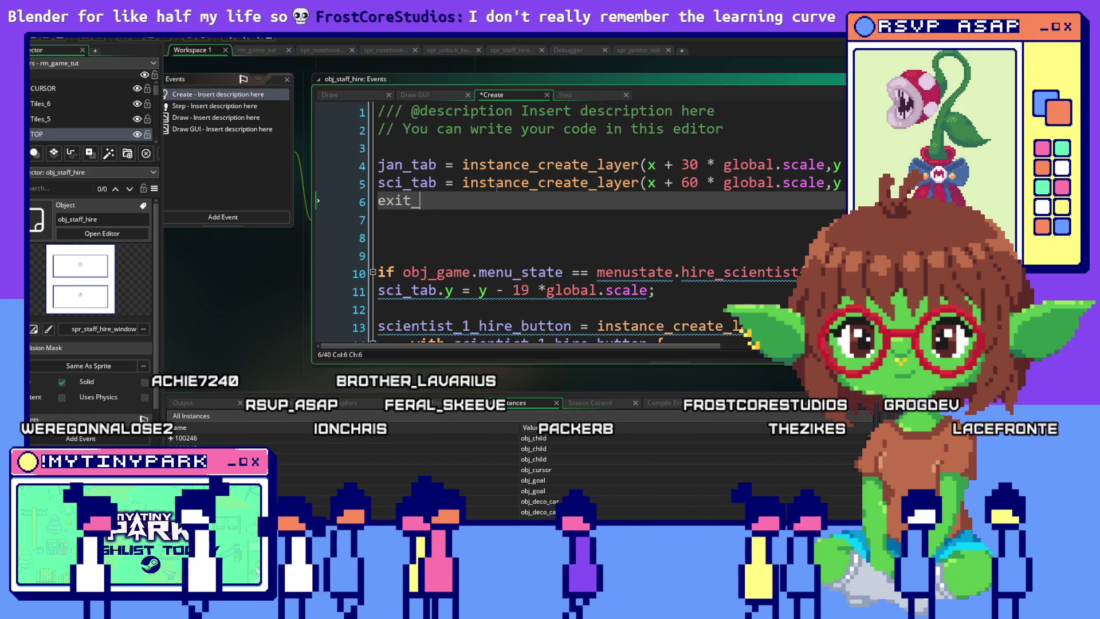
{"action": "type", "text": "button ="}
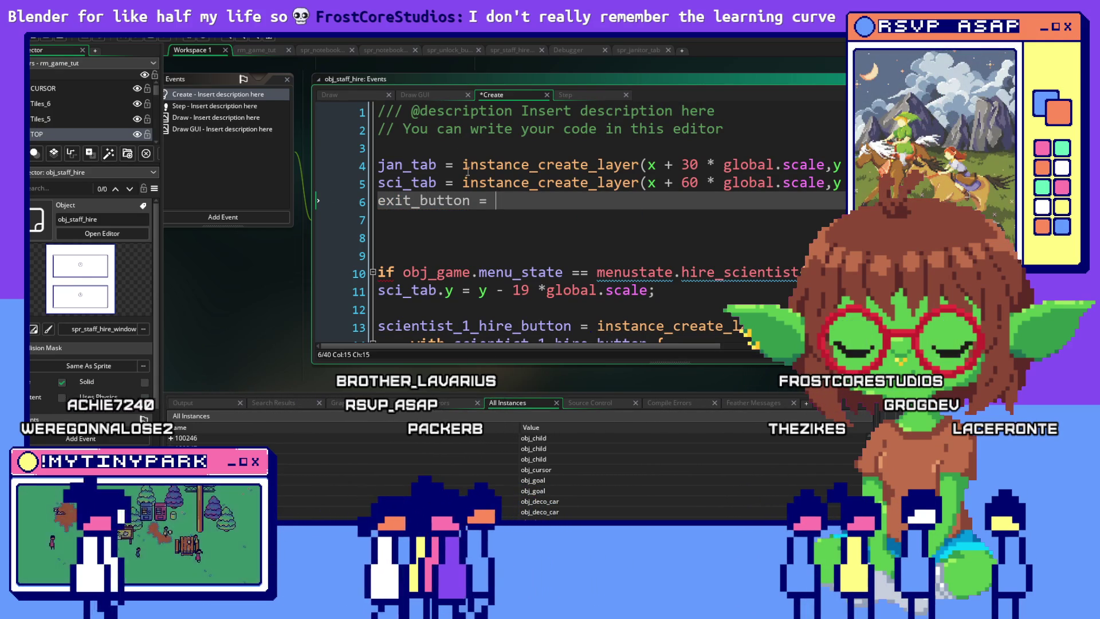
{"action": "key", "text": "Up"}
{"action": "key", "text": "Up"}
{"action": "key", "text": "End"}
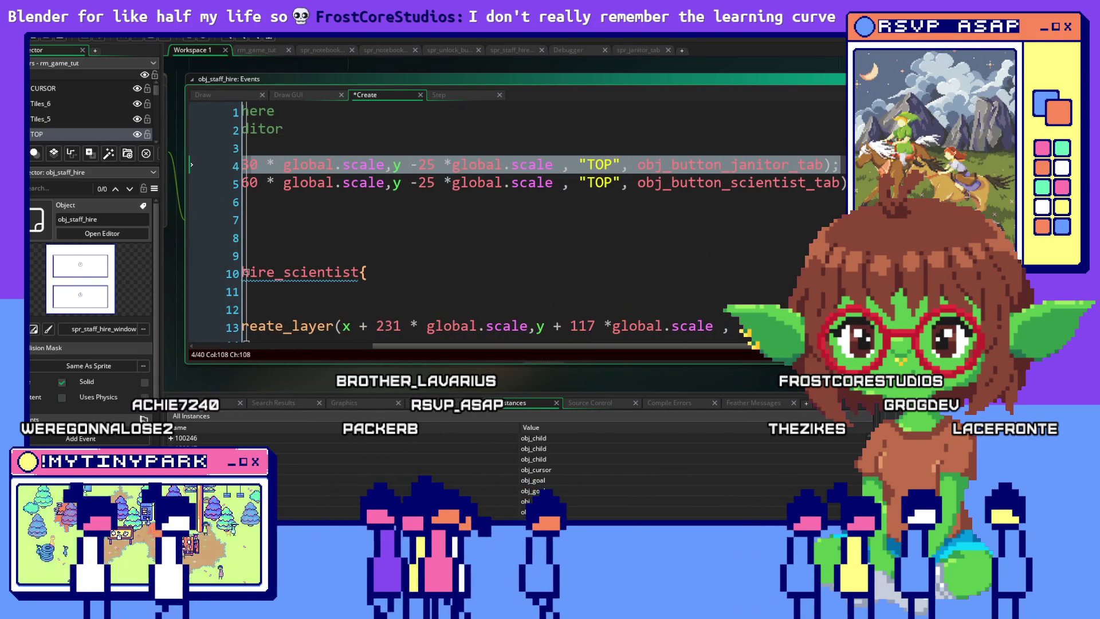
{"action": "key", "text": "ctrl+c"}
{"action": "left_click", "coordinate": [415, 201]}
{"action": "key", "text": "ctrl+v"}
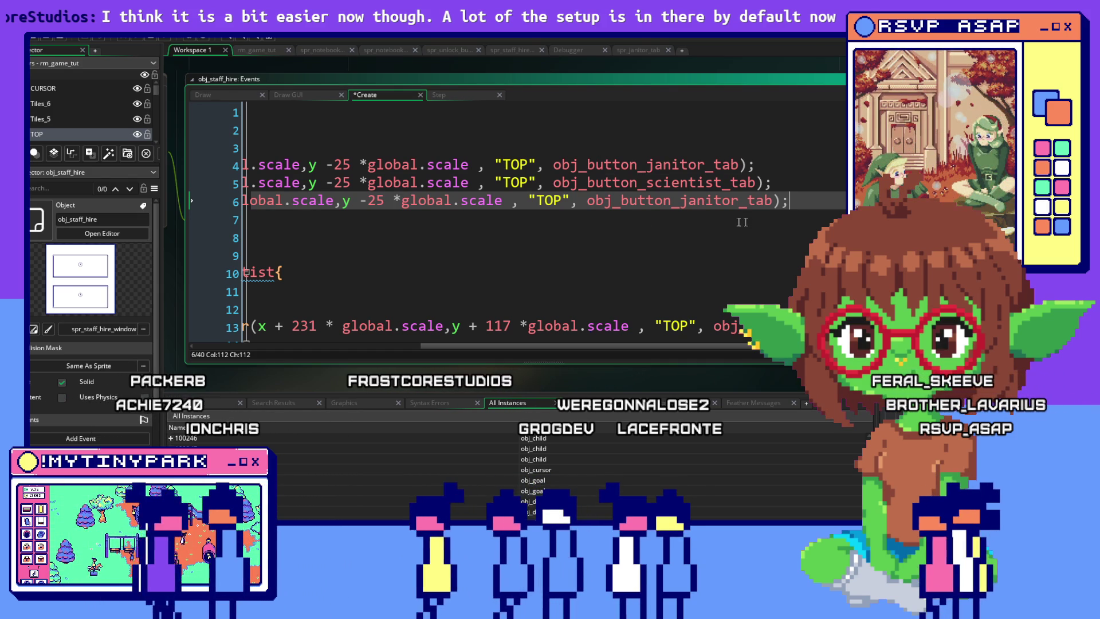
Step: Change the exit_button call to obj_button_hire_exit with offsets x + 263 and y -10
{"action": "left_click", "coordinate": [764, 205]}
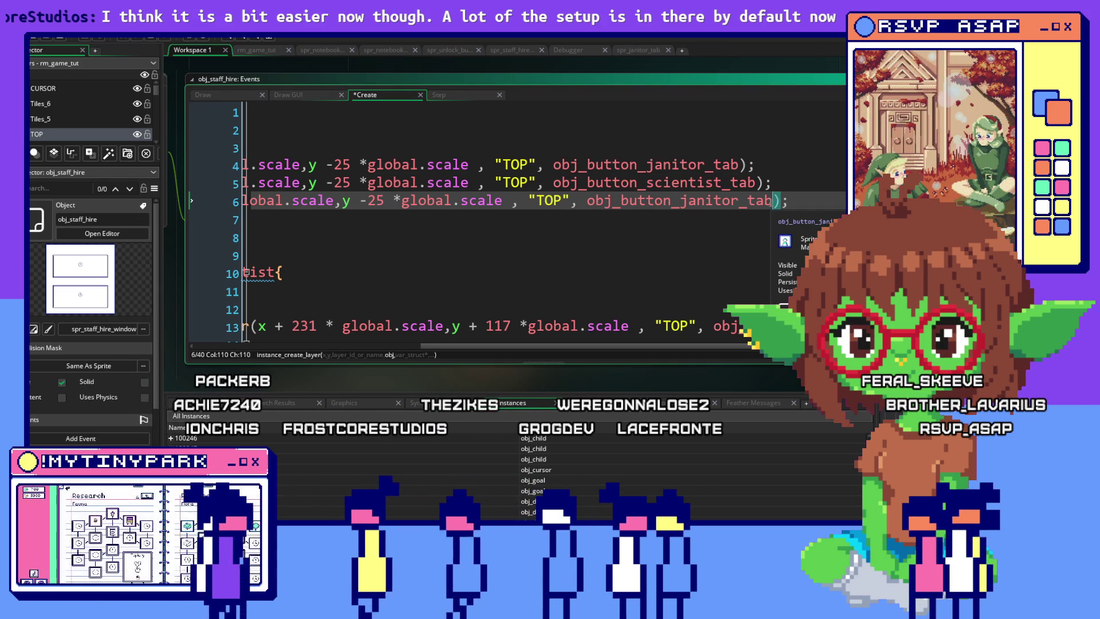
{"action": "left_click_drag", "start_coordinate": [689, 206], "coordinate": [681, 206]}
{"action": "type", "text": "hire_e"}
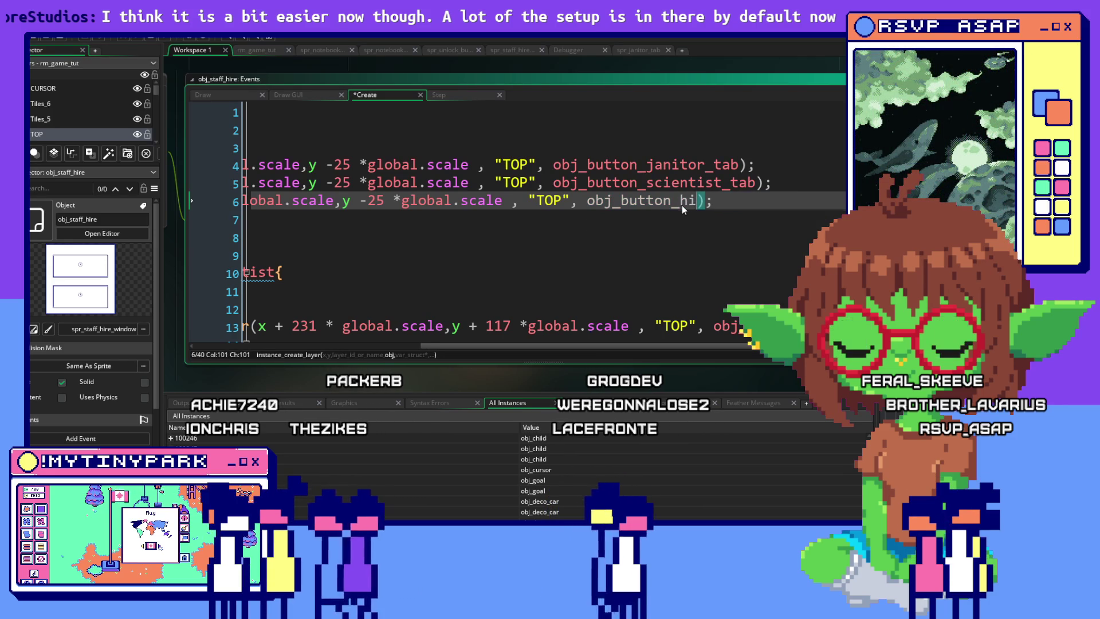
{"action": "key", "text": "Return"}
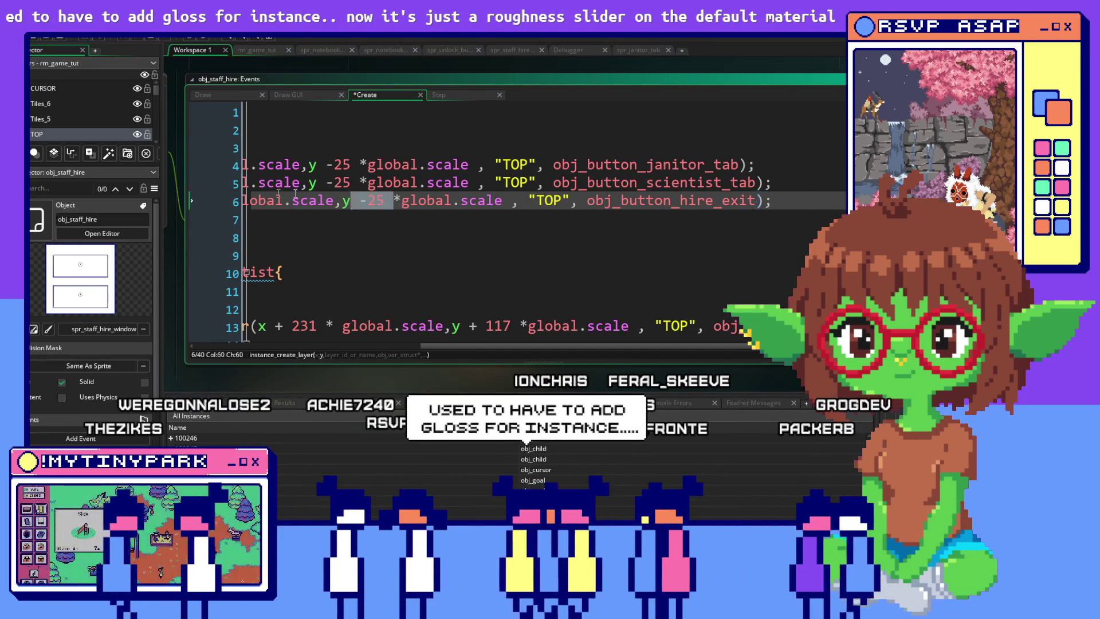
{"action": "left_click", "coordinate": [522, 200]}
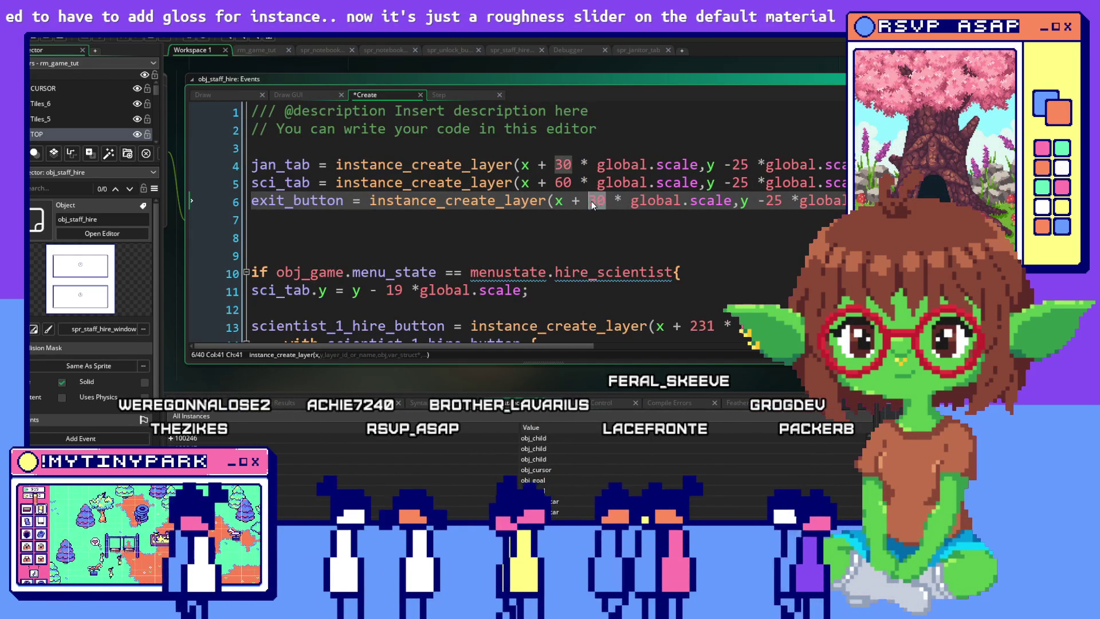
{"action": "type", "text": "263"}
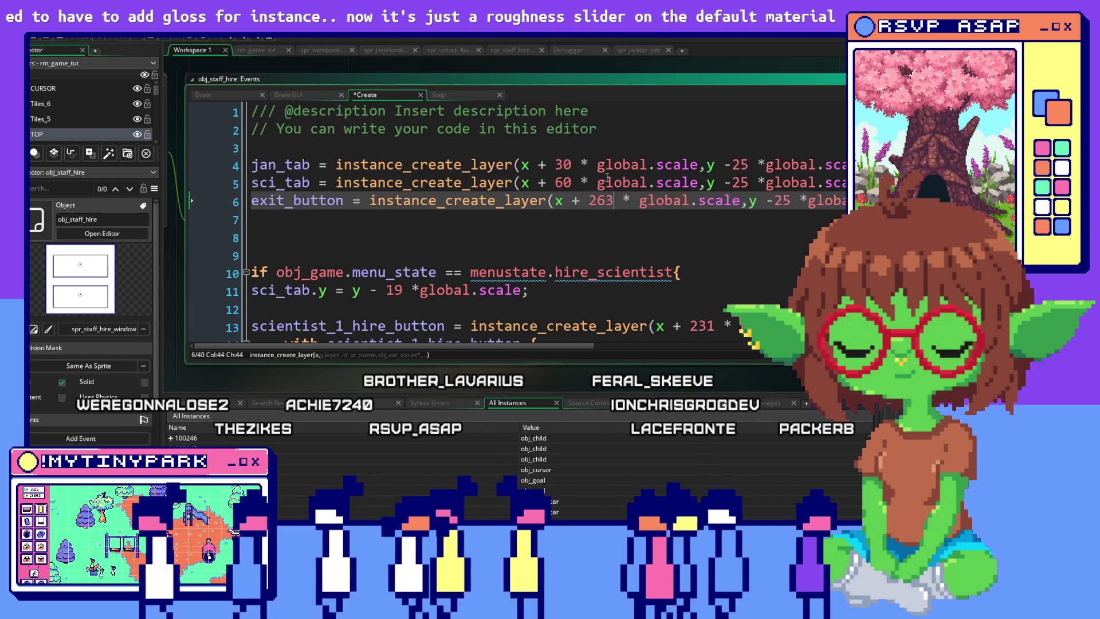
{"action": "double_click", "coordinate": [772, 204]}
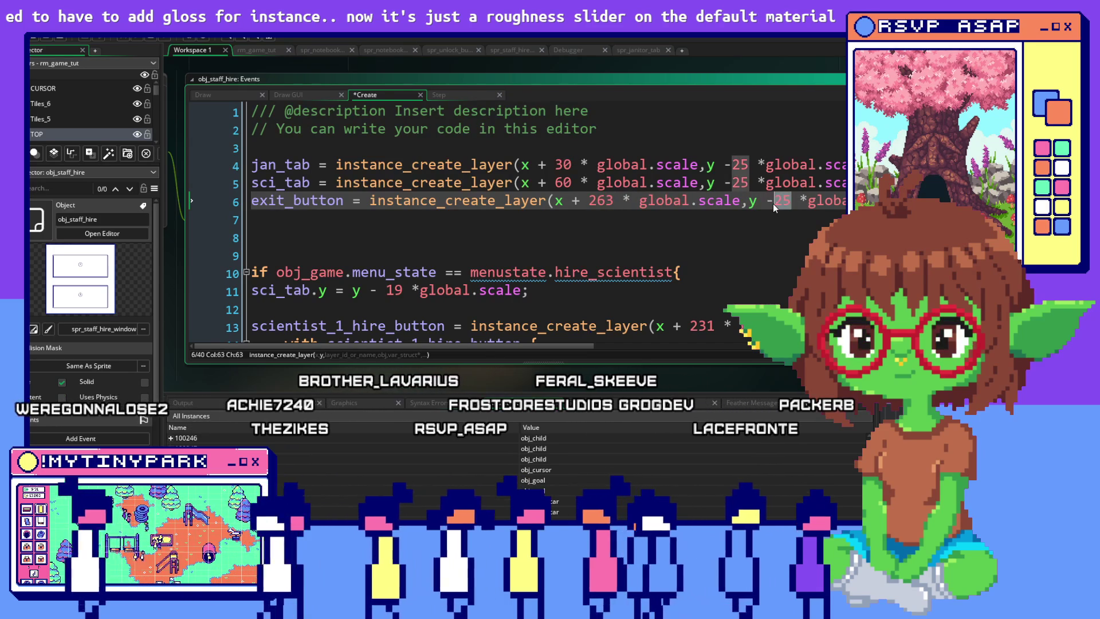
{"action": "type", "text": "10"}
{"action": "key", "text": "Down"}
{"action": "key", "text": "Down"}
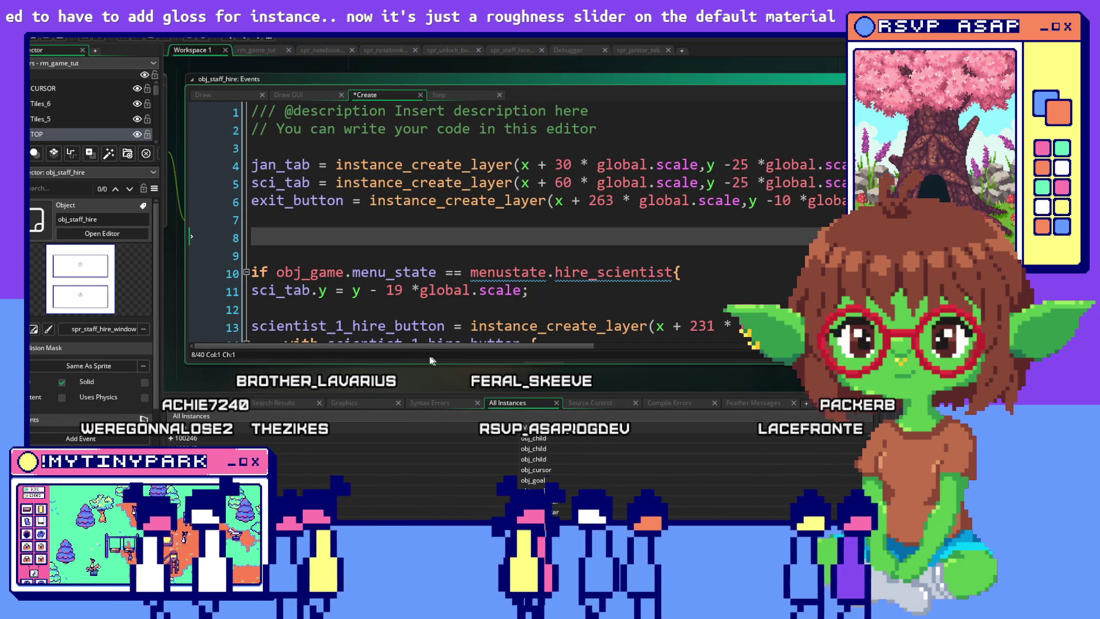
Step: Start a debug run of the game with F6
{"action": "mouse_move", "coordinate": [577, 346]}
{"action": "left_mouse_down"}
{"action": "mouse_move", "coordinate": [600, 346]}
{"action": "mouse_move", "coordinate": [577, 345]}
{"action": "left_mouse_up"}
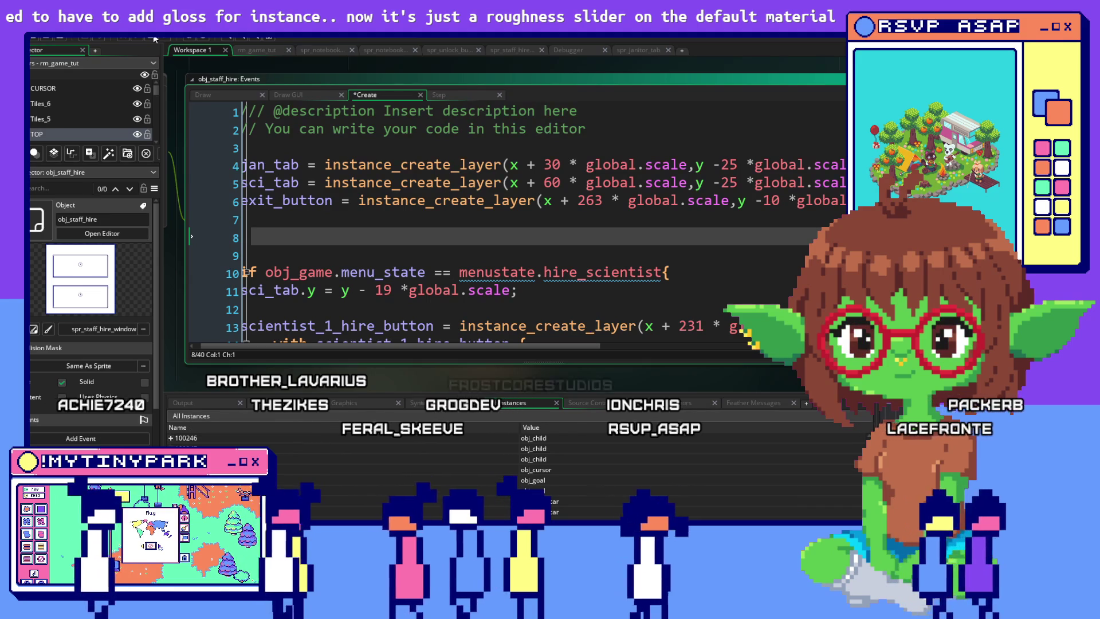
{"action": "key", "text": "alt+Tab"}
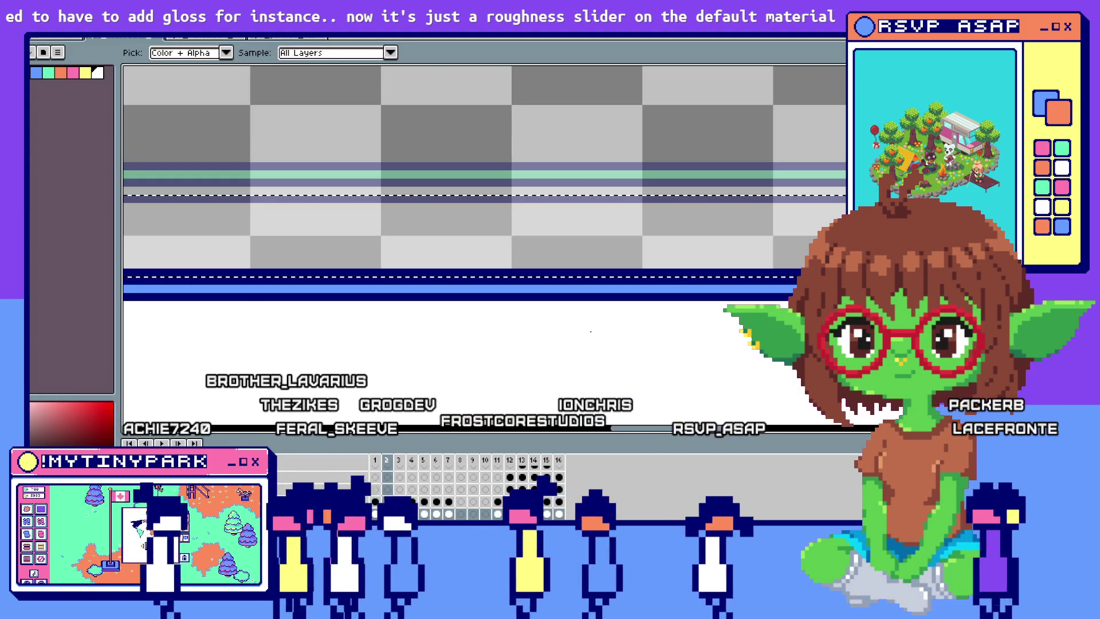
{"action": "key", "text": "alt+Tab"}
{"action": "key", "text": "F6"}
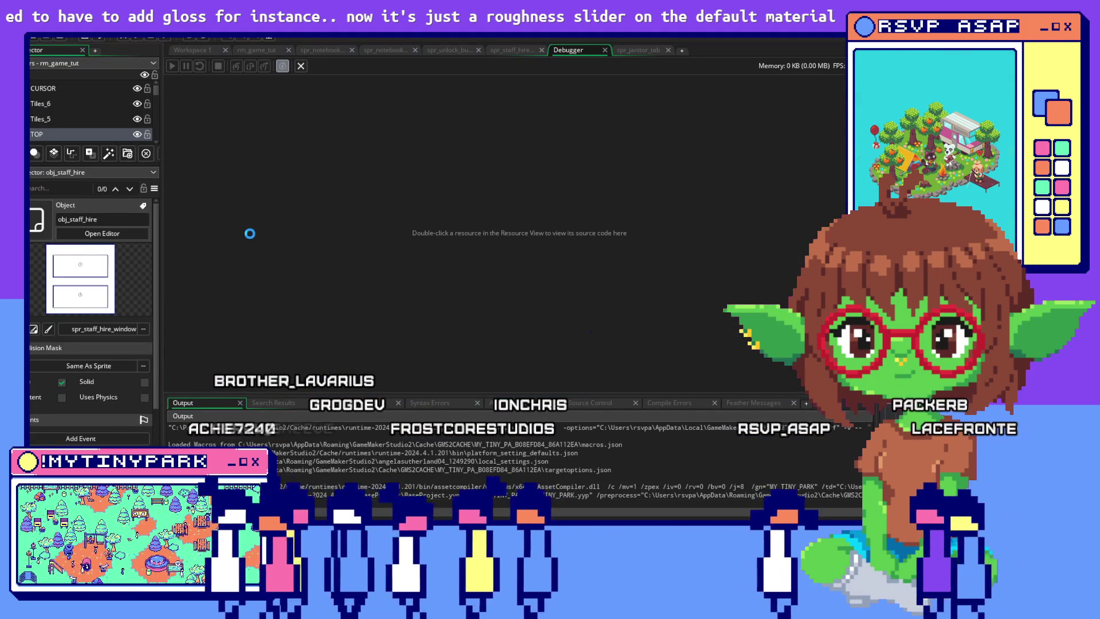
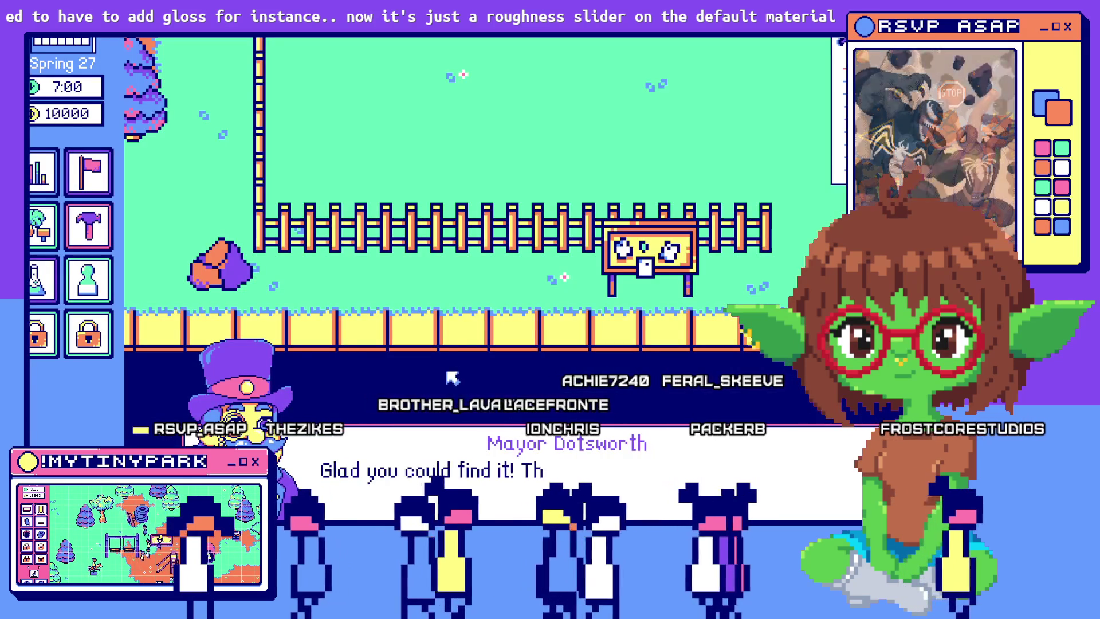
Step: Skip the mayor's dialogue to the Scientists hiring menu and toggle between the Janitors and Scientists tabs
{"action": "key", "text": "space"}
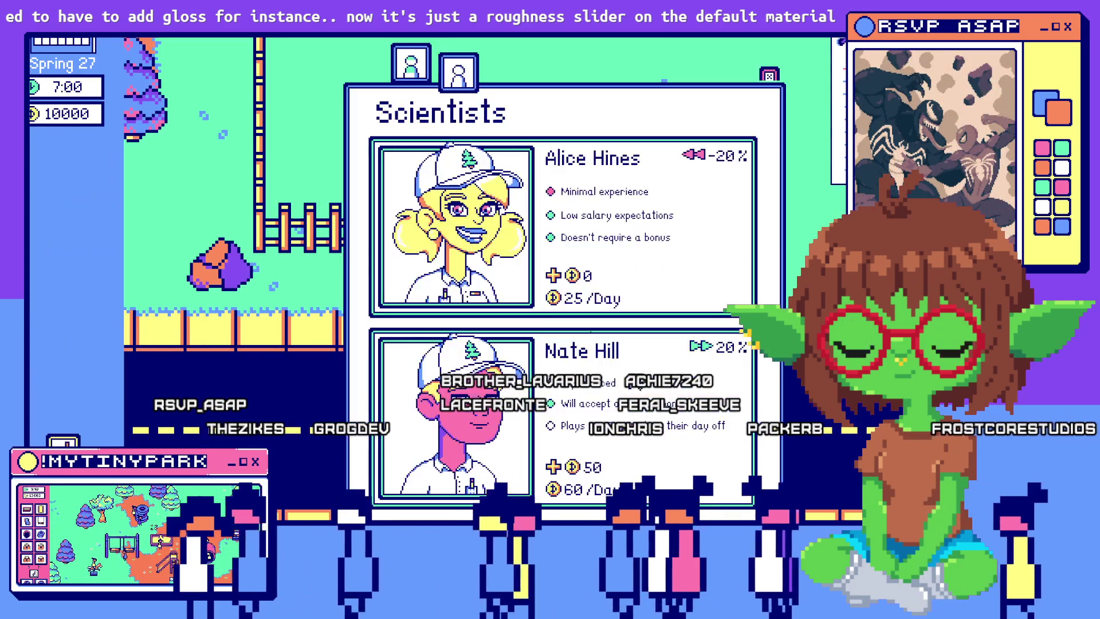
{"action": "left_click", "coordinate": [458, 72]}
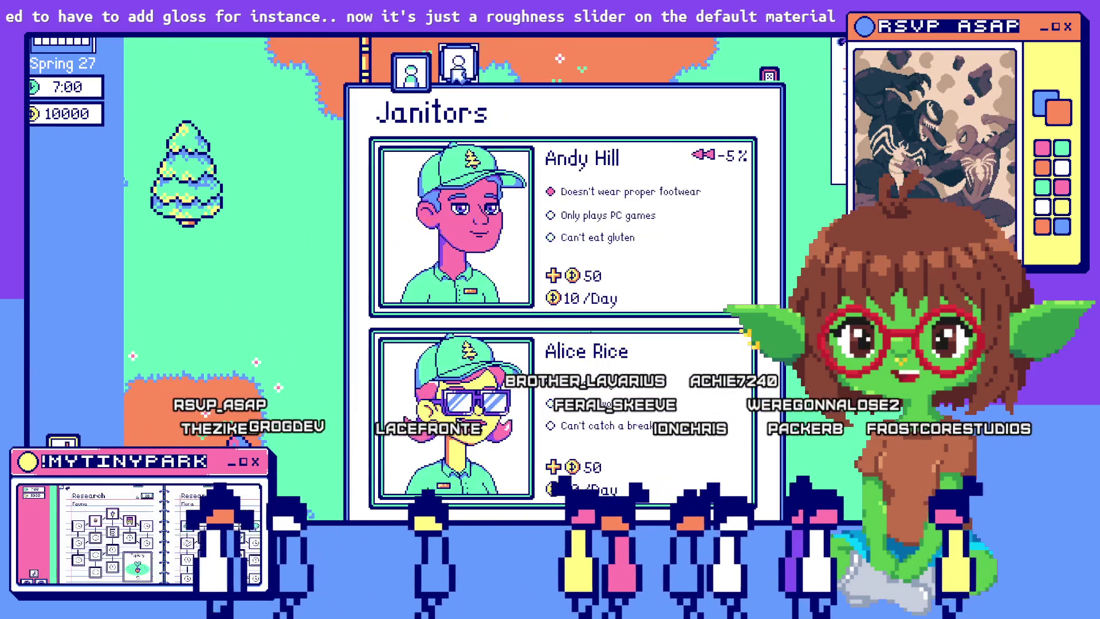
{"action": "left_click", "coordinate": [461, 73]}
{"action": "left_click", "coordinate": [445, 73]}
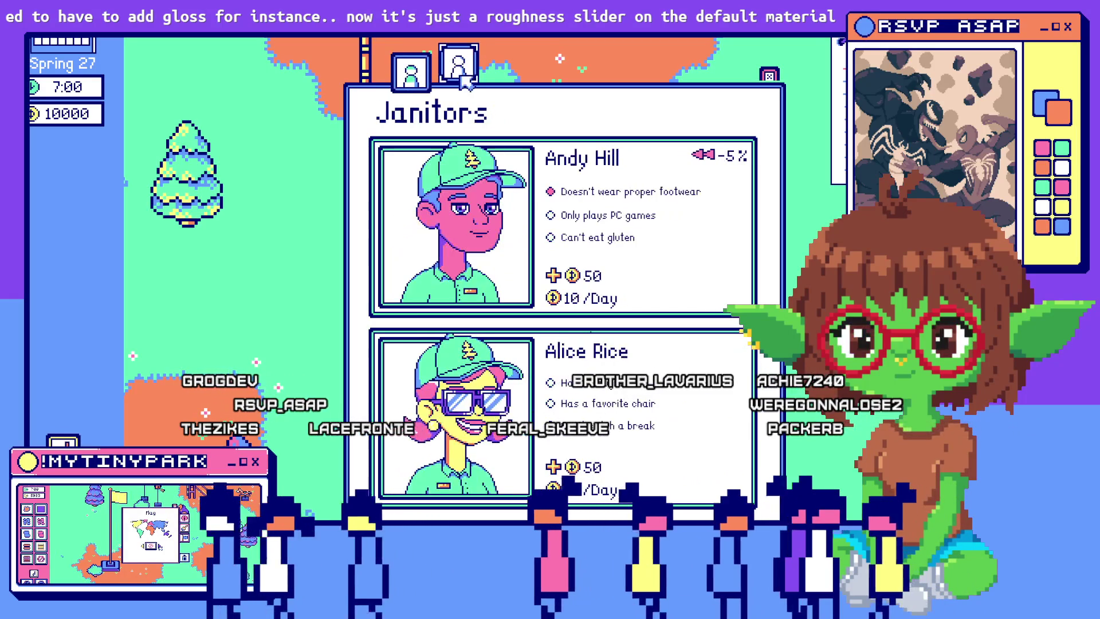
{"action": "left_click", "coordinate": [445, 73]}
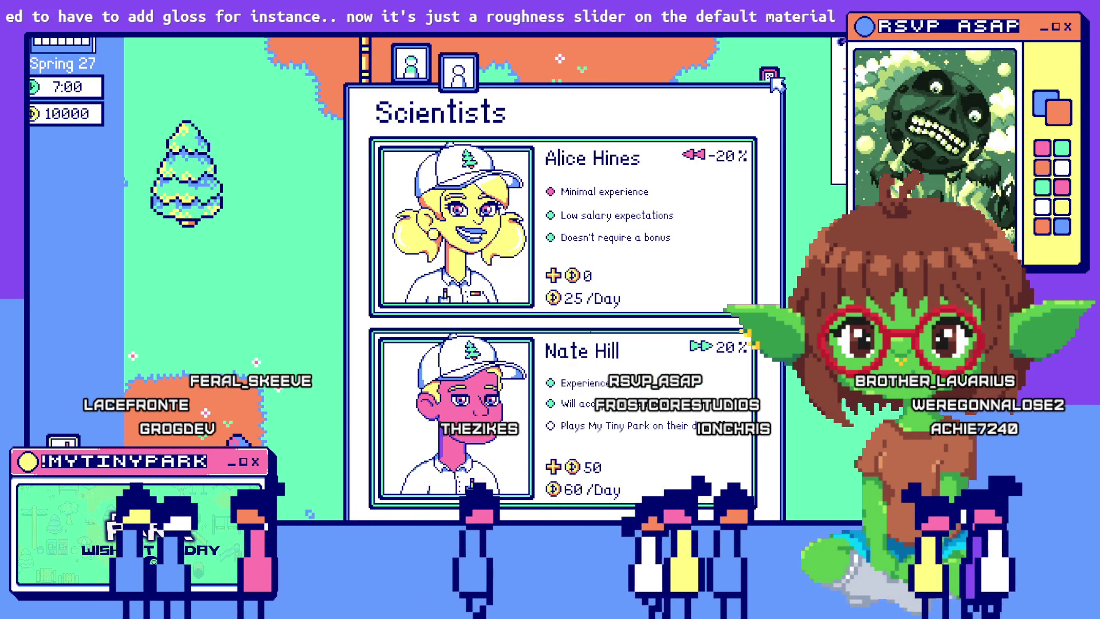
Step: Close the Scientists hiring panel with its X, then quit the game with Esc
{"action": "left_click", "coordinate": [770, 76]}
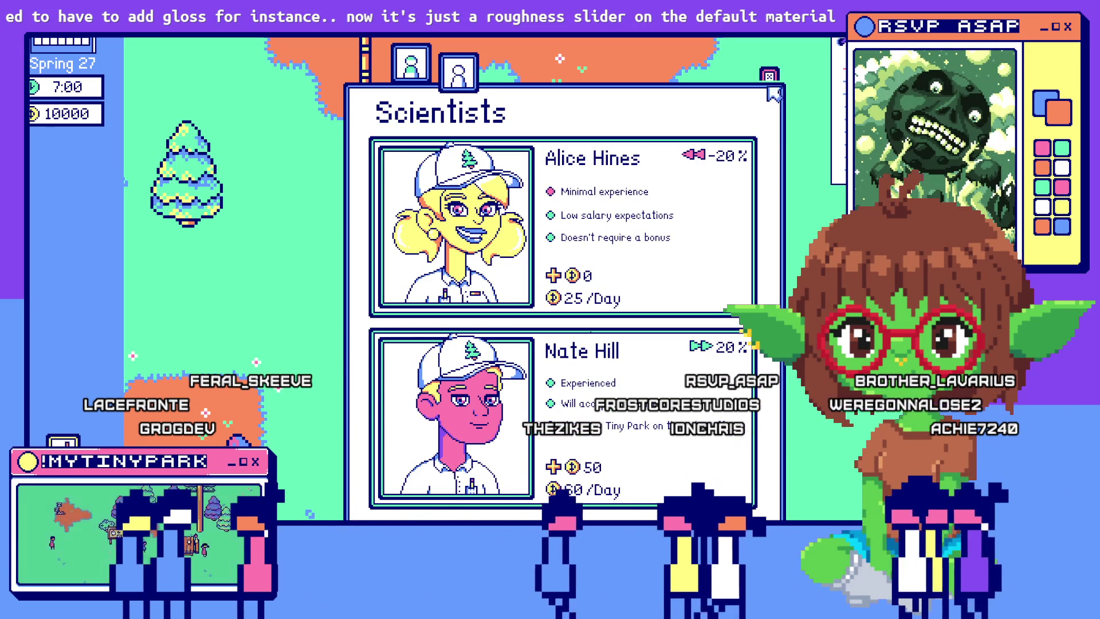
{"action": "left_click", "coordinate": [768, 76]}
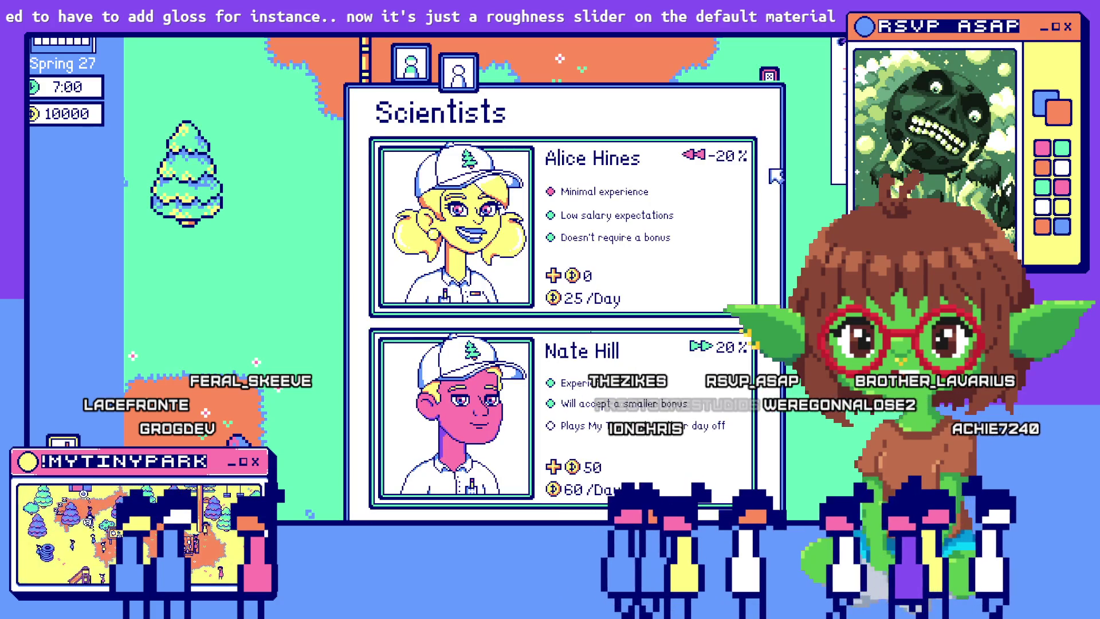
{"action": "key", "text": "s"}
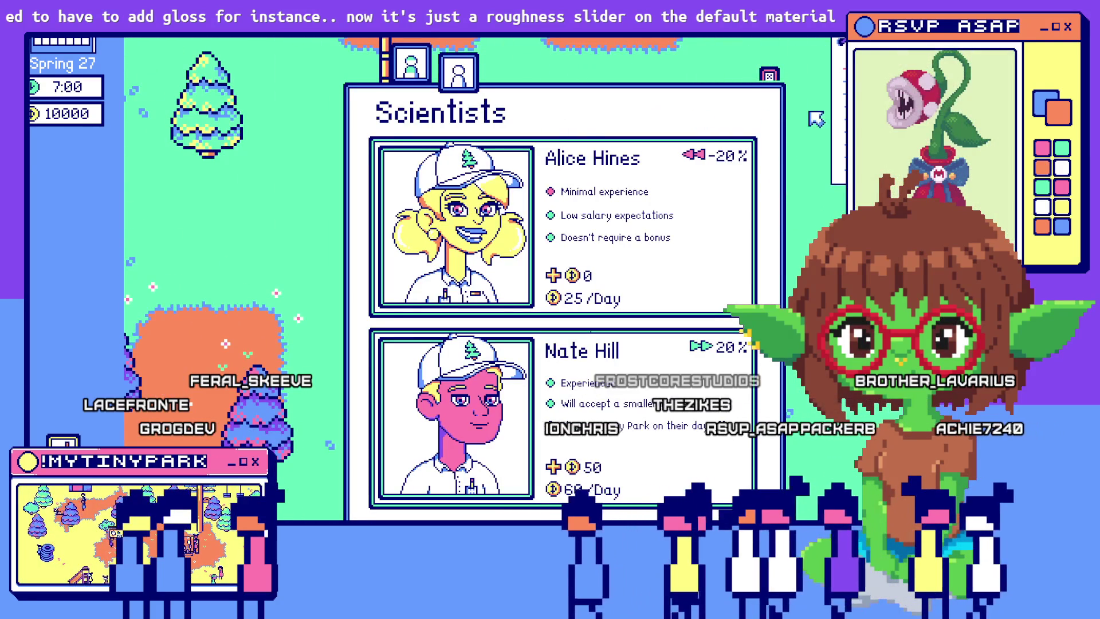
{"action": "left_click", "coordinate": [769, 77]}
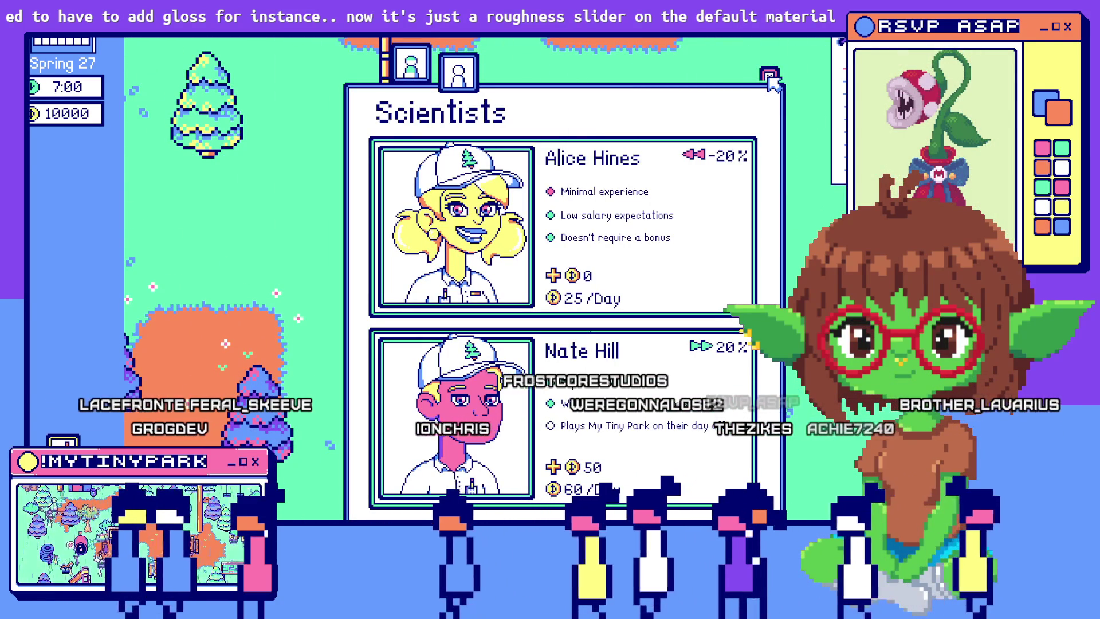
{"action": "left_click", "coordinate": [769, 76]}
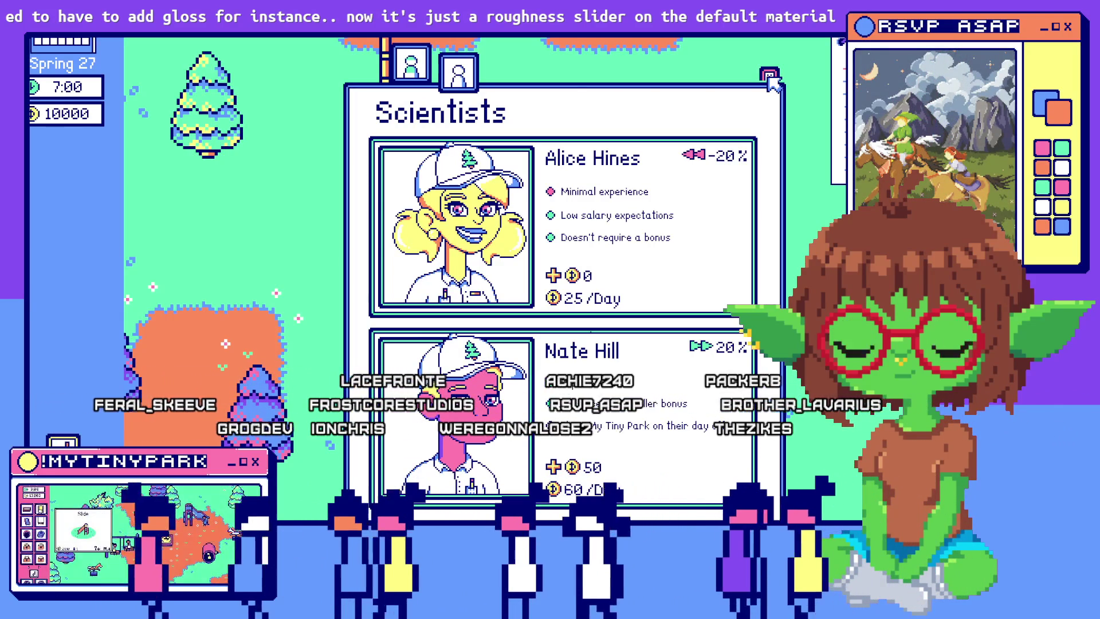
{"action": "left_click", "coordinate": [770, 76]}
{"action": "key", "text": "Escape"}
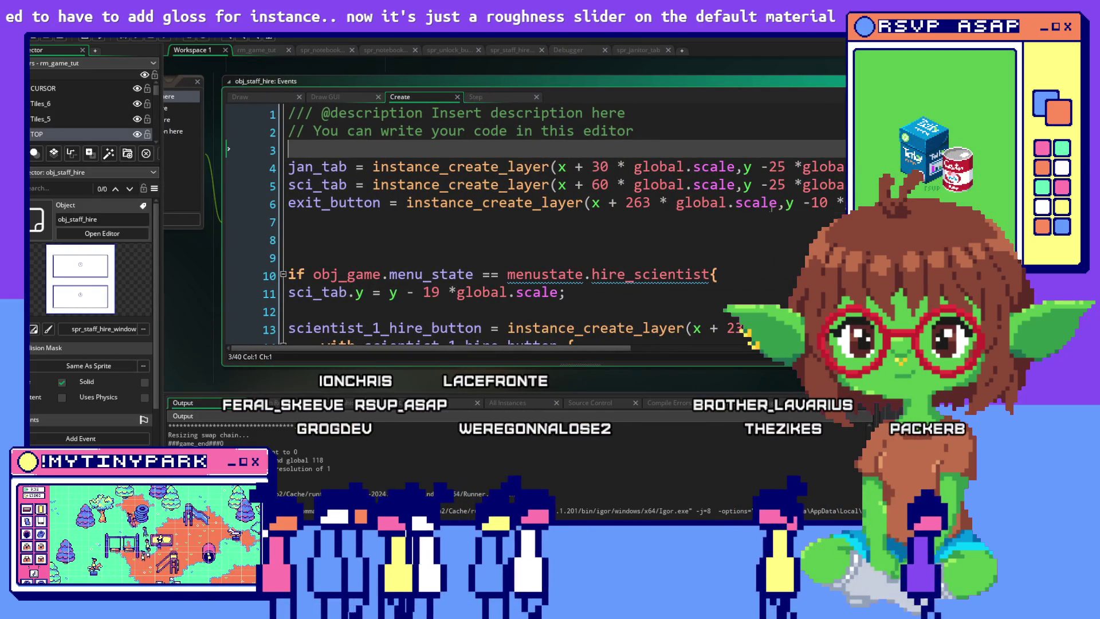
Step: Change exit_button's y offset in the Create code from -10 to -9, then open obj_button_hire_exit
{"action": "double_click", "coordinate": [817, 203]}
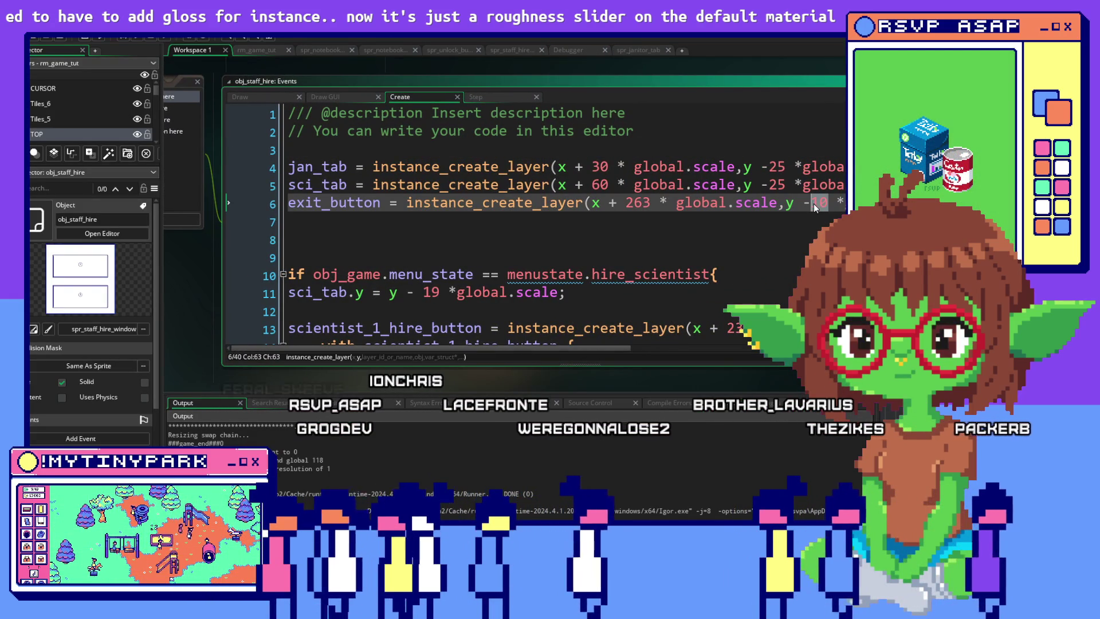
{"action": "type", "text": "9"}
{"action": "mouse_move", "coordinate": [531, 348]}
{"action": "left_mouse_down"}
{"action": "mouse_move", "coordinate": [757, 352]}
{"action": "mouse_move", "coordinate": [545, 351]}
{"action": "left_mouse_up"}
{"action": "scroll", "coordinate": [636, 224], "scroll_direction": "down", "scroll_amount": 1}
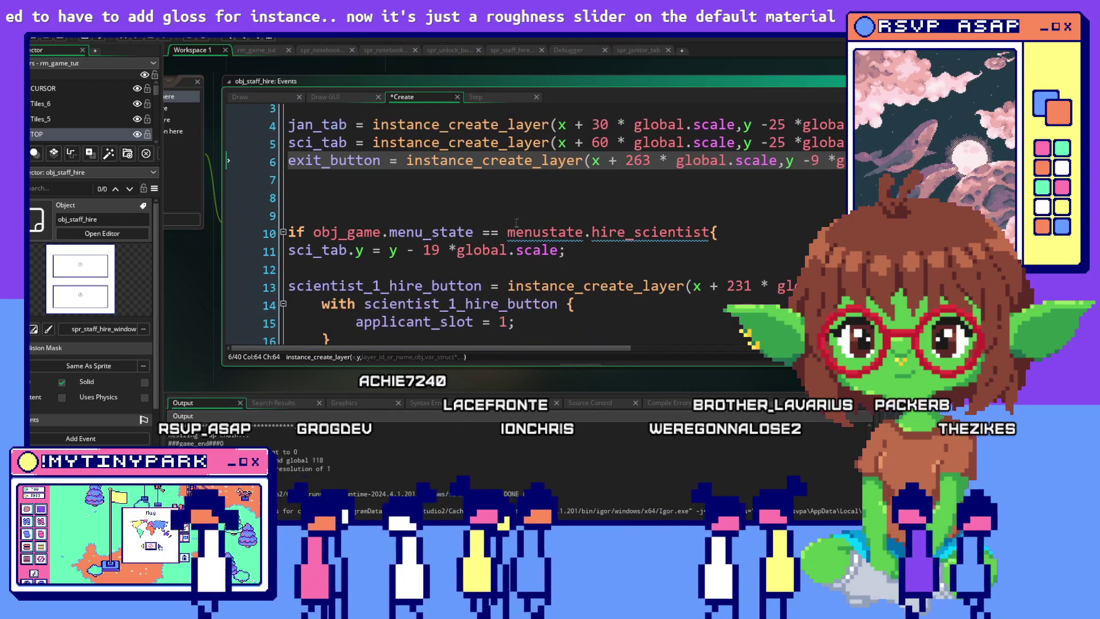
{"action": "double_click", "coordinate": [702, 182]}
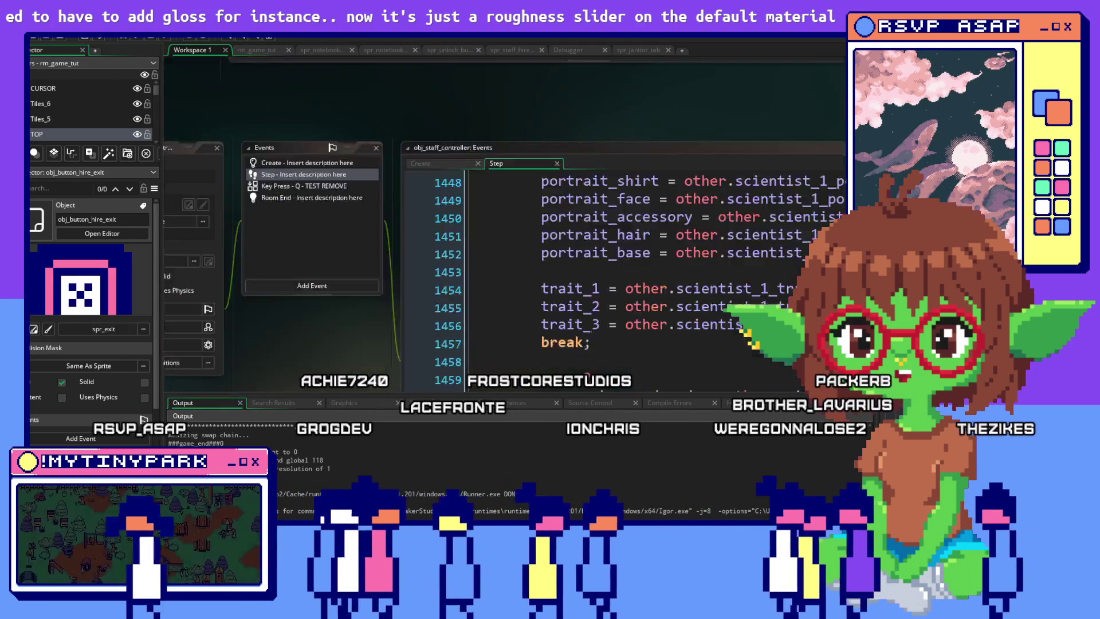
{"action": "left_click", "coordinate": [627, 189]}
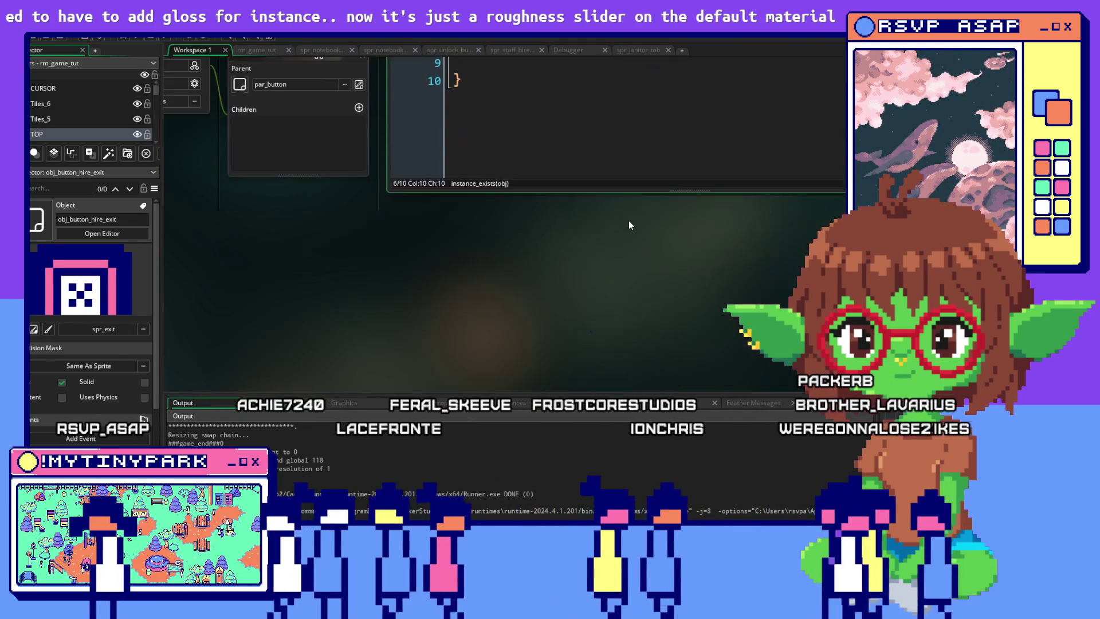
{"action": "key", "text": "Down"}
{"action": "key", "text": "Down"}
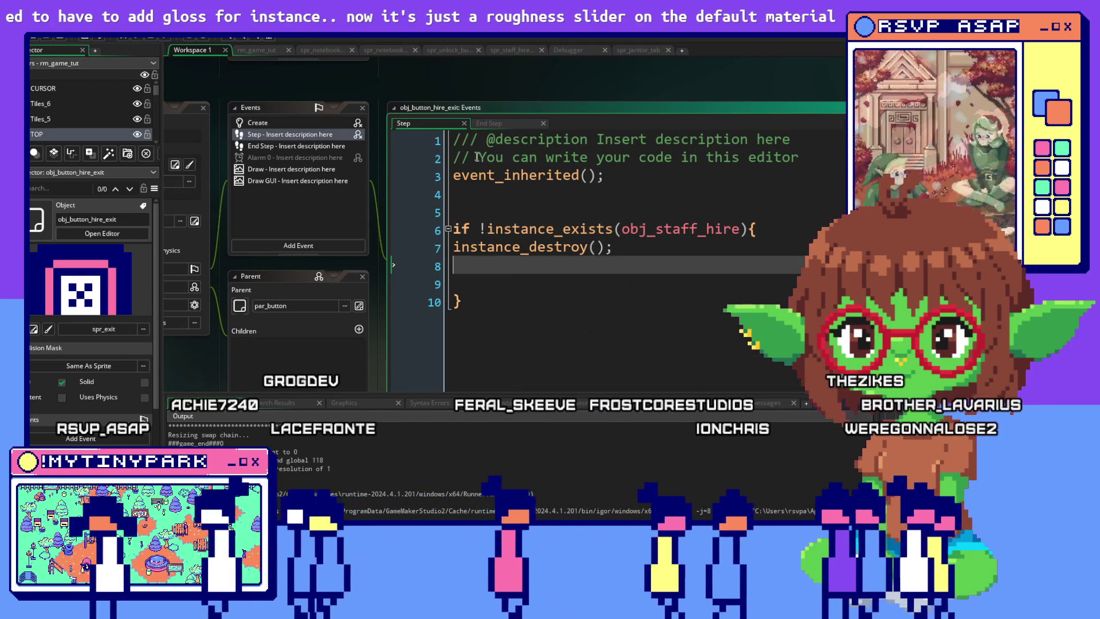
{"action": "left_click", "coordinate": [499, 125]}
{"action": "left_click", "coordinate": [591, 247]}
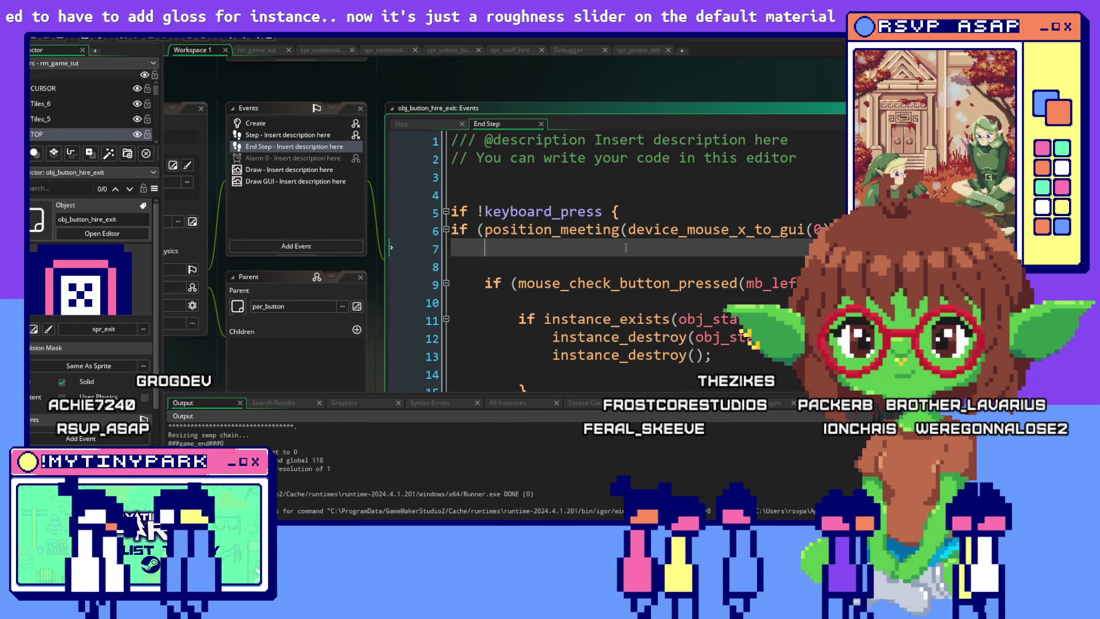
{"action": "left_click", "coordinate": [555, 224]}
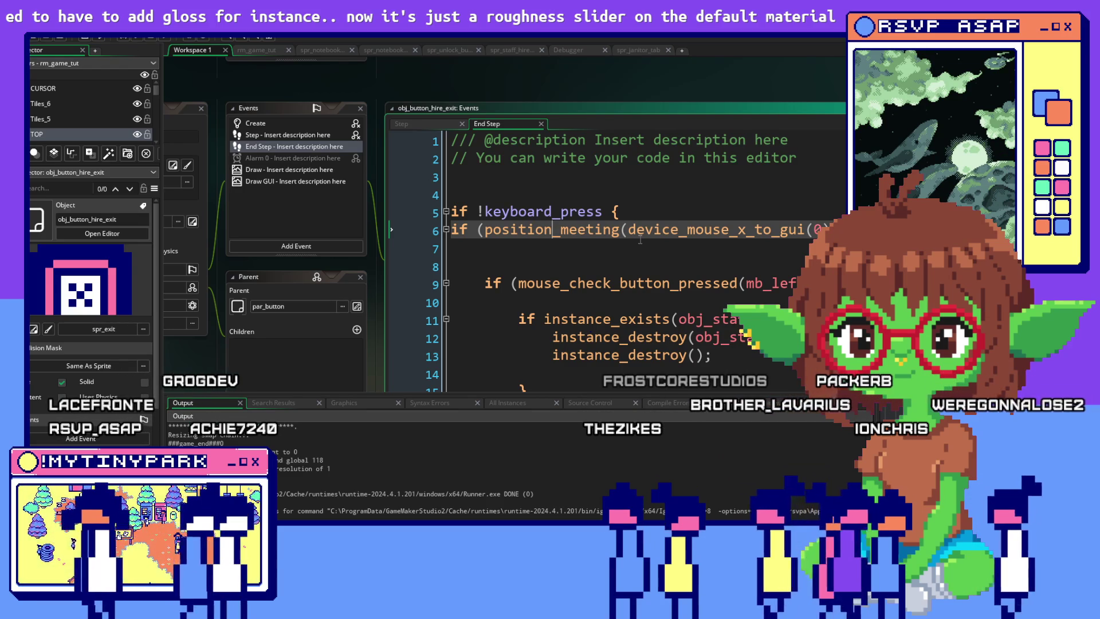
{"action": "scroll", "coordinate": [640, 240], "scroll_direction": "down", "scroll_amount": 8}
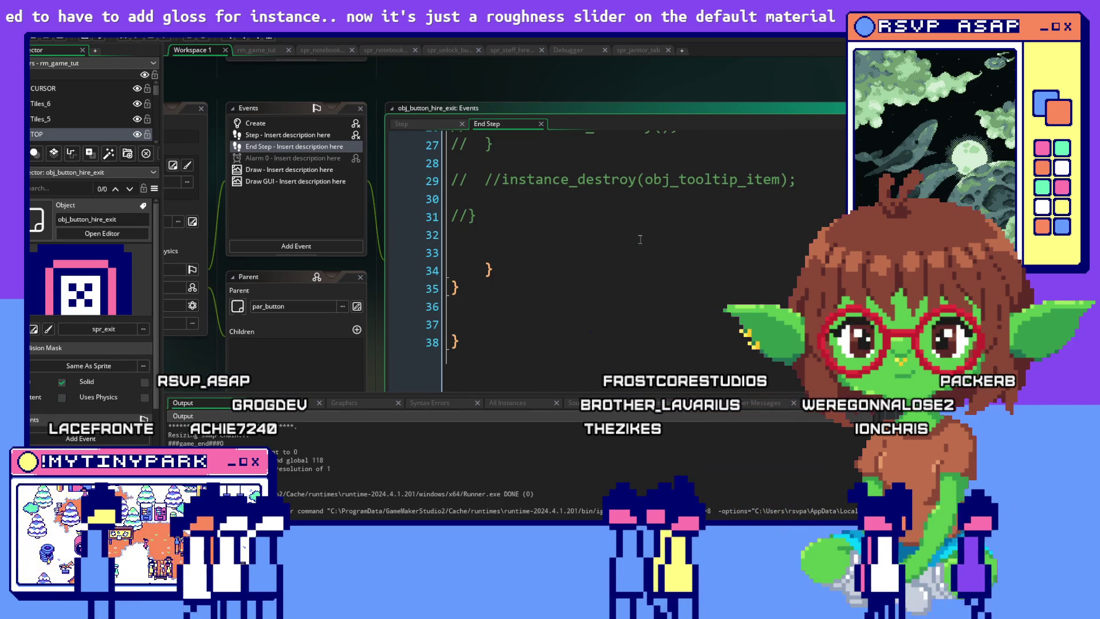
{"action": "scroll", "coordinate": [640, 239], "scroll_direction": "up", "scroll_amount": 4}
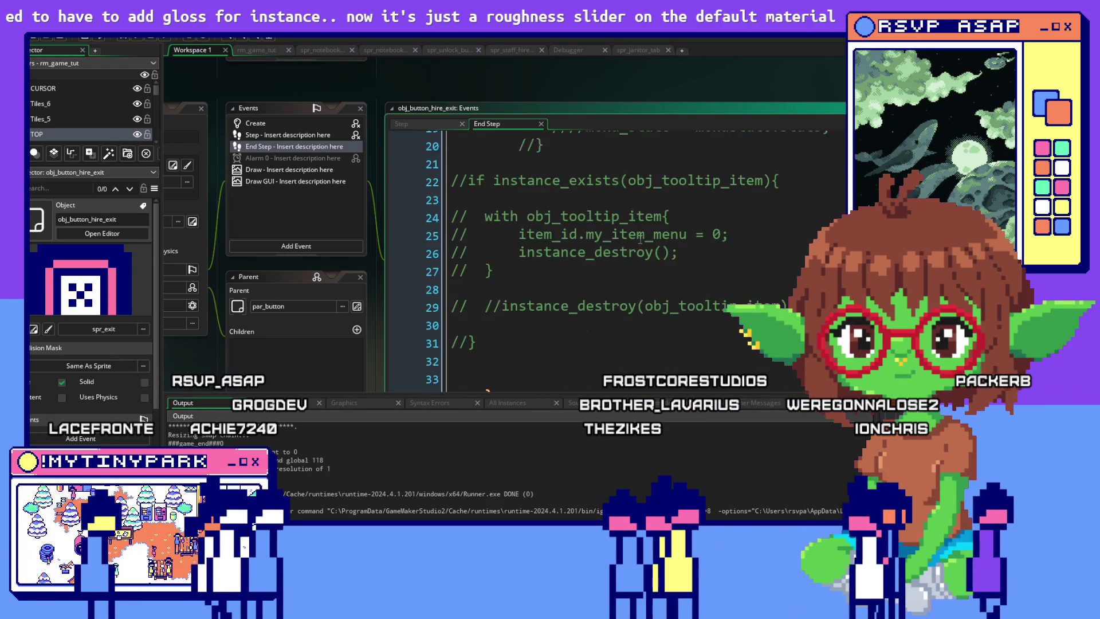
{"action": "left_click", "coordinate": [295, 135]}
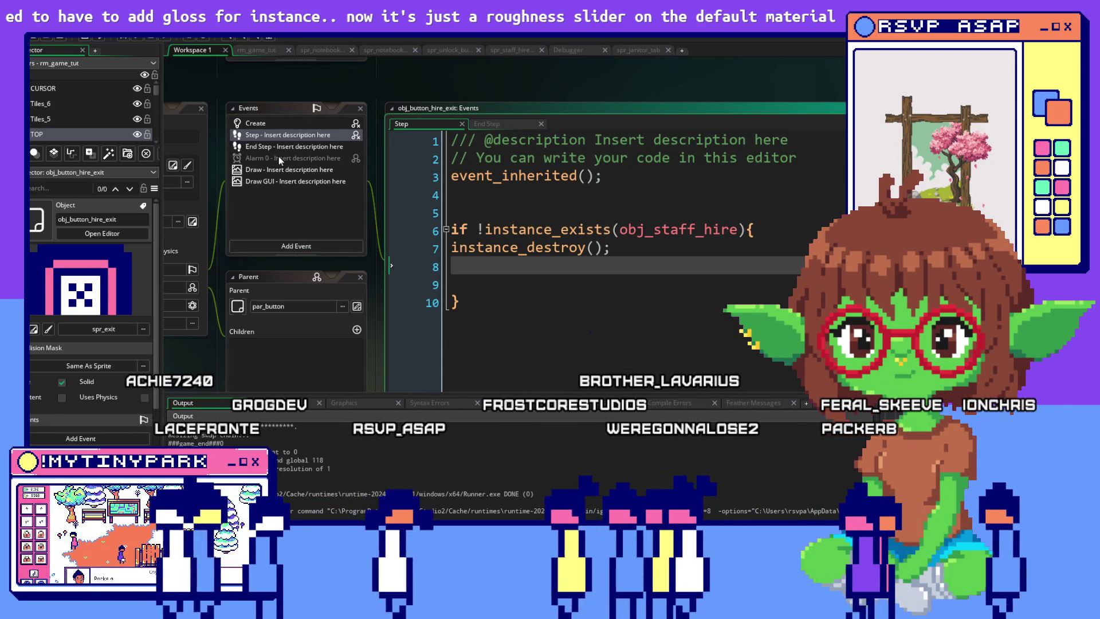
{"action": "left_click", "coordinate": [281, 148]}
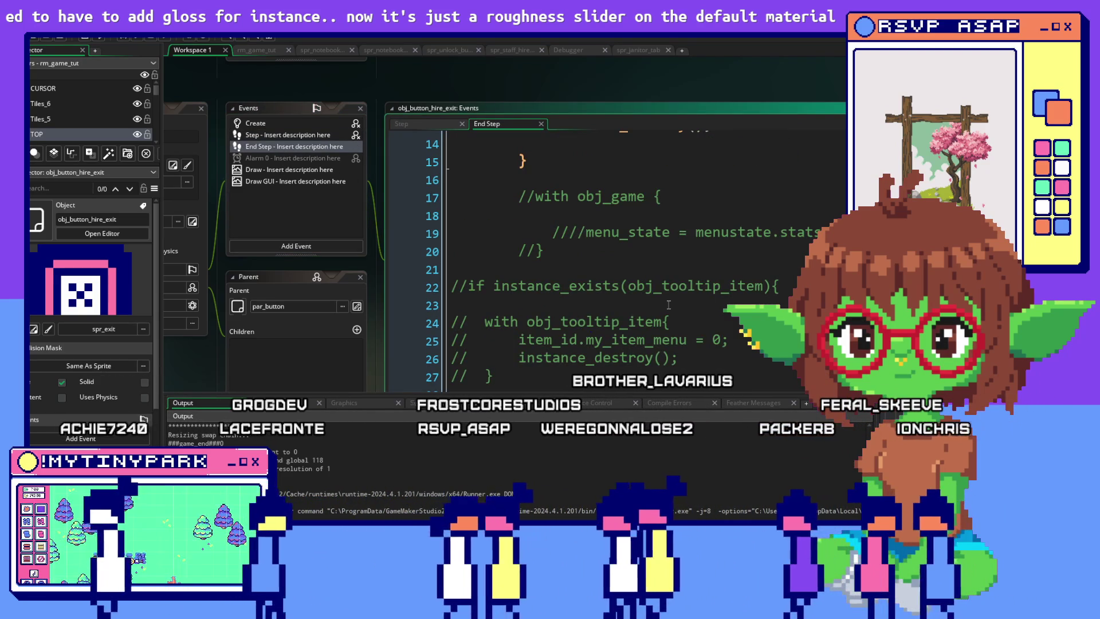
{"action": "scroll", "coordinate": [668, 305], "scroll_direction": "down", "scroll_amount": 2}
{"action": "scroll", "coordinate": [668, 305], "scroll_direction": "up", "scroll_amount": 5}
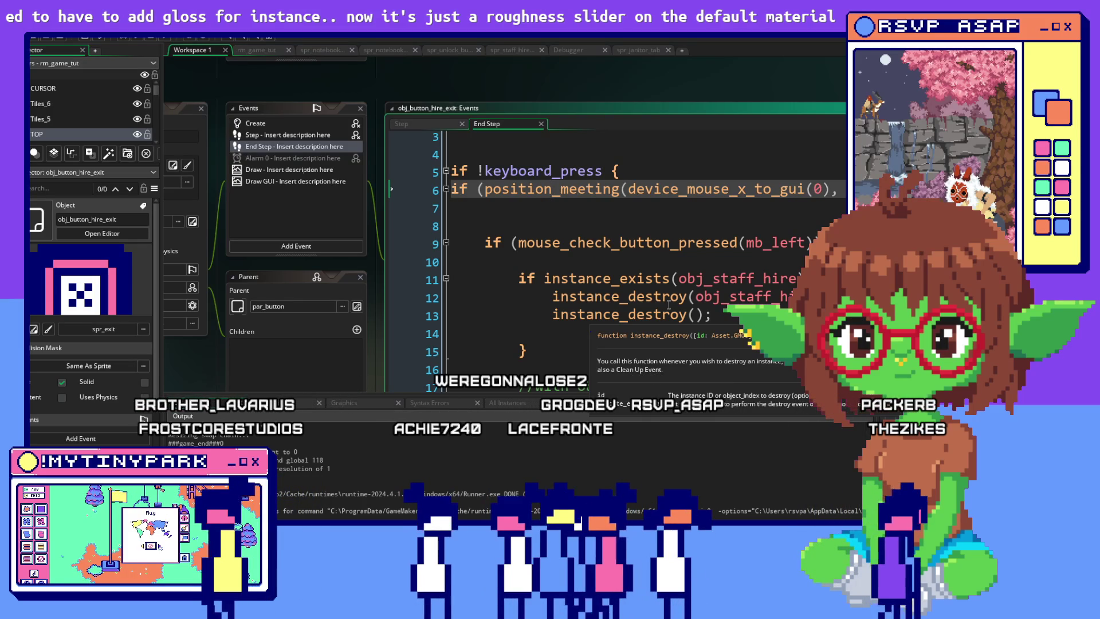
{"action": "left_click_drag", "start_coordinate": [612, 357], "coordinate": [342, 176]}
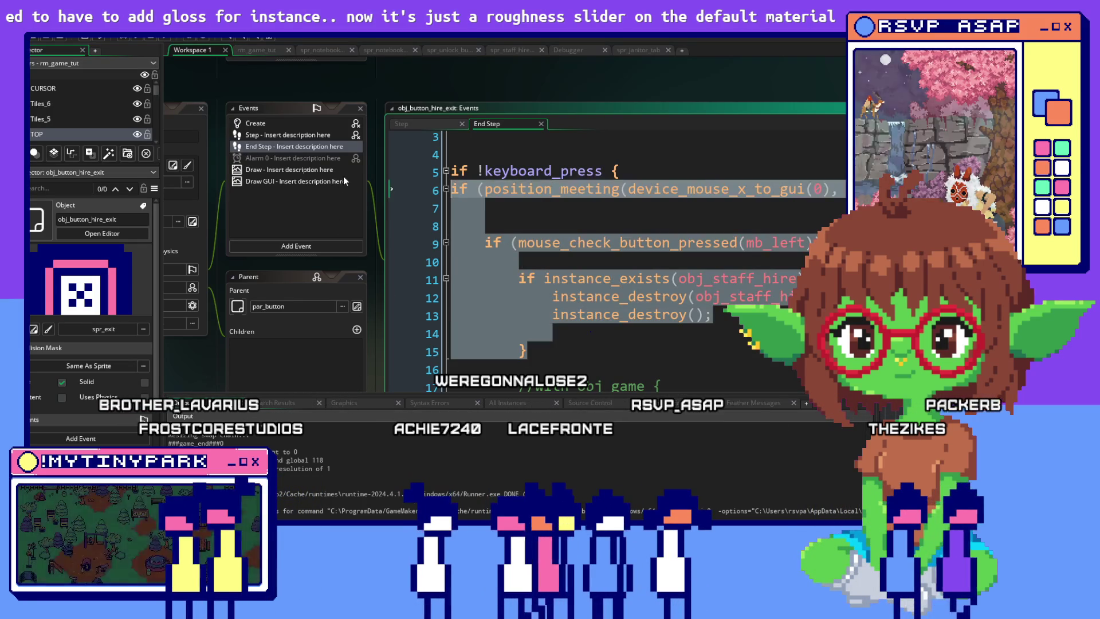
Step: Cut the click-to-close block from End Step and paste it after event_inherited() in Step
{"action": "right_click", "coordinate": [509, 253]}
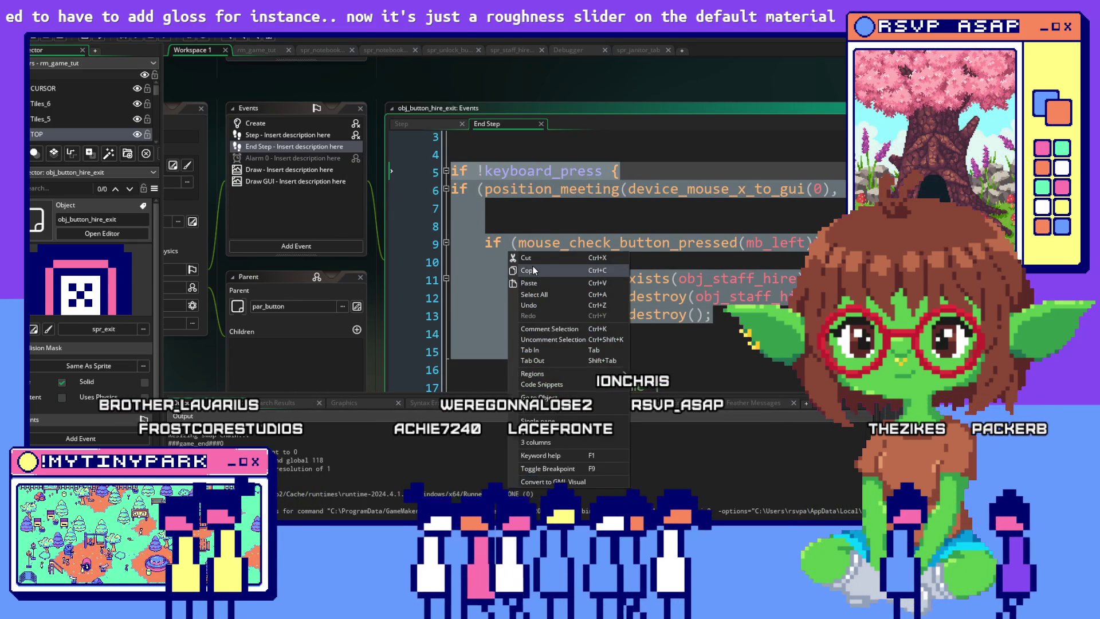
{"action": "left_click", "coordinate": [531, 268]}
{"action": "key", "text": "Delete"}
{"action": "scroll", "coordinate": [526, 246], "scroll_direction": "up", "scroll_amount": 2}
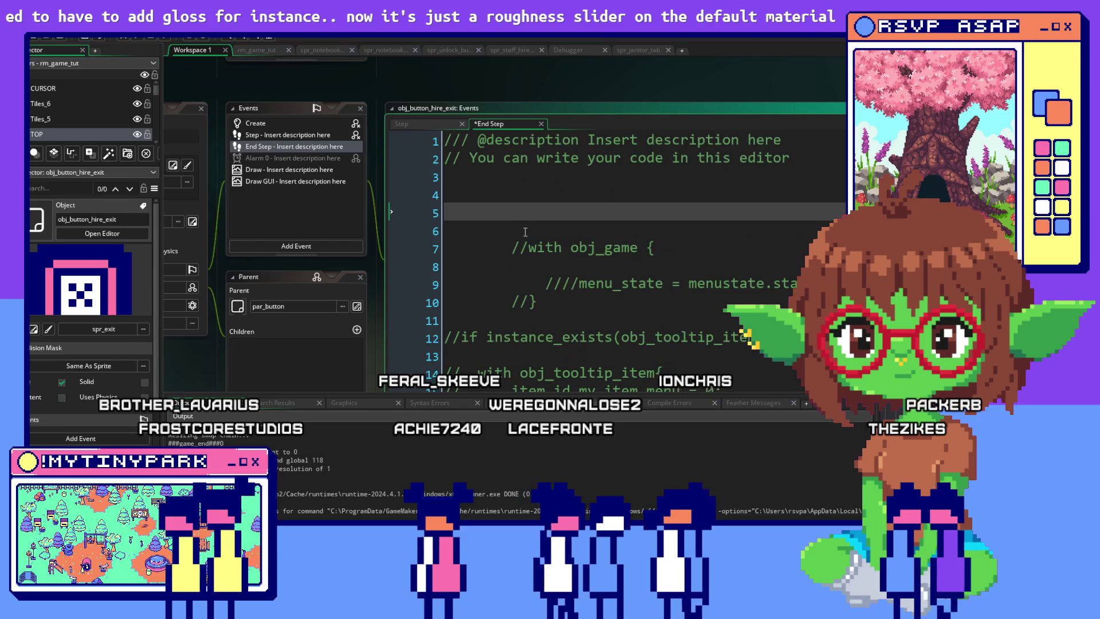
{"action": "left_click", "coordinate": [292, 135]}
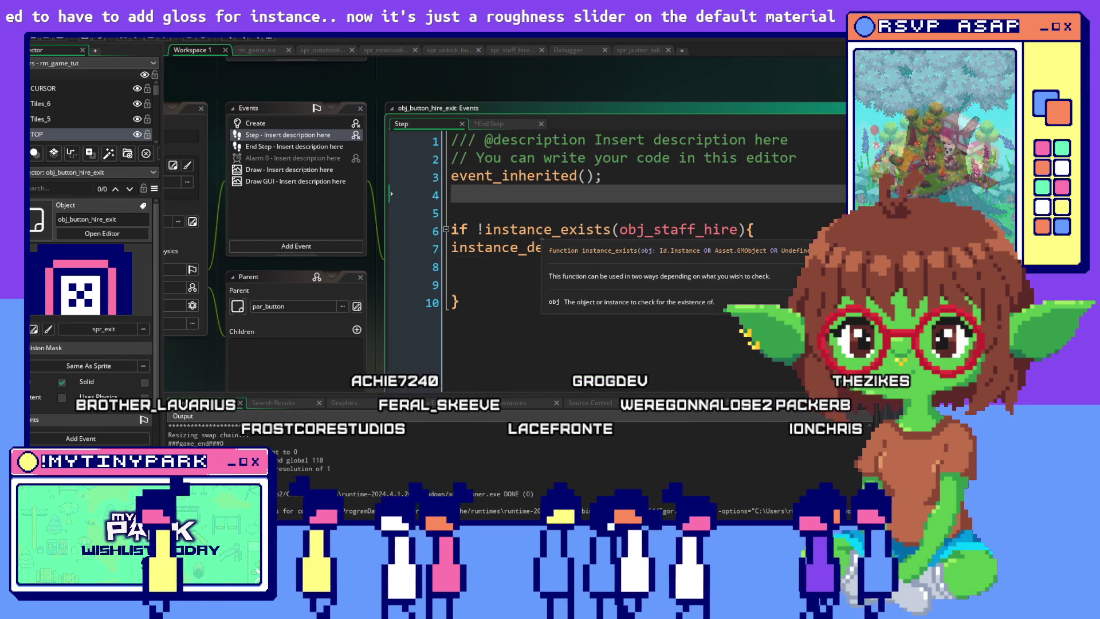
{"action": "key", "text": "Return"}
{"action": "key", "text": "ctrl+v"}
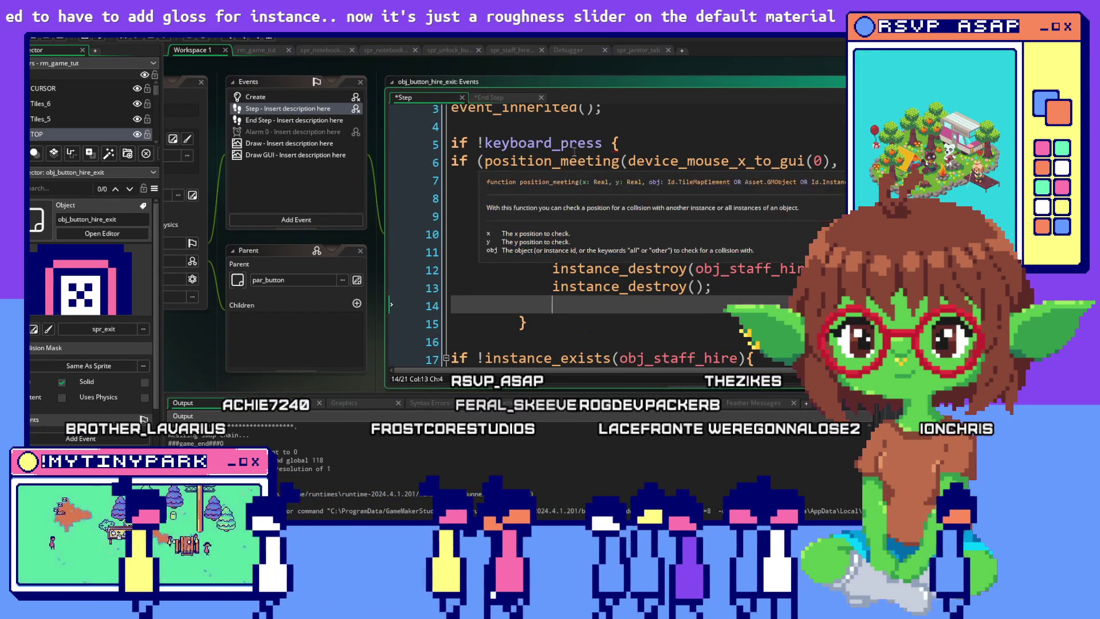
Step: Add a blank line after the pasted block and indent its closing brace on line 15
{"action": "left_click", "coordinate": [520, 322]}
{"action": "scroll", "coordinate": [759, 252], "scroll_direction": "down", "scroll_amount": 1}
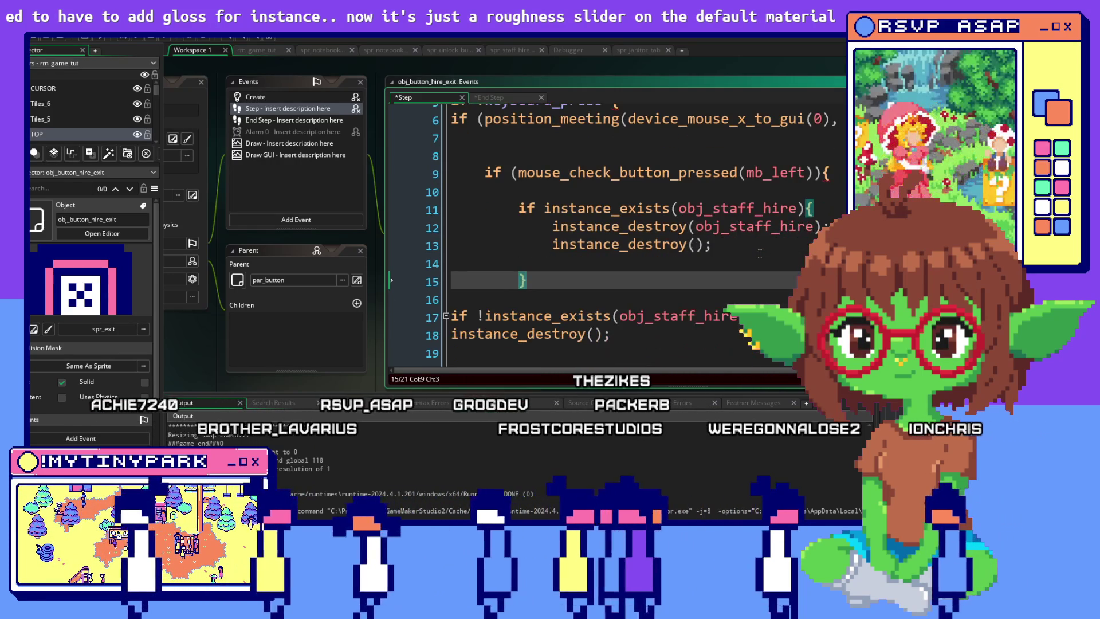
{"action": "scroll", "coordinate": [759, 252], "scroll_direction": "down", "scroll_amount": 1}
{"action": "scroll", "coordinate": [783, 243], "scroll_direction": "up", "scroll_amount": 2}
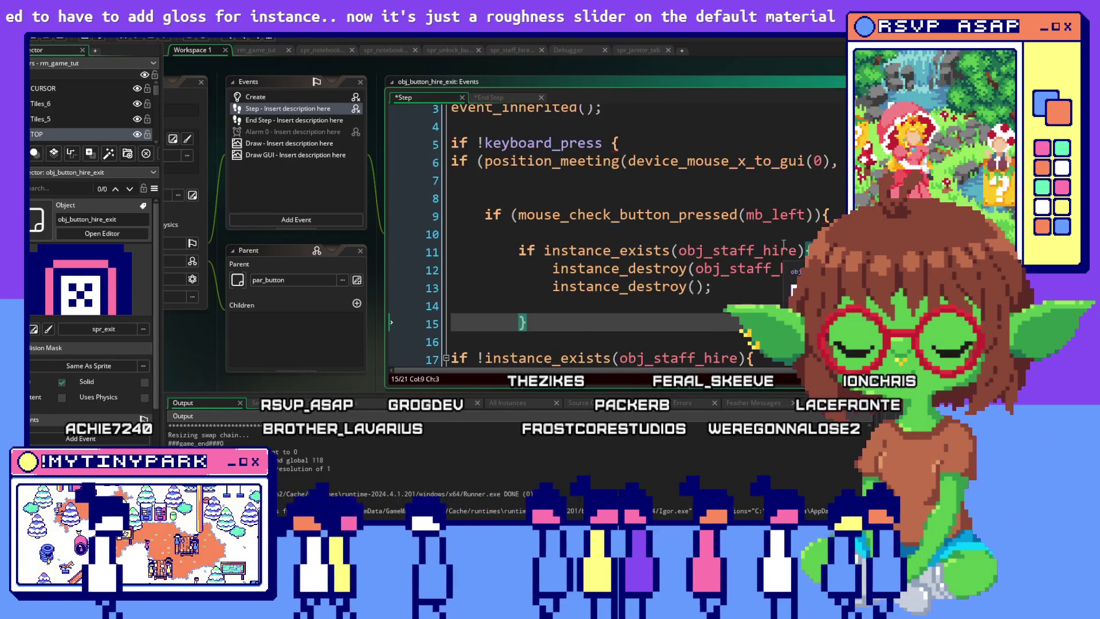
{"action": "scroll", "coordinate": [802, 236], "scroll_direction": "down", "scroll_amount": 2}
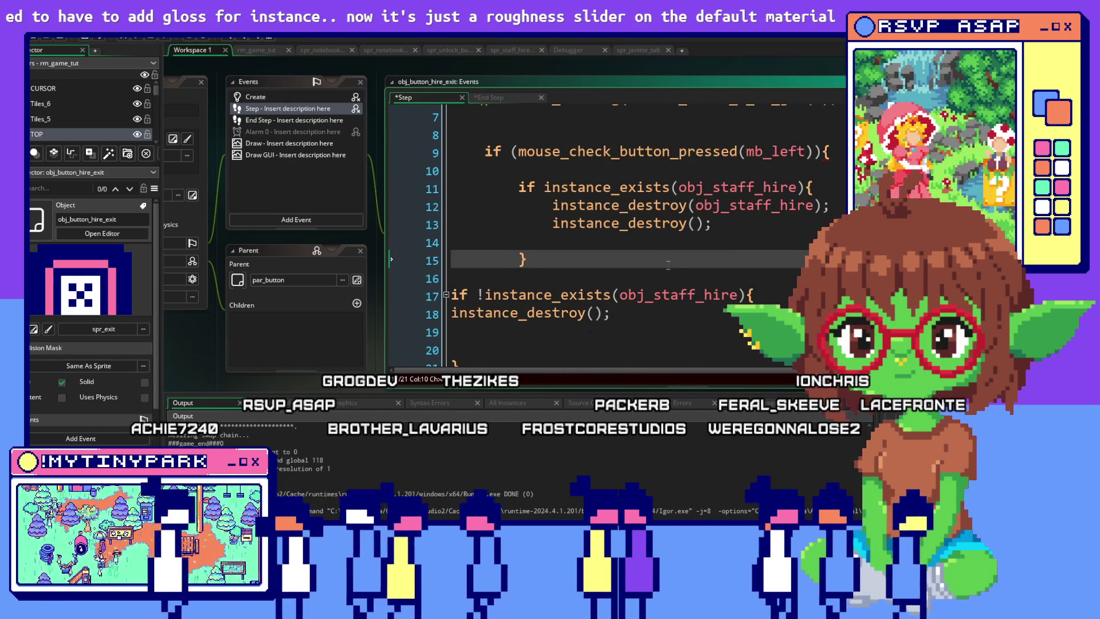
{"action": "key", "text": "Return"}
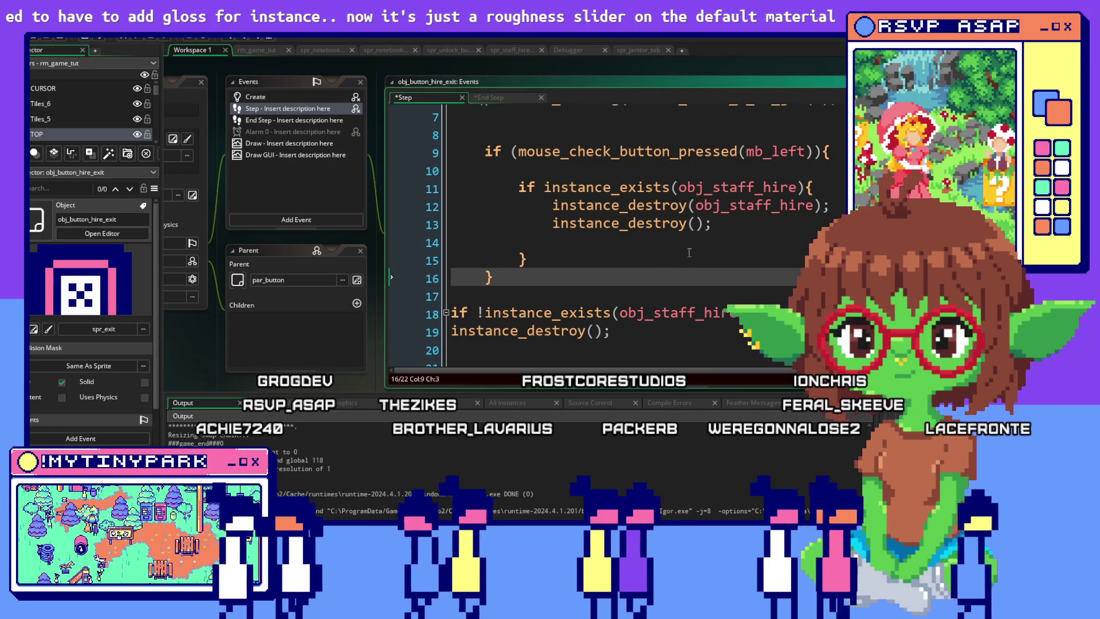
{"action": "left_click", "coordinate": [823, 154]}
{"action": "scroll", "coordinate": [823, 160], "scroll_direction": "up", "scroll_amount": 2}
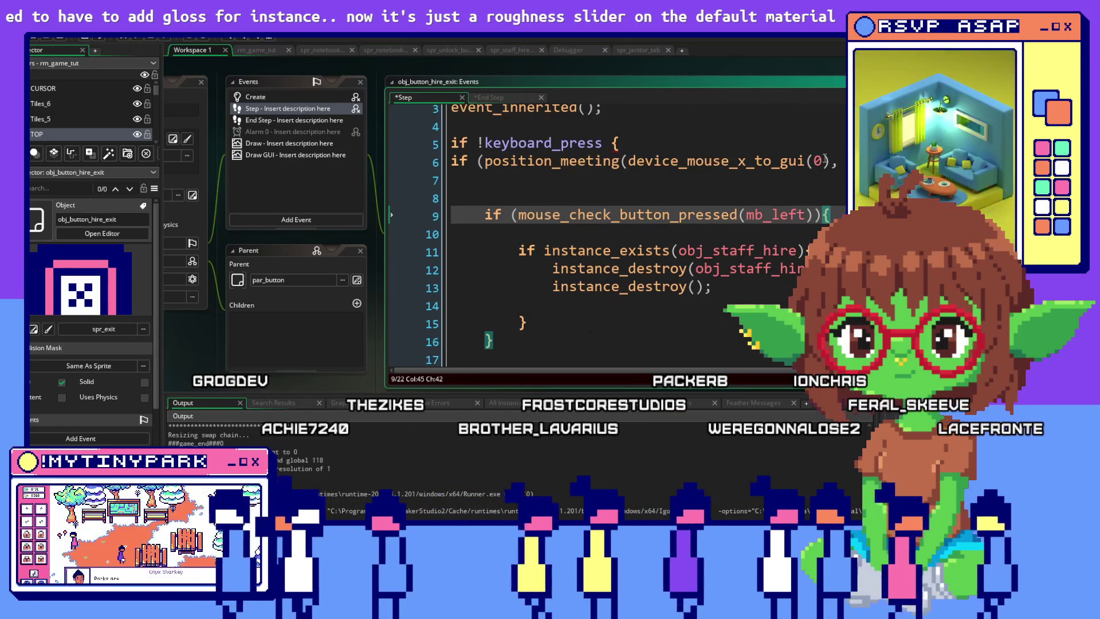
{"action": "scroll", "coordinate": [823, 159], "scroll_direction": "down", "scroll_amount": 1}
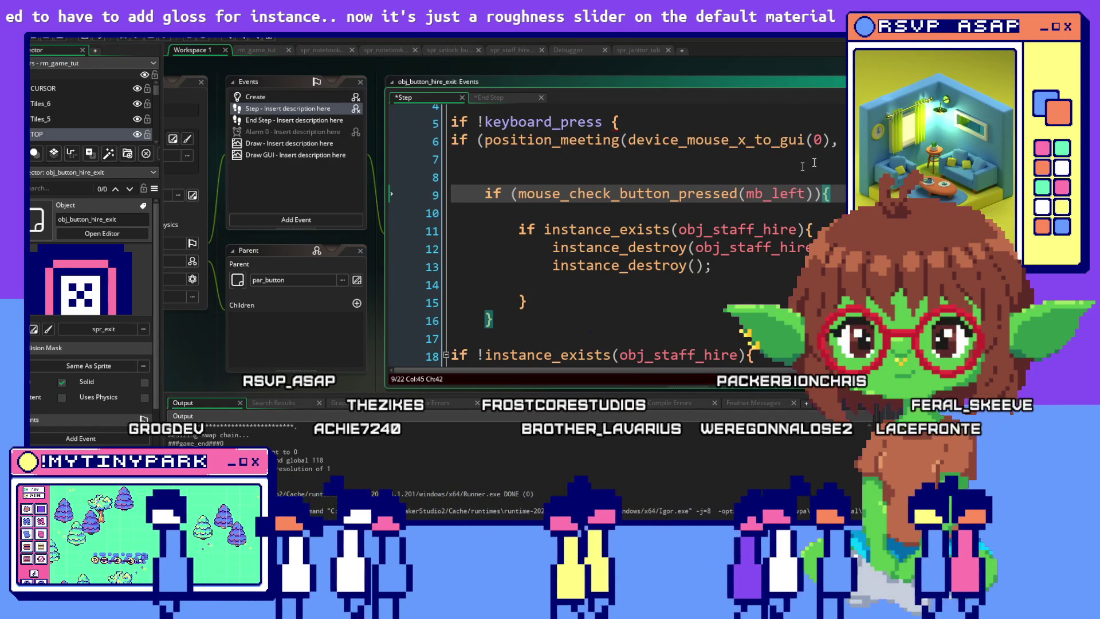
{"action": "left_click", "coordinate": [823, 122]}
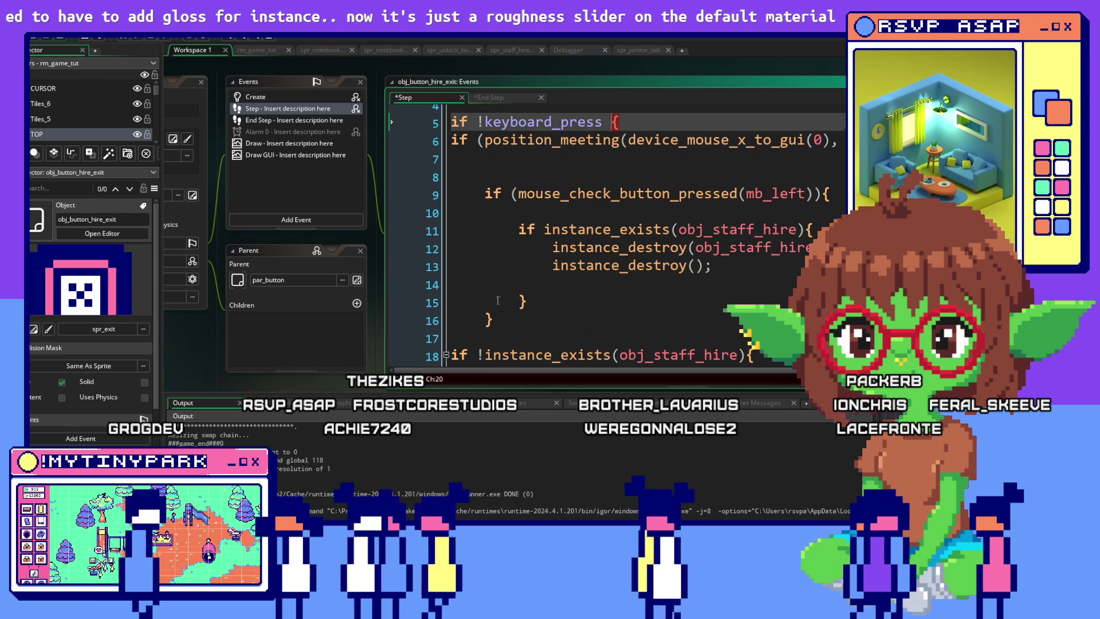
{"action": "left_click", "coordinate": [497, 300]}
{"action": "key", "text": "Tab"}
Step: Add a closing brace after line 17 and a blank line after the brace on line 18
{"action": "left_click", "coordinate": [461, 322]}
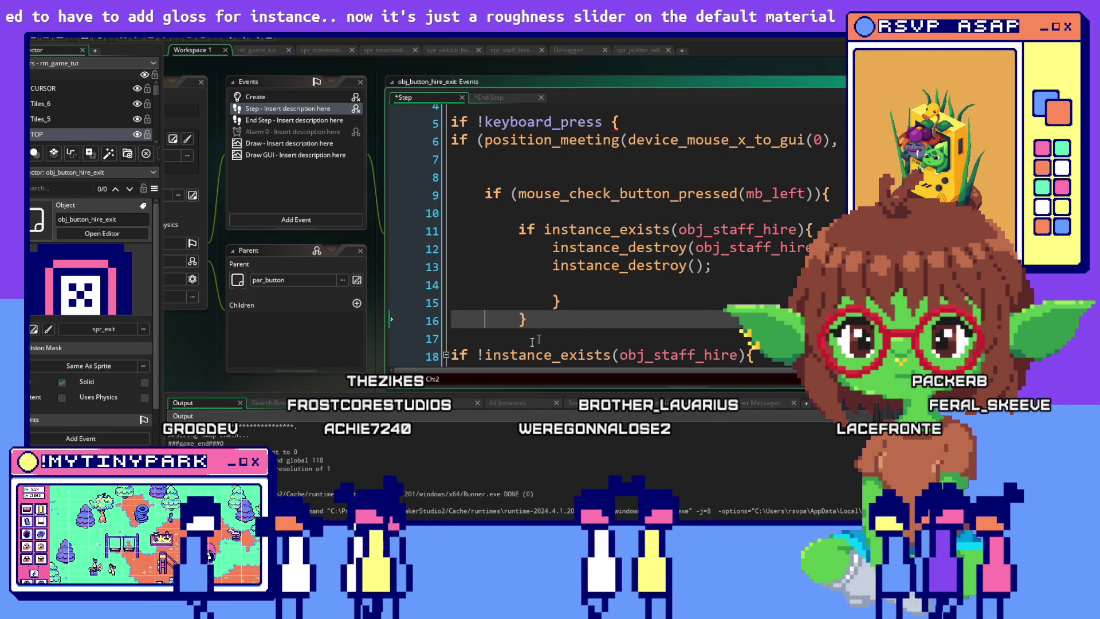
{"action": "left_click", "coordinate": [548, 336]}
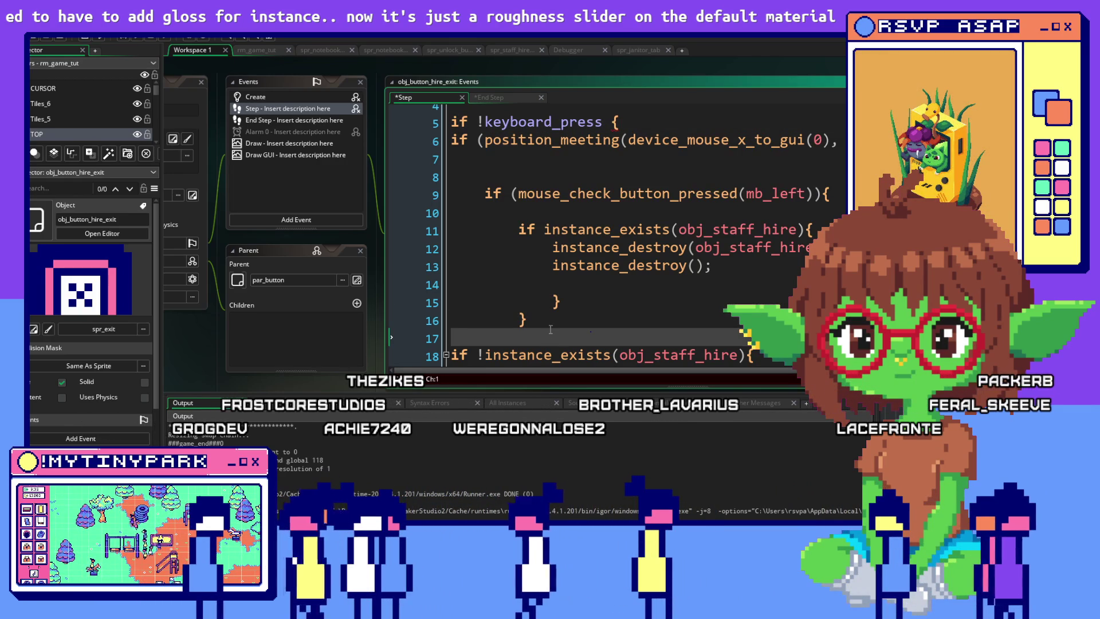
{"action": "type", "text": "}"}
{"action": "key", "text": "Return"}
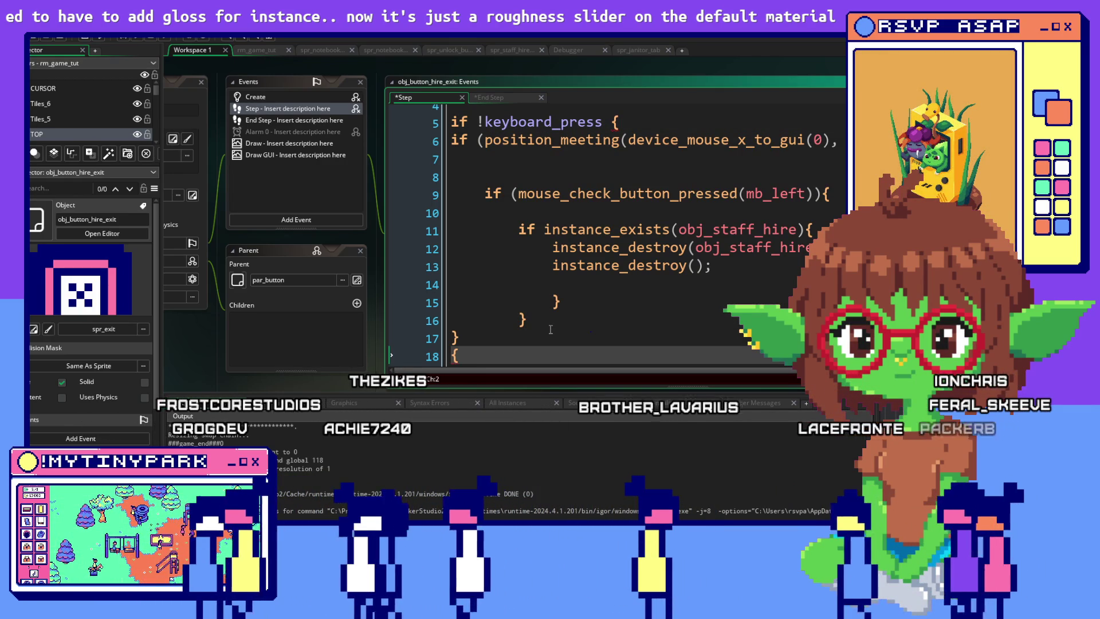
{"action": "type", "text": "}"}
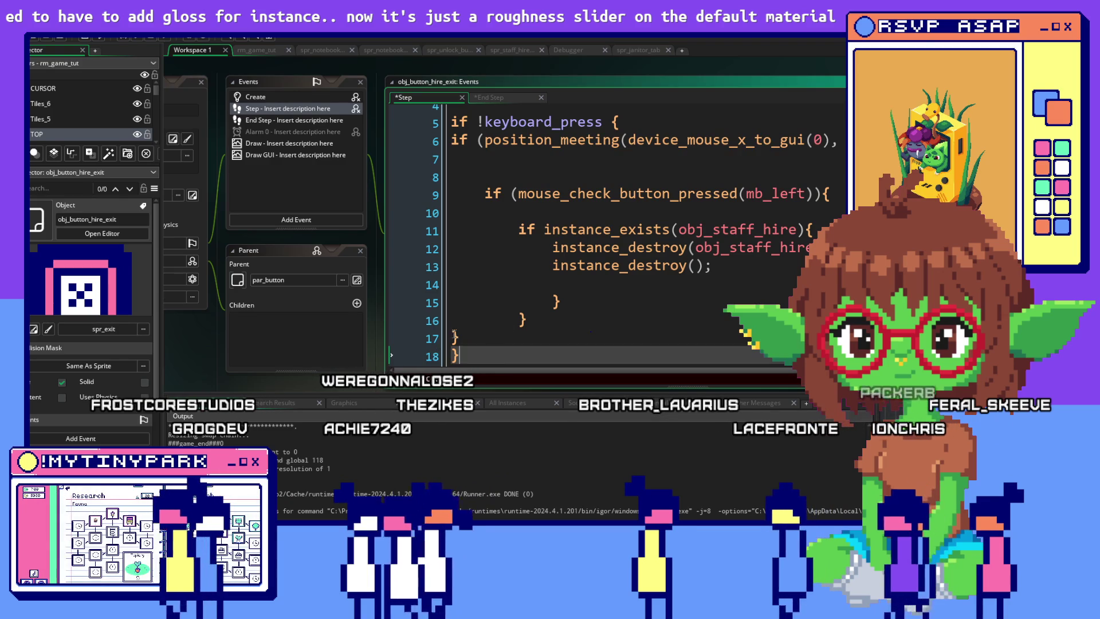
{"action": "scroll", "coordinate": [630, 241], "scroll_direction": "down", "scroll_amount": 2}
{"action": "left_click", "coordinate": [714, 235]}
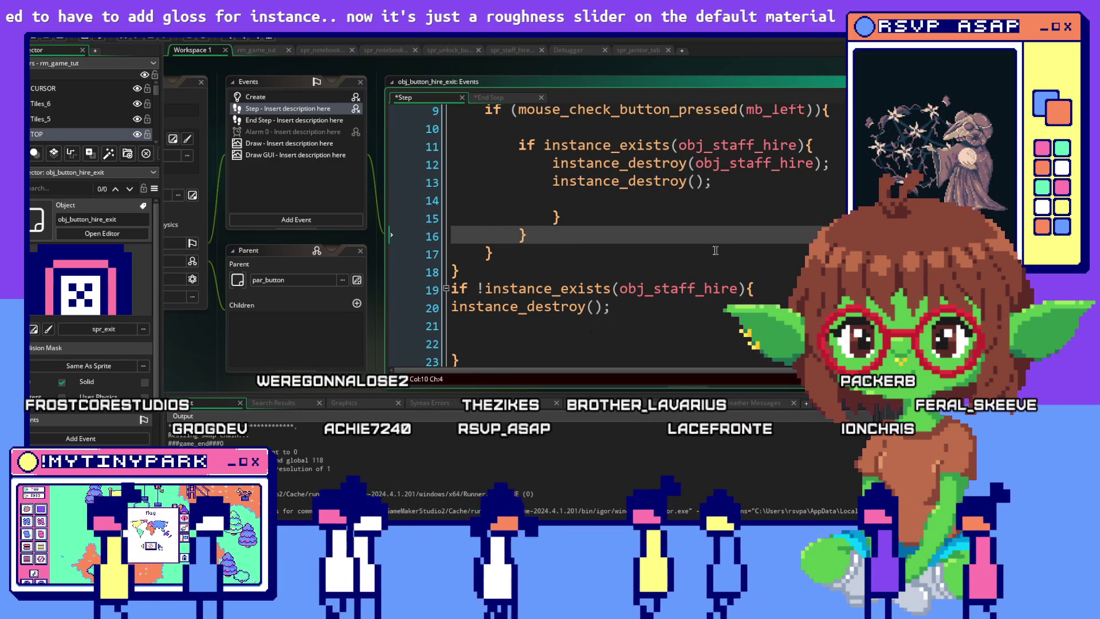
{"action": "left_click", "coordinate": [783, 286]}
{"action": "left_click", "coordinate": [783, 269]}
{"action": "key", "text": "Return"}
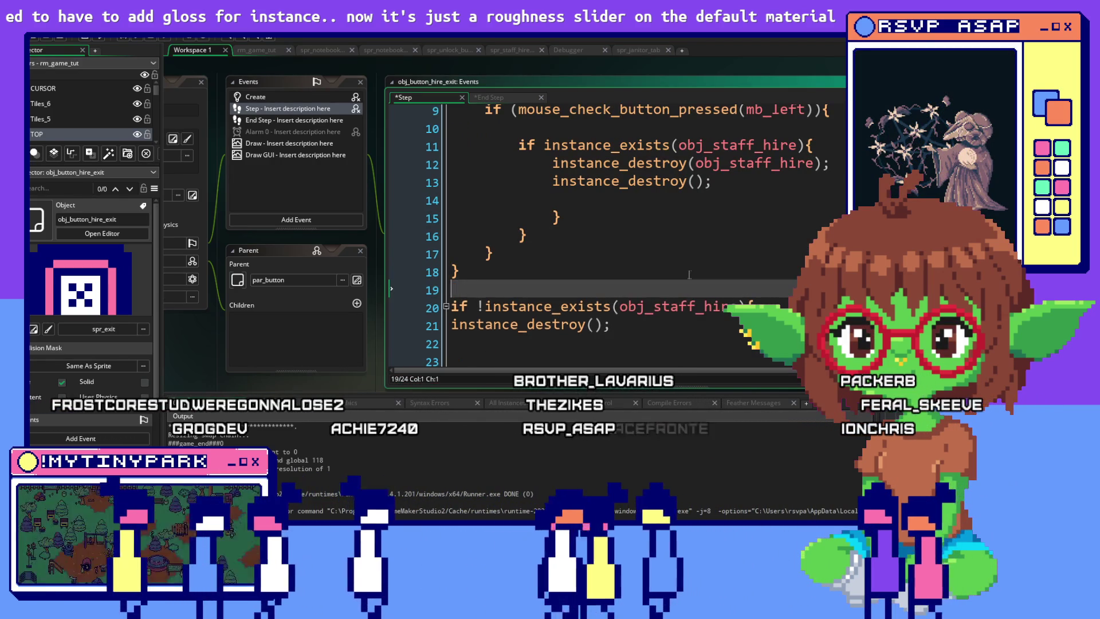
{"action": "scroll", "coordinate": [690, 274], "scroll_direction": "up", "scroll_amount": 2}
{"action": "scroll", "coordinate": [676, 272], "scroll_direction": "up", "scroll_amount": 1}
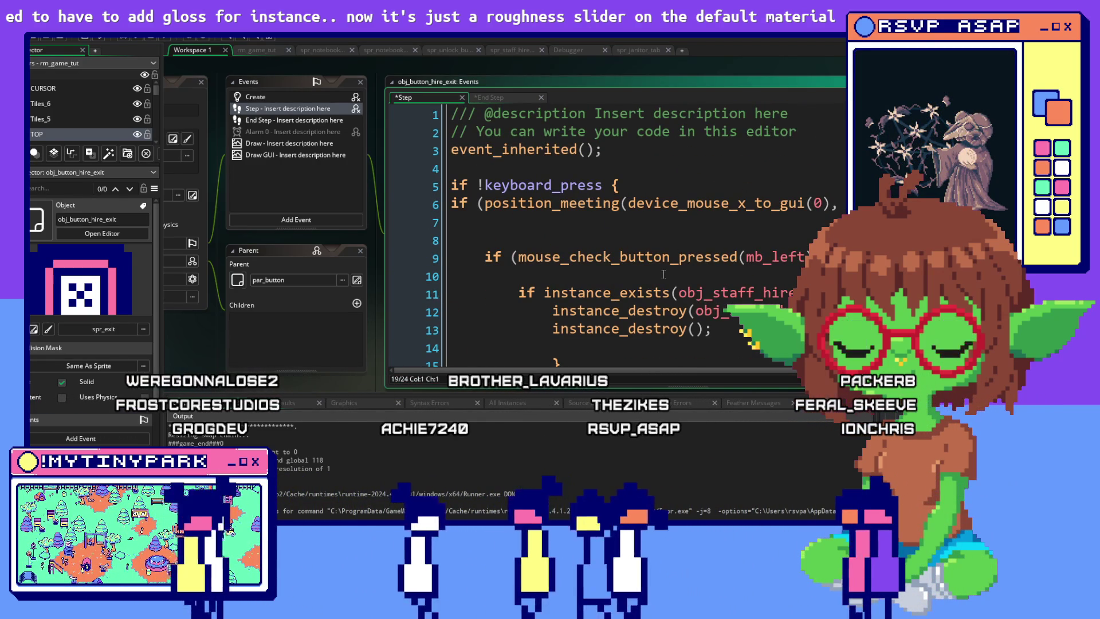
Step: Review the Step event's position_meeting call and the Draw GUI code, then start a debug run
{"action": "left_click", "coordinate": [569, 203]}
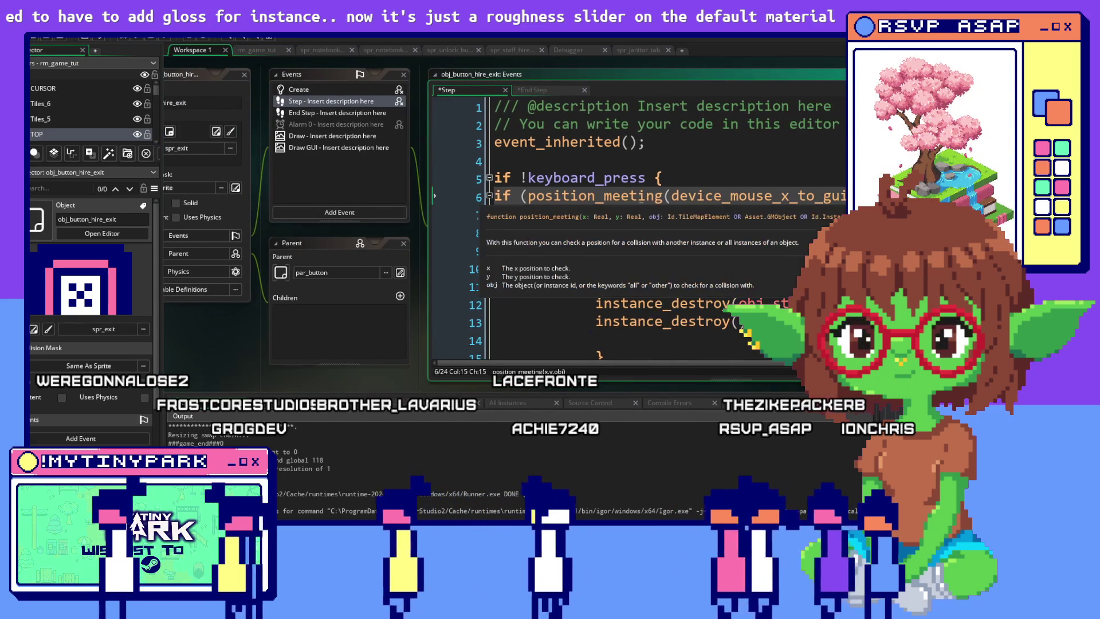
{"action": "key", "text": "Right"}
{"action": "key", "text": "Right"}
{"action": "key", "text": "Right"}
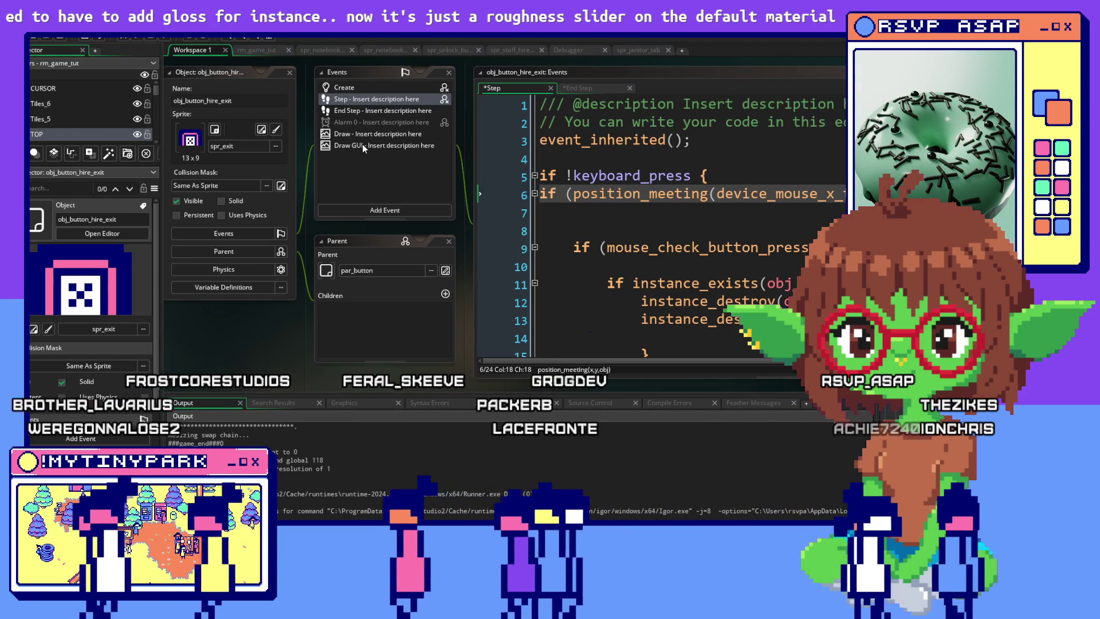
{"action": "left_click", "coordinate": [362, 144]}
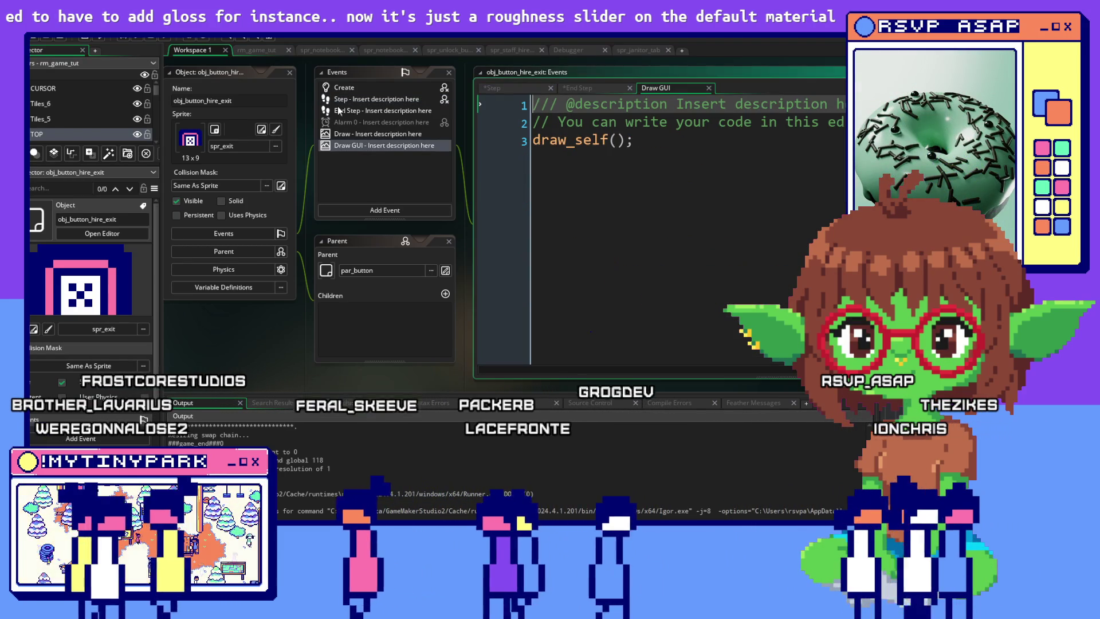
{"action": "left_click", "coordinate": [668, 205]}
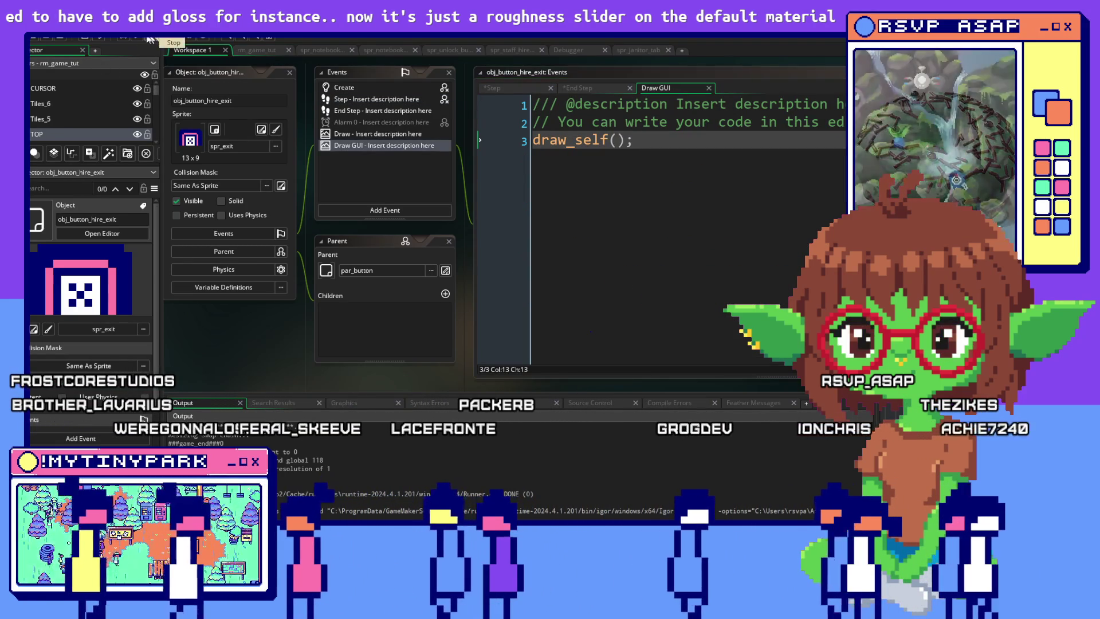
{"action": "left_click", "coordinate": [122, 36]}
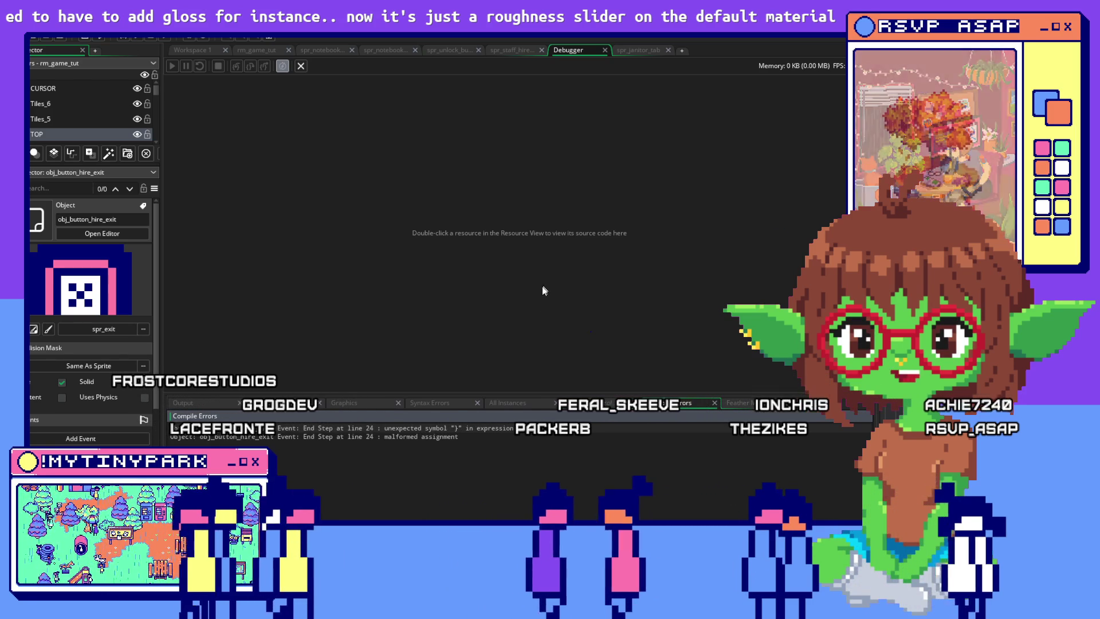
Step: Jump to the End Step compile error and comment out the stray lines 23–24
{"action": "double_click", "coordinate": [373, 427]}
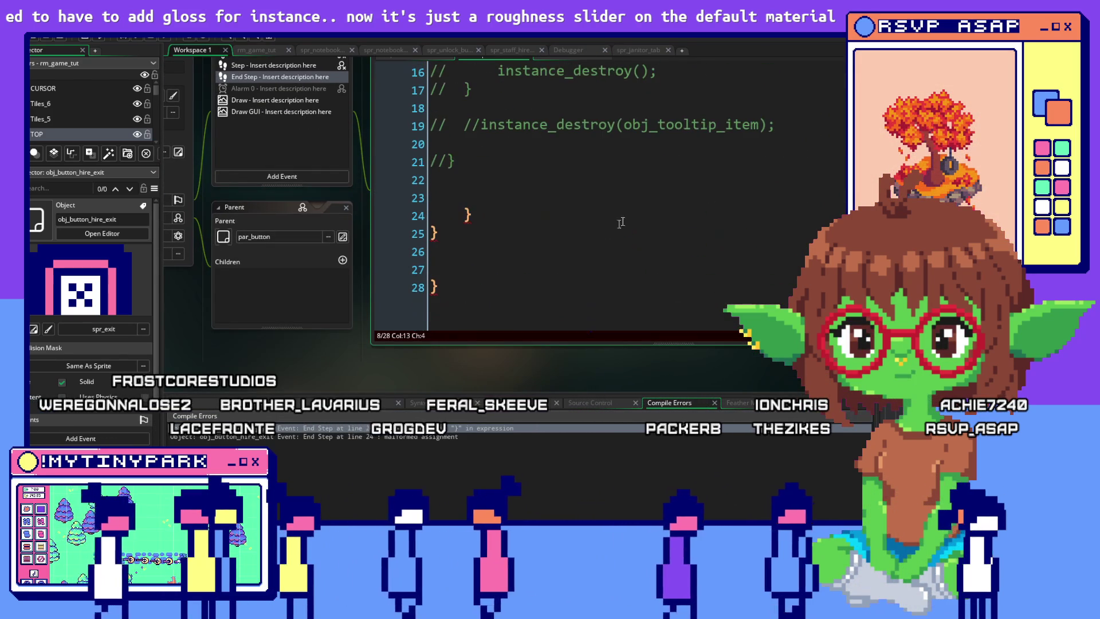
{"action": "left_click_drag", "start_coordinate": [473, 216], "coordinate": [431, 197]}
{"action": "right_click", "coordinate": [458, 235]}
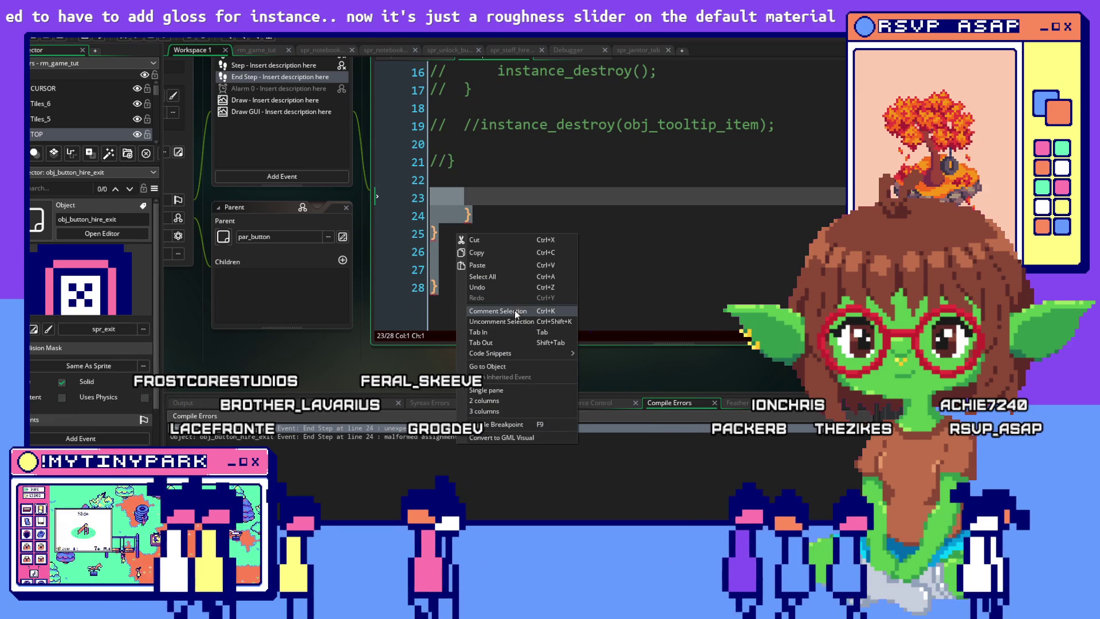
{"action": "left_click", "coordinate": [514, 311]}
{"action": "scroll", "coordinate": [685, 262], "scroll_direction": "up", "scroll_amount": 5}
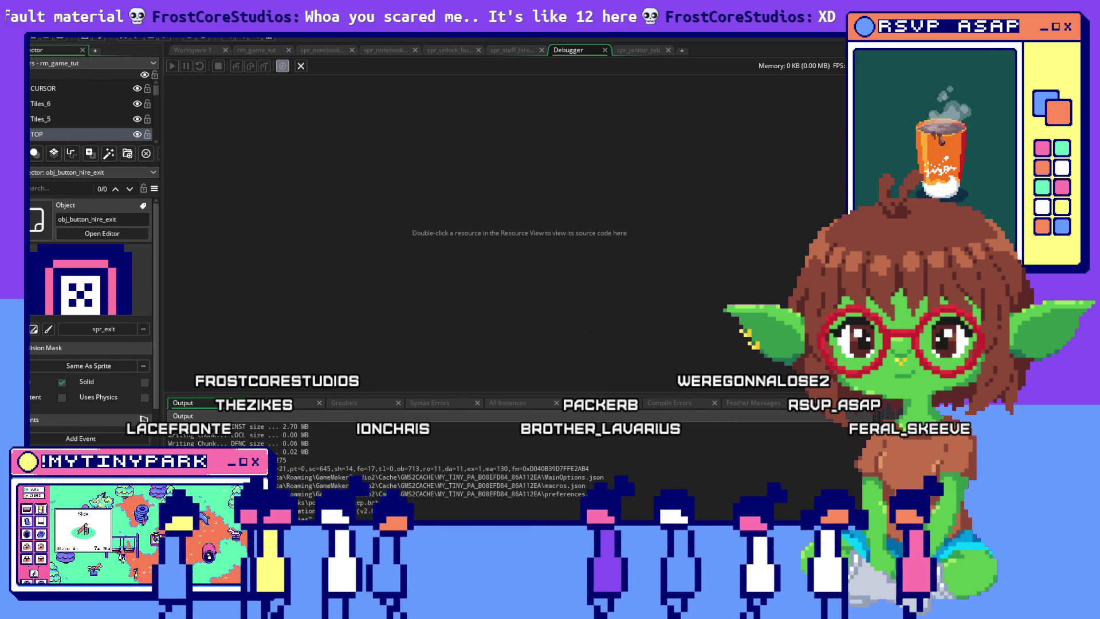
Step: Bring the rebuilt game forward at the mayor's greeting, then return to GameMaker
{"action": "key", "text": "alt+Tab"}
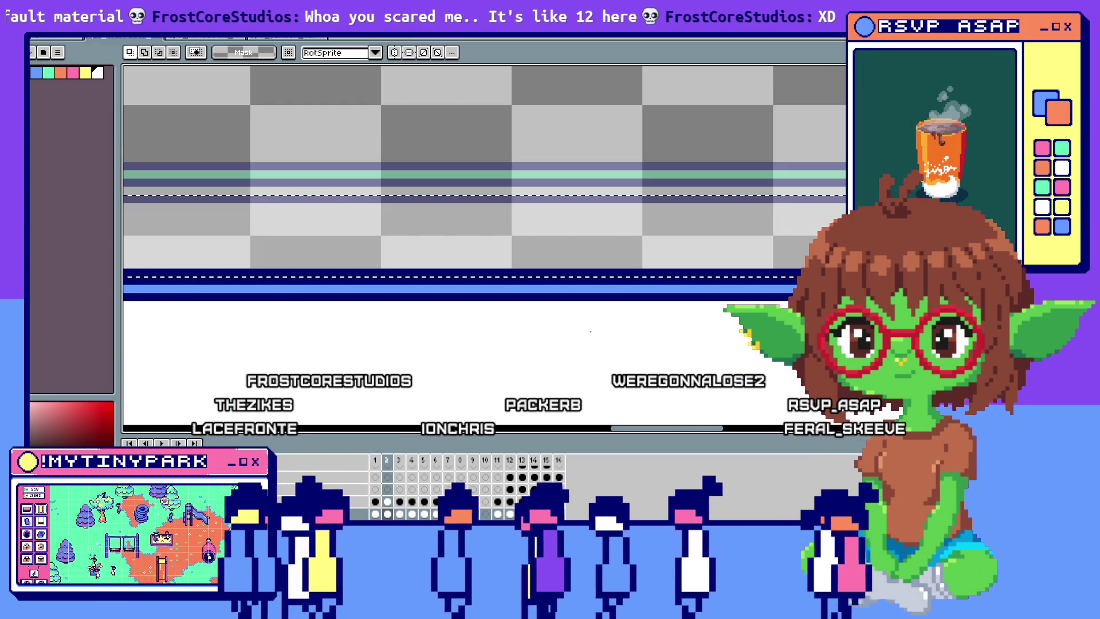
{"action": "key", "text": "alt+Tab"}
{"action": "key", "text": "alt+Tab"}
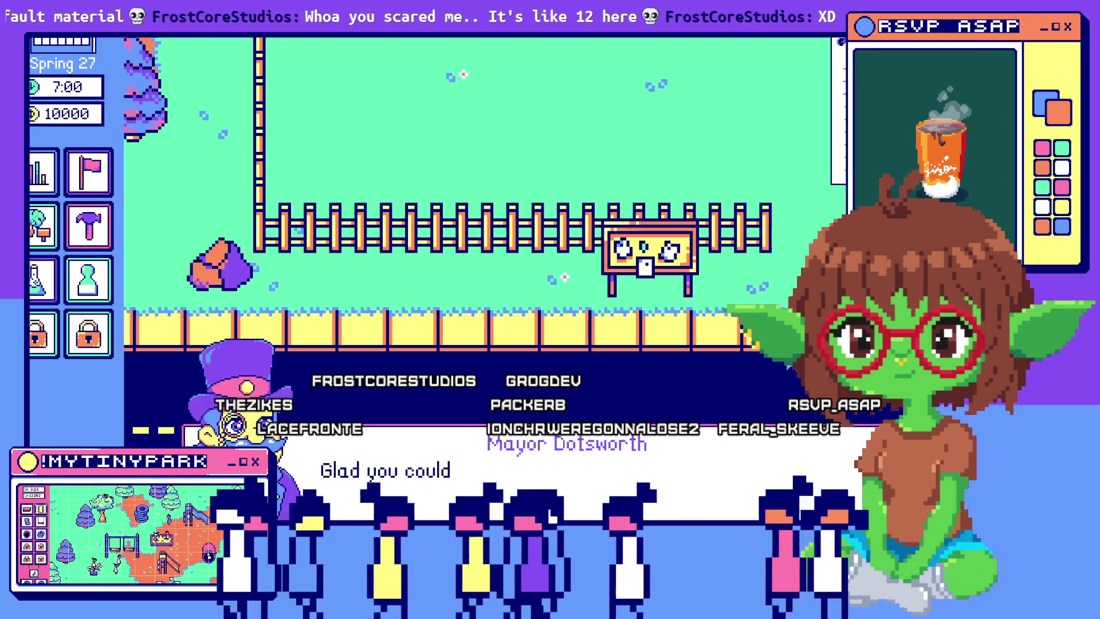
{"action": "key", "text": "alt+Tab"}
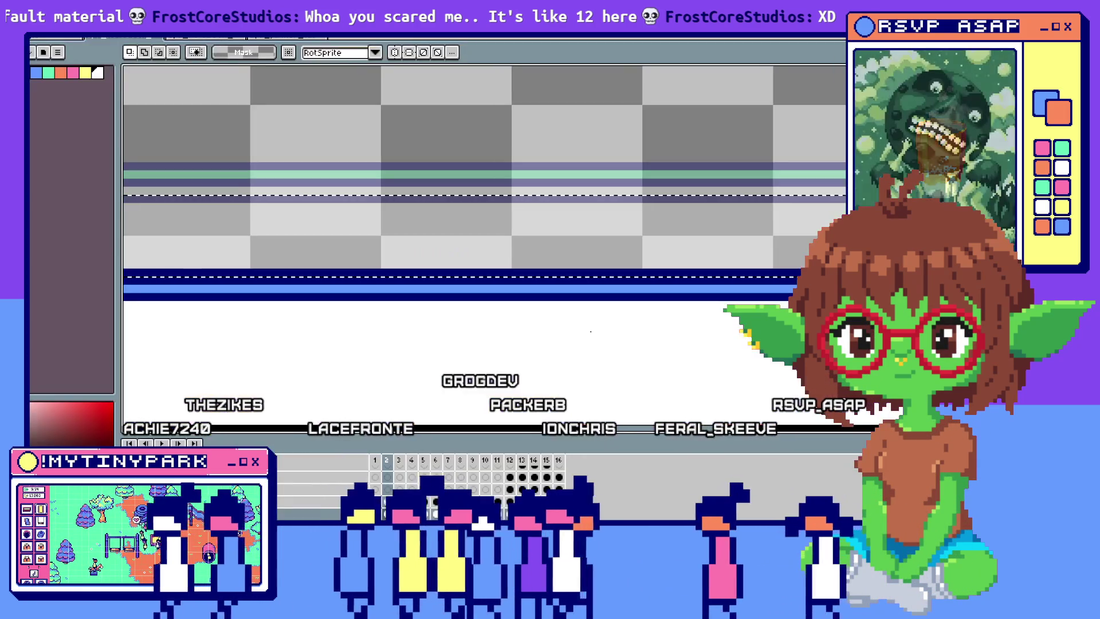
{"action": "key", "text": "alt+Tab"}
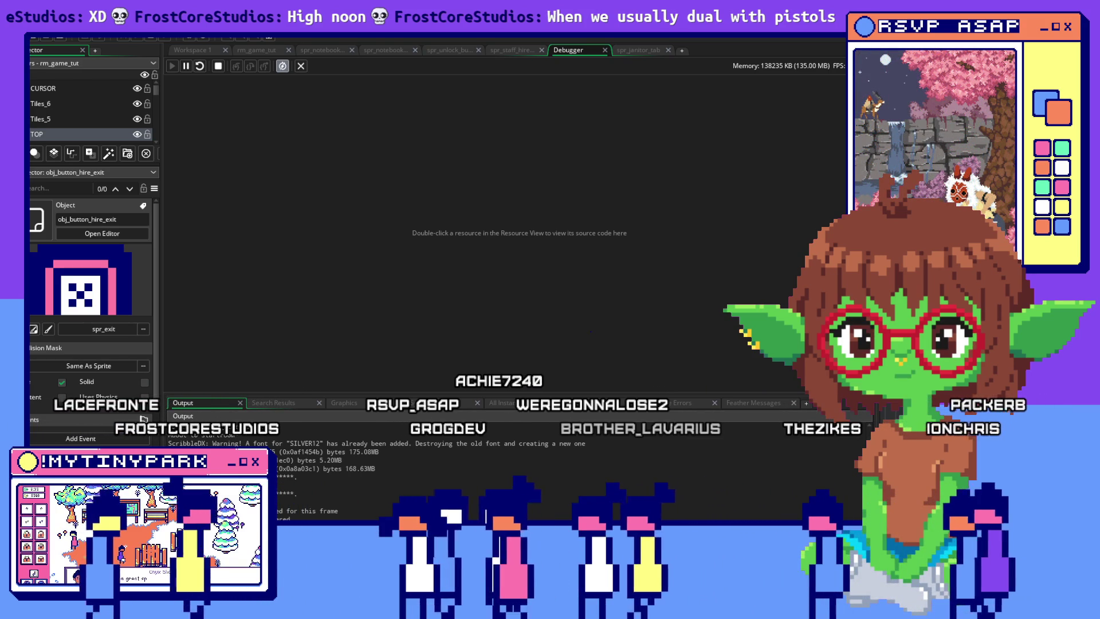
Step: Return to the exit button object's code workspace, Workspace 1
{"action": "left_click", "coordinate": [102, 233]}
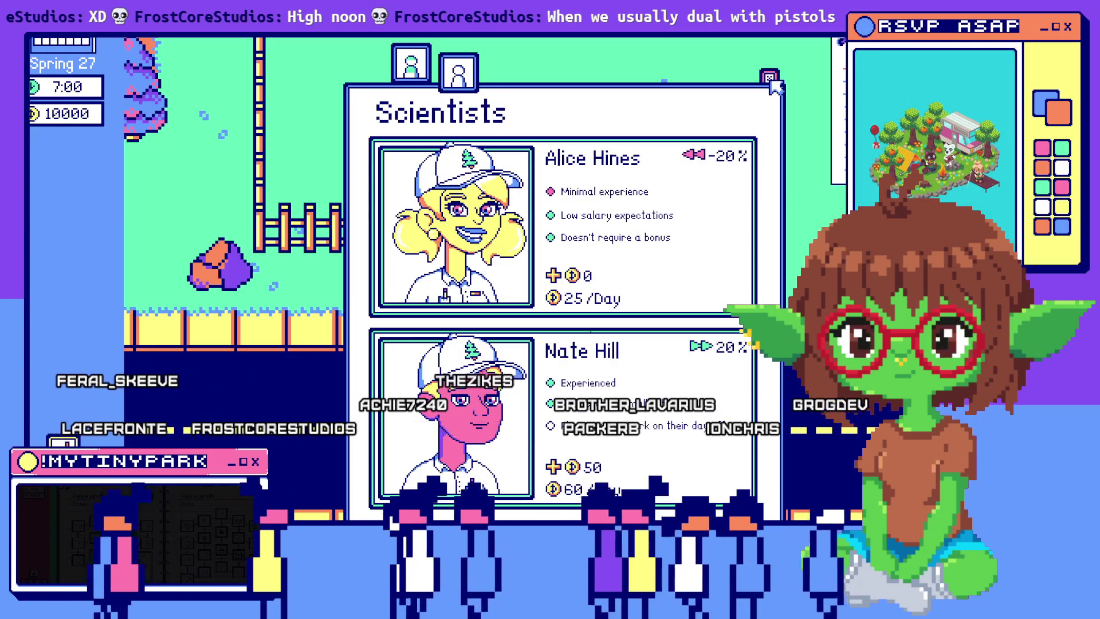
Step: Close the in-game Scientists hiring window with its X and quit the game with Esc
{"action": "left_click", "coordinate": [771, 82]}
{"action": "key", "text": "Escape"}
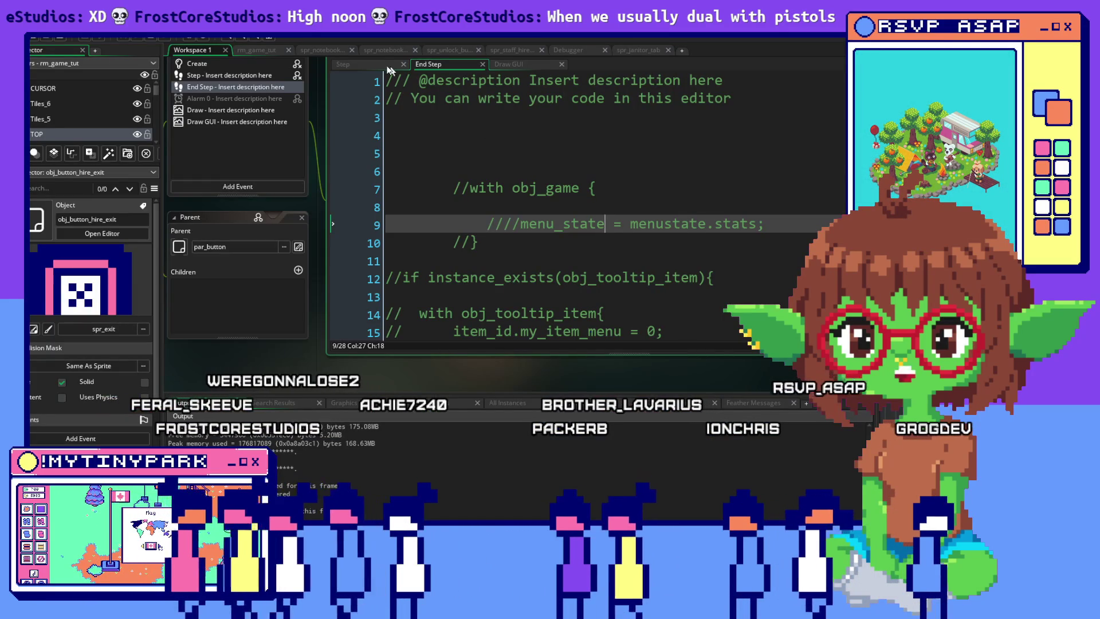
Step: View obj_button_hire_exit's Step code and place the cursor on blank line 7
{"action": "left_click", "coordinate": [382, 63]}
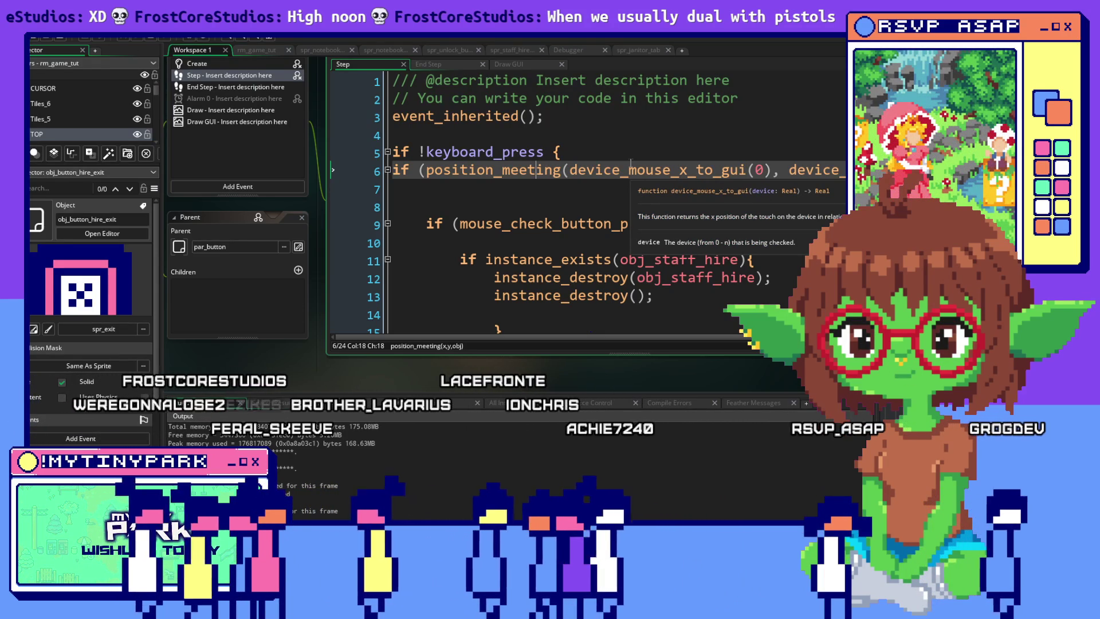
{"action": "key", "text": "Left"}
{"action": "key", "text": "Left"}
{"action": "key", "text": "Left"}
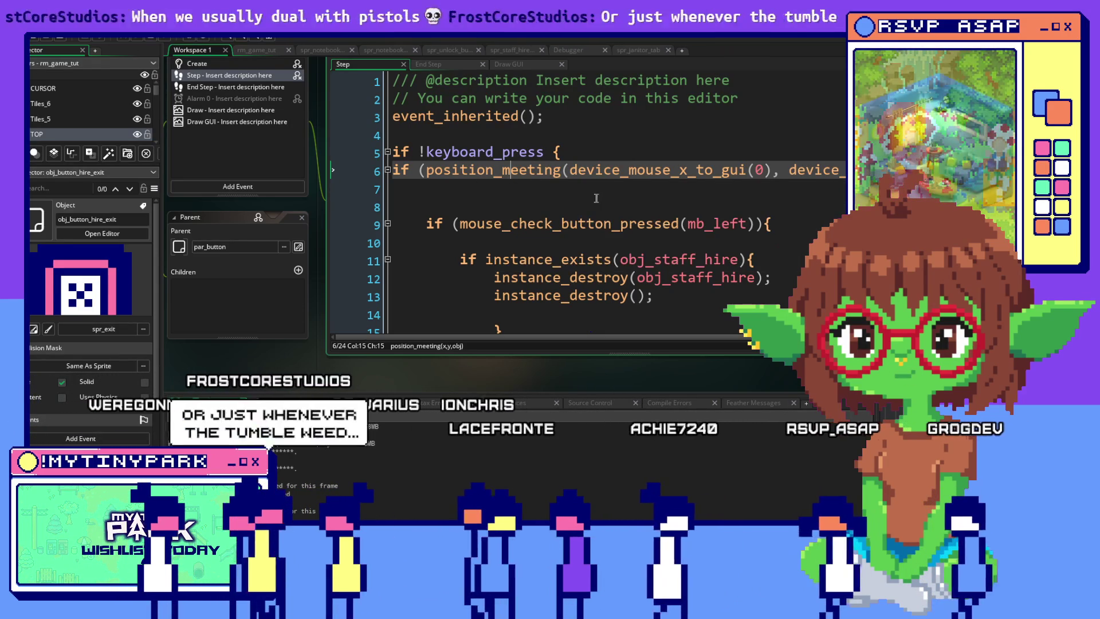
{"action": "scroll", "coordinate": [590, 198], "scroll_direction": "down", "scroll_amount": 1}
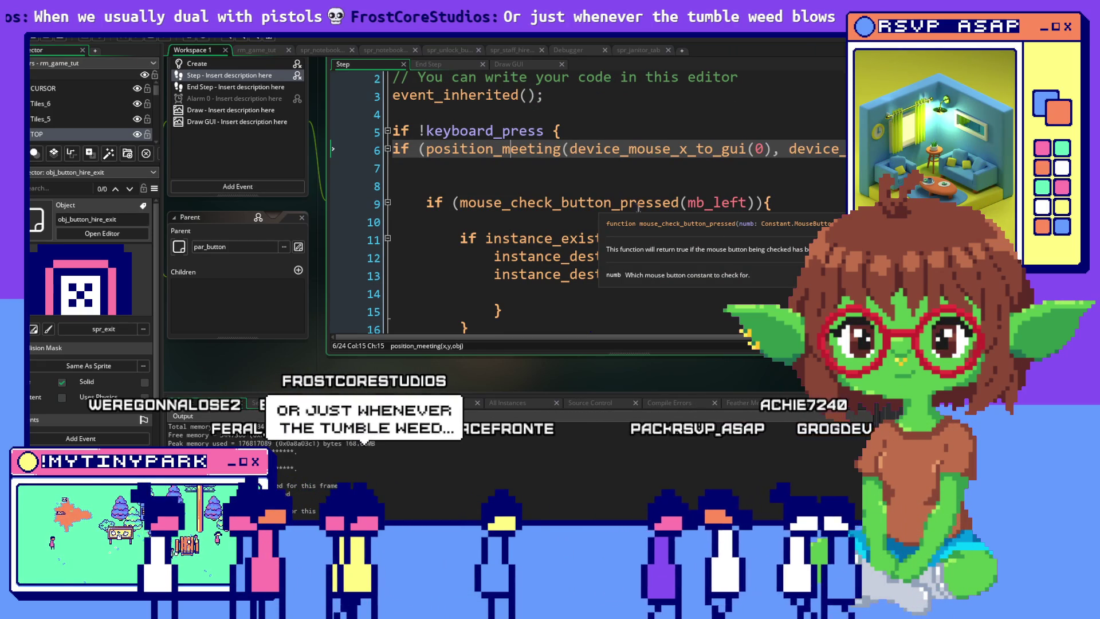
{"action": "left_click", "coordinate": [450, 173]}
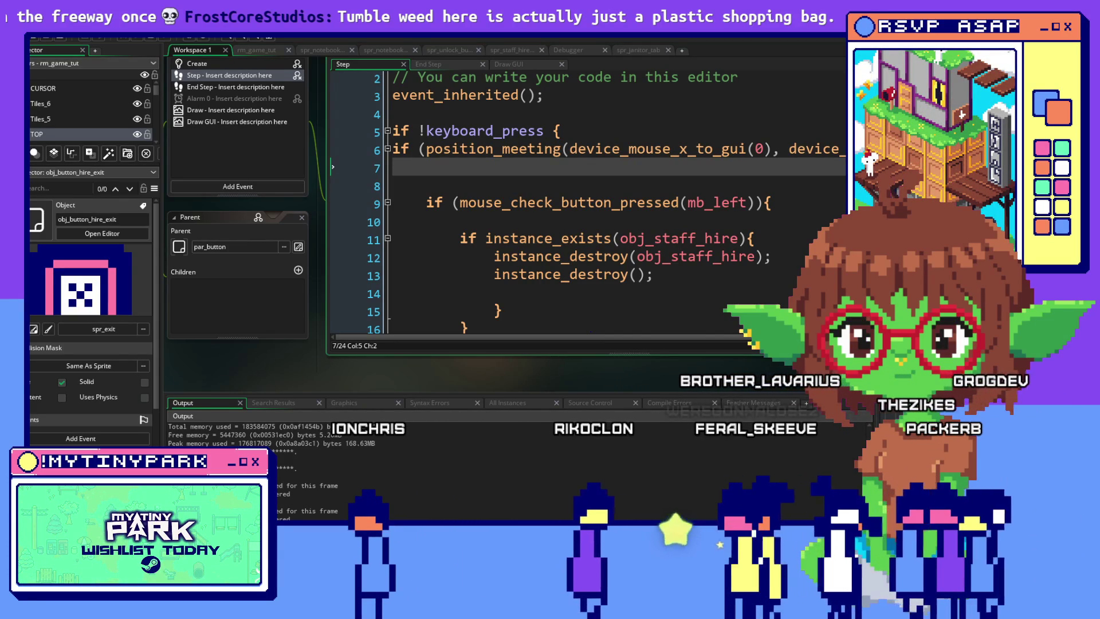
{"action": "key", "text": "alt+Tab"}
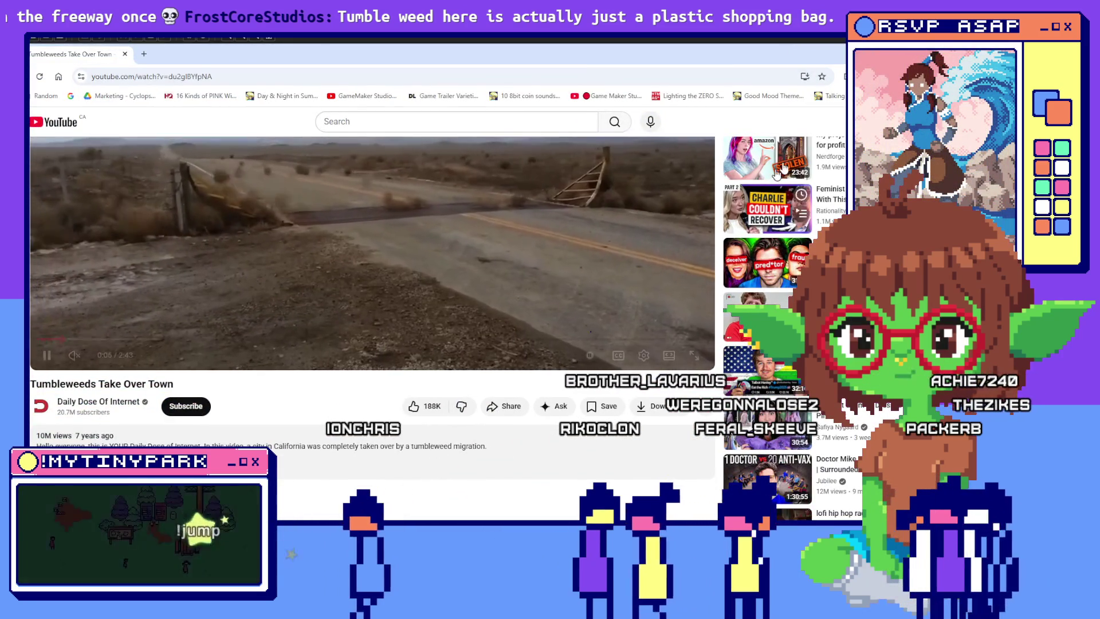
Step: Make the "Tumbleweeds Take Over Town" video fill the screen
{"action": "left_click", "coordinate": [693, 355]}
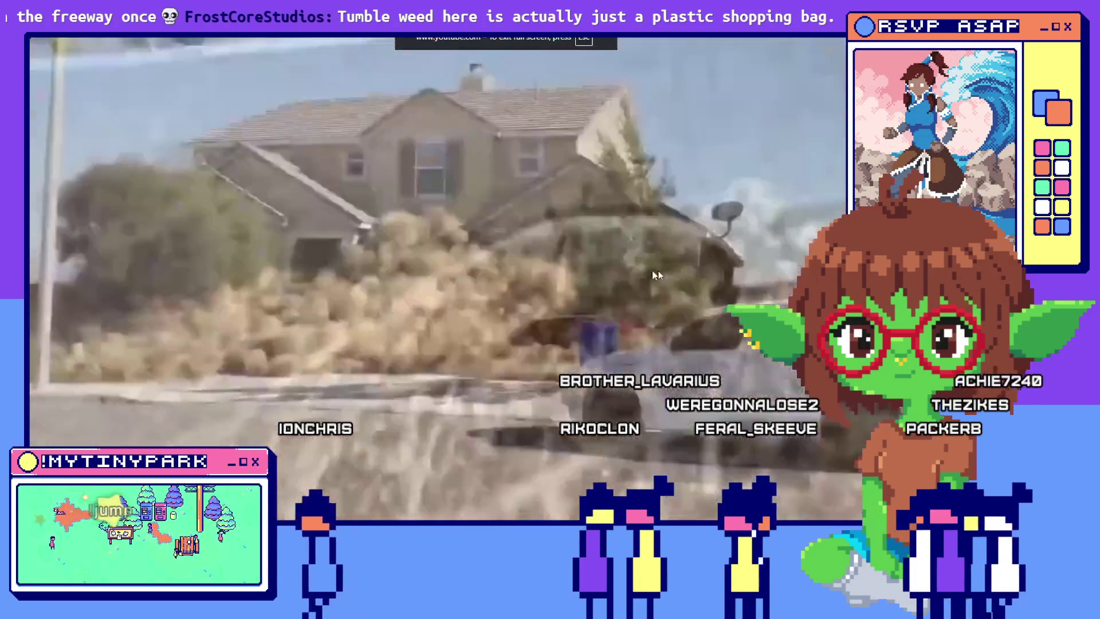